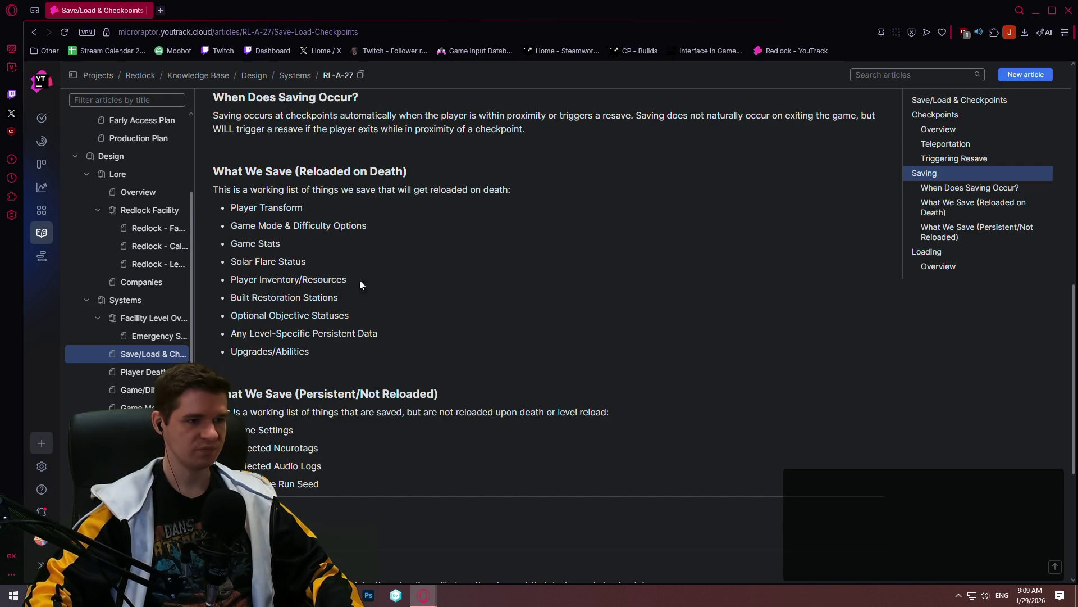
scroll(398, 238, "down", 3)
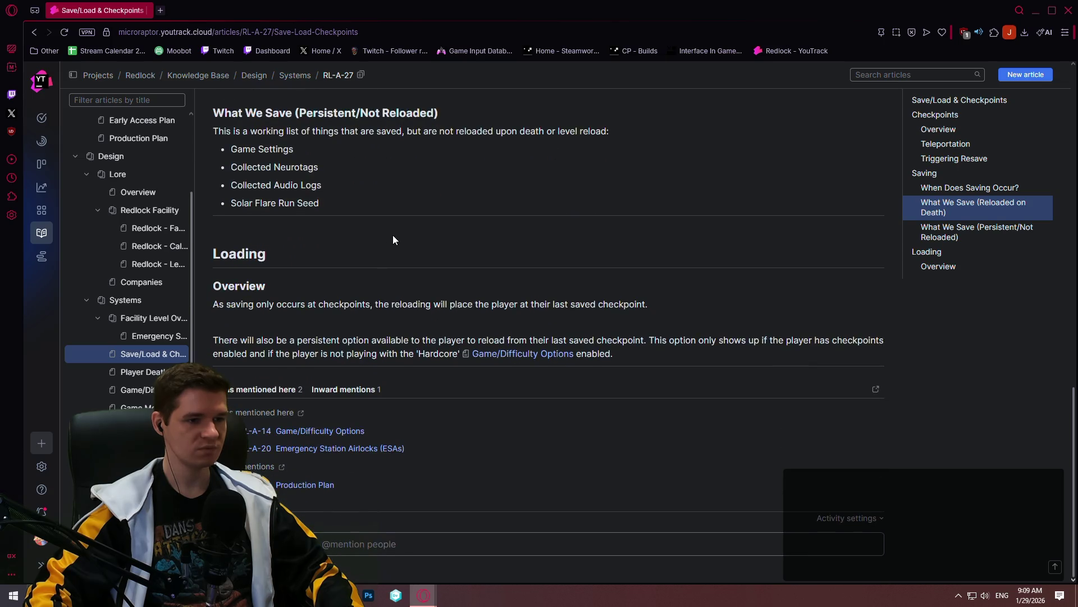
scroll(392, 235, "up", 2)
scroll(392, 240, "down", 1)
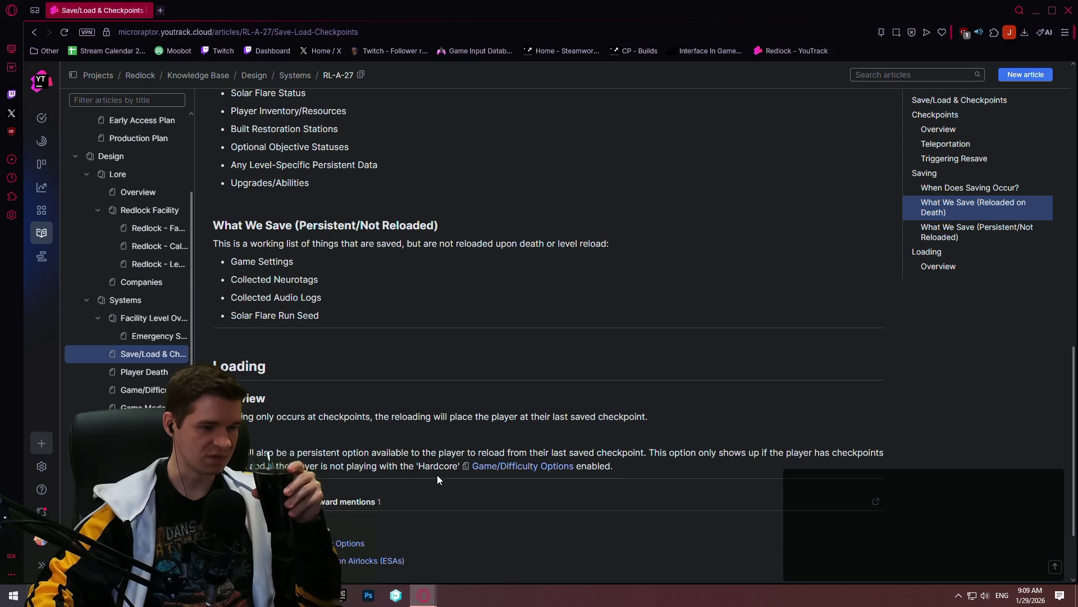
scroll(437, 474, "up", 2)
scroll(438, 430, "up", 1)
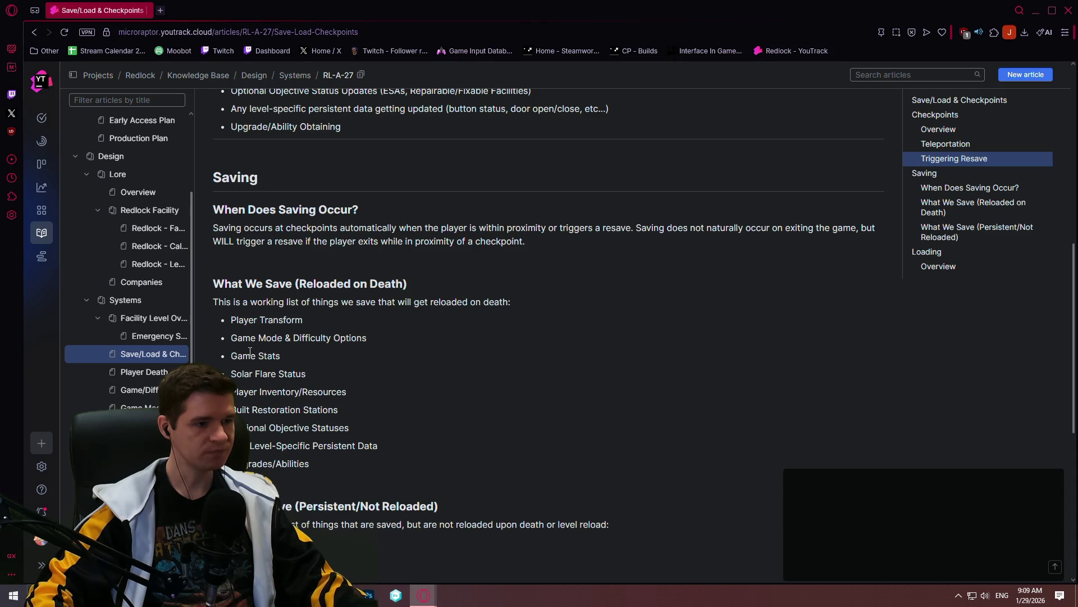
Select the saved-list entries from Solar Flare Status to Upgrades/Abilities for copying
left_click_drag(296, 357, 225, 357)
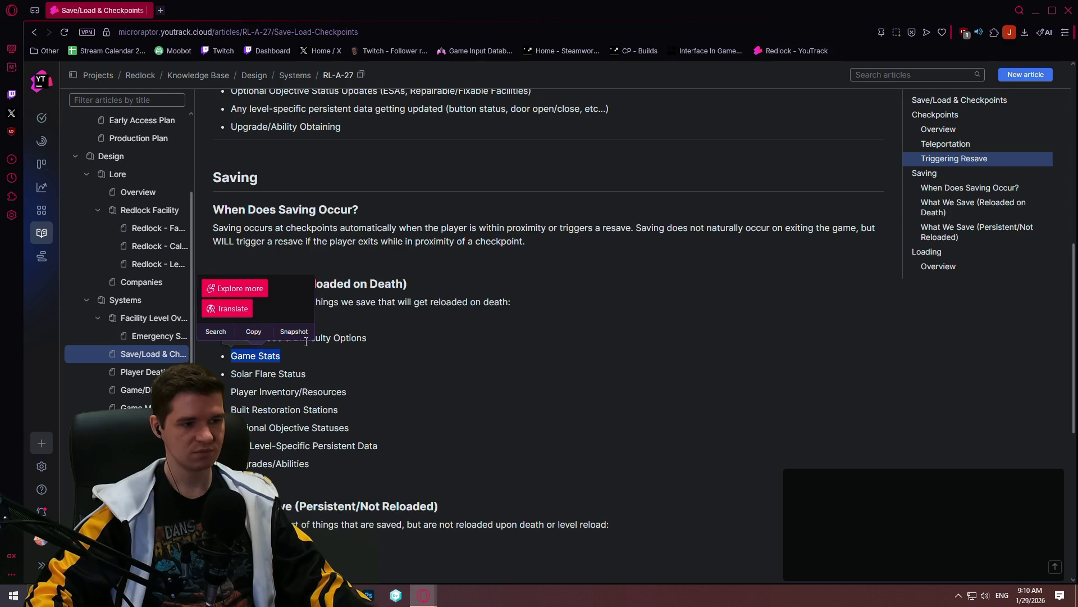
left_click(310, 380)
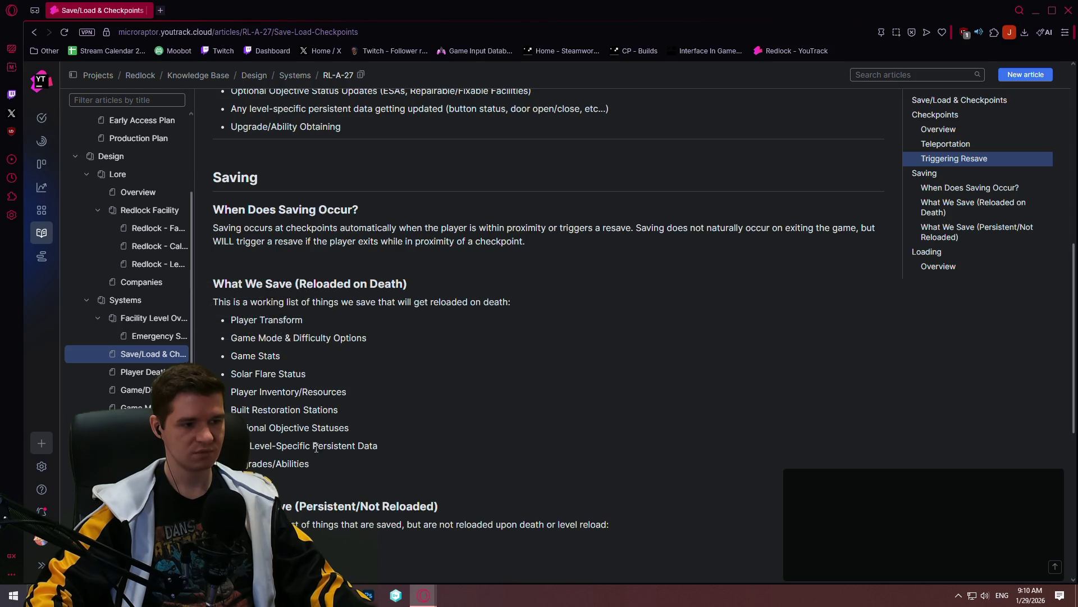
mouse_move(321, 466)
left_mouse_down()
mouse_move(227, 399)
mouse_move(227, 374)
left_mouse_up()
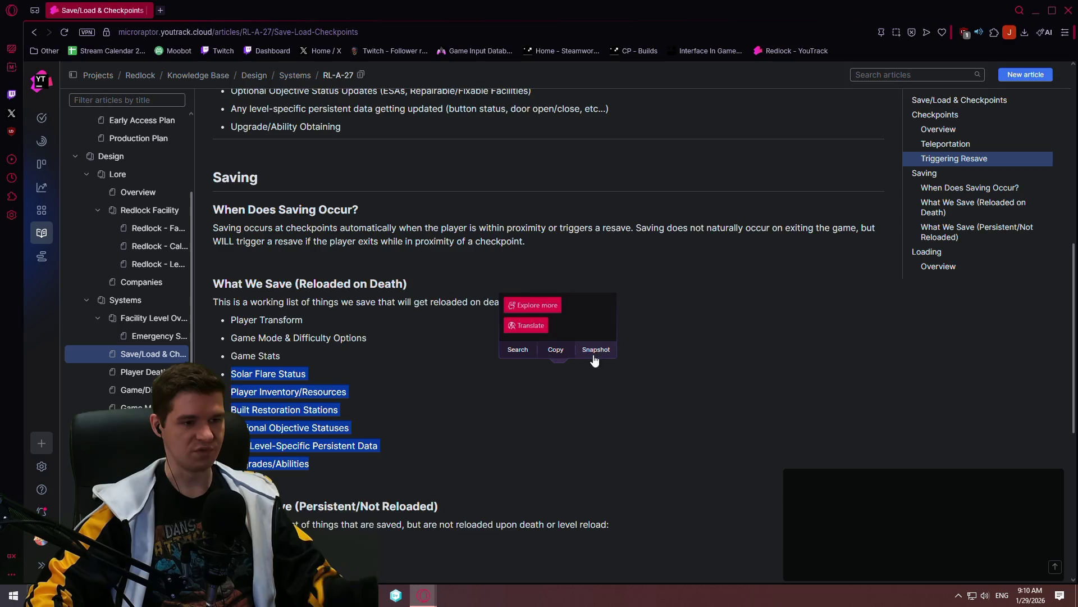
scroll(504, 434, "down", 2)
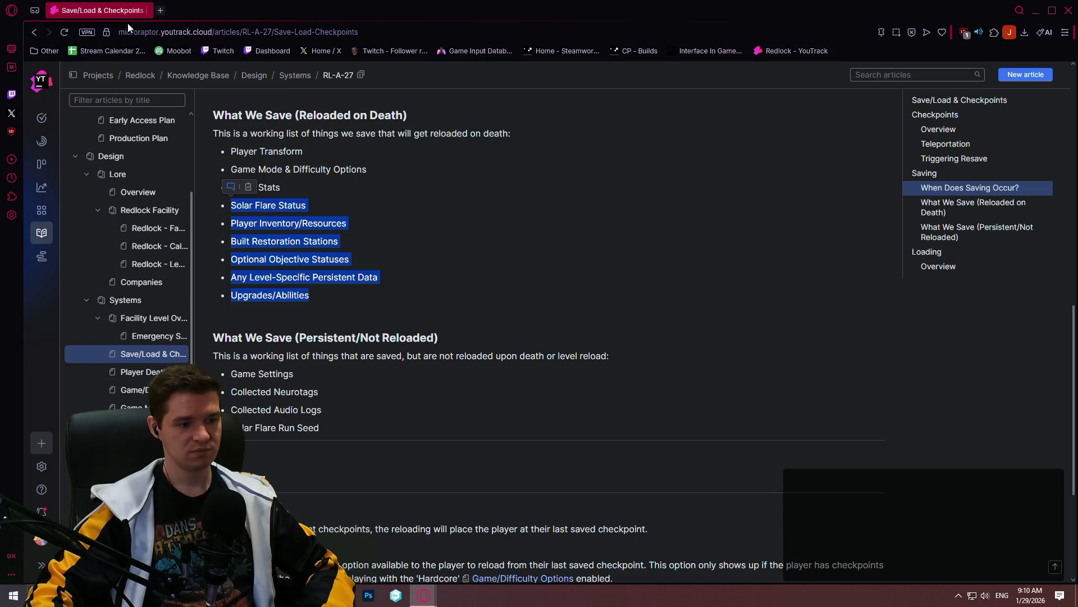
Edit Game/Difficulty Options, copy its Hardcore section and move to the article's end
left_click(132, 393)
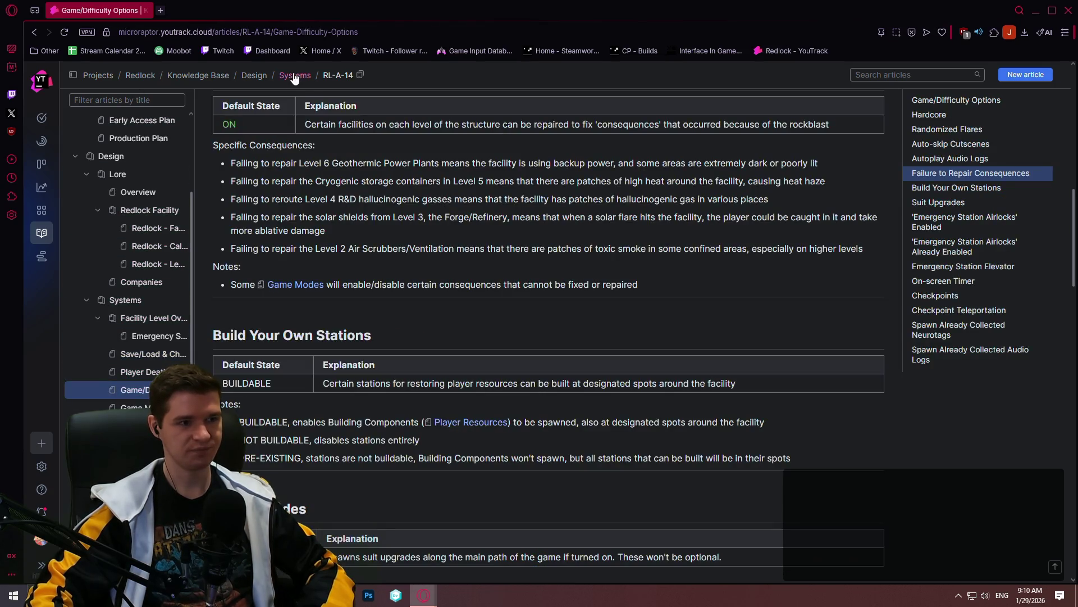
left_click_drag(1072, 207, 1071, 81)
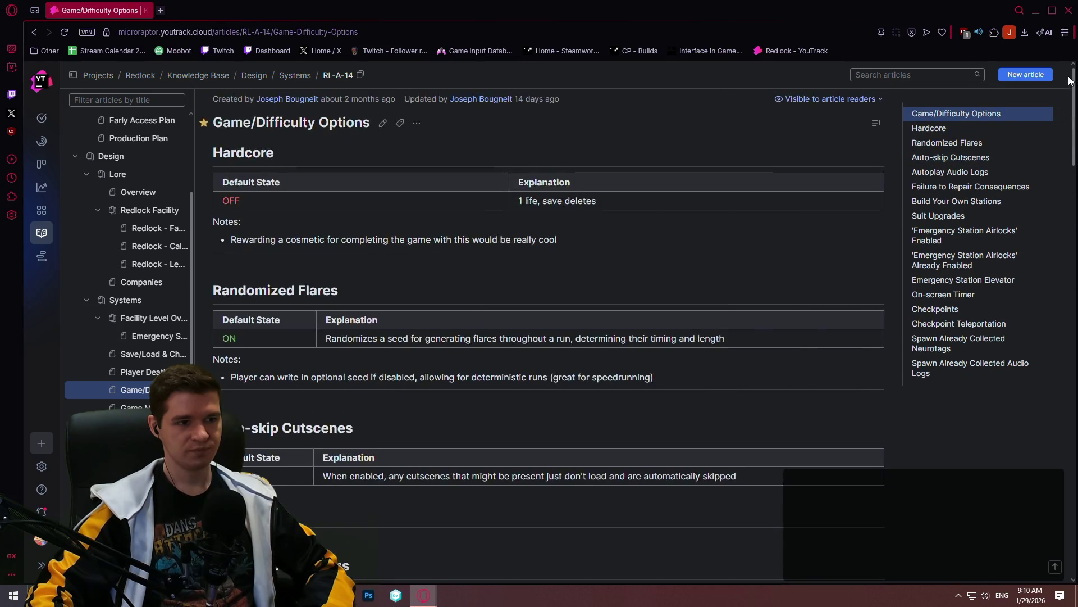
left_click(382, 135)
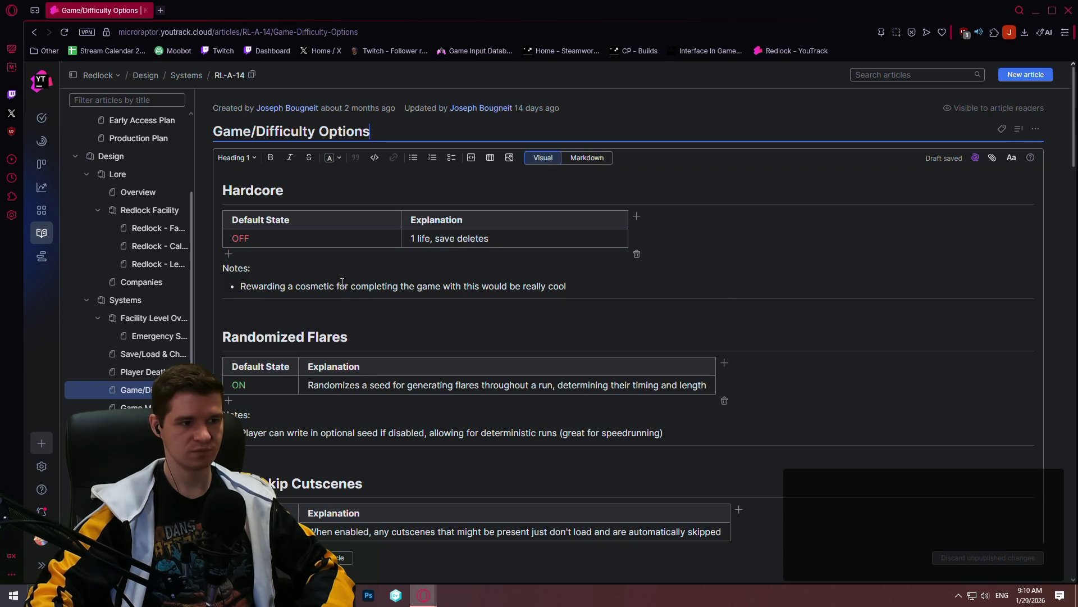
mouse_move(223, 188)
left_mouse_down()
mouse_move(630, 324)
mouse_move(221, 314)
mouse_move(227, 337)
left_mouse_up()
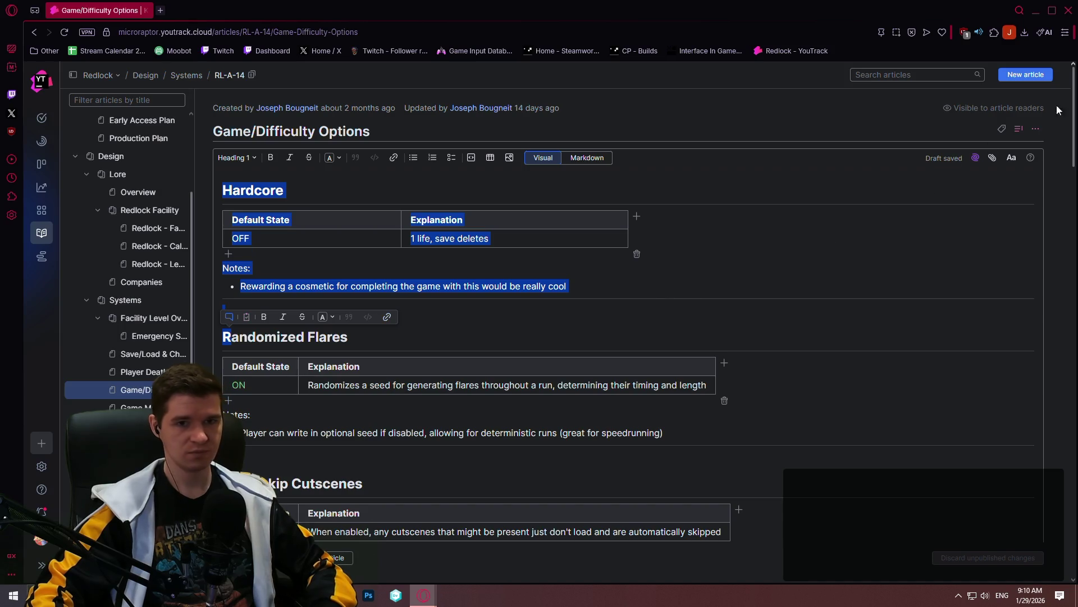
left_click_drag(1073, 80, 1062, 524)
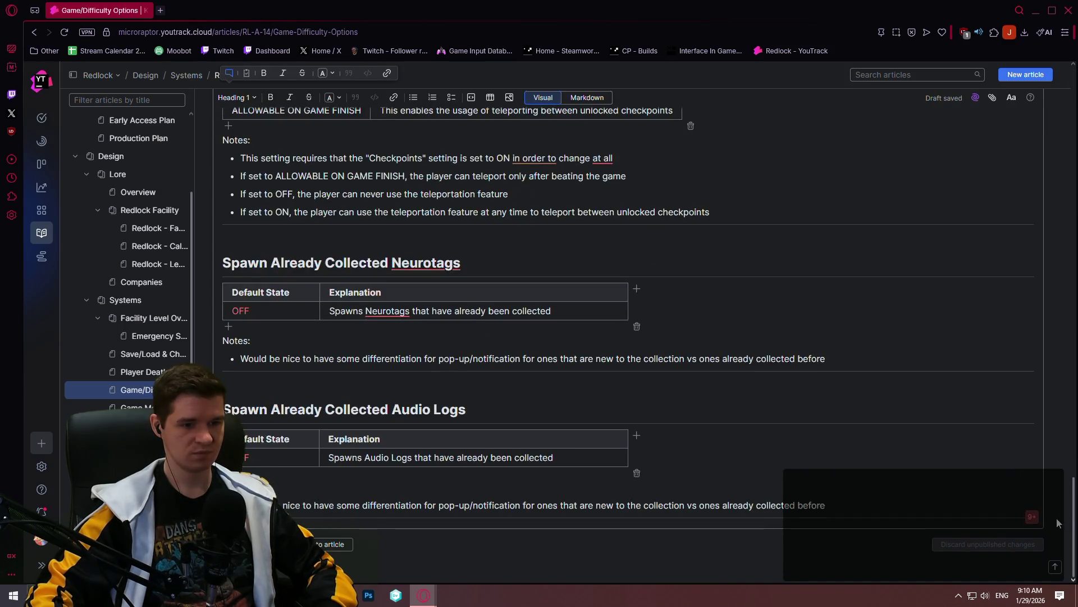
left_click(941, 511)
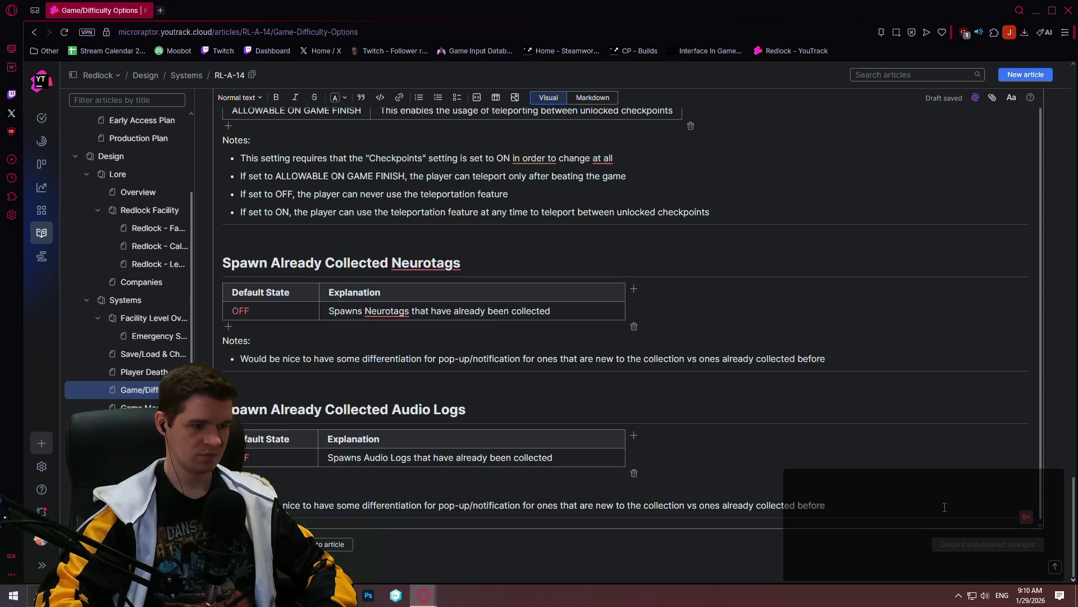
Paste the Hardcore section at the end, rename it Keep Progression on Death and rewrite its explanation
key("Down")
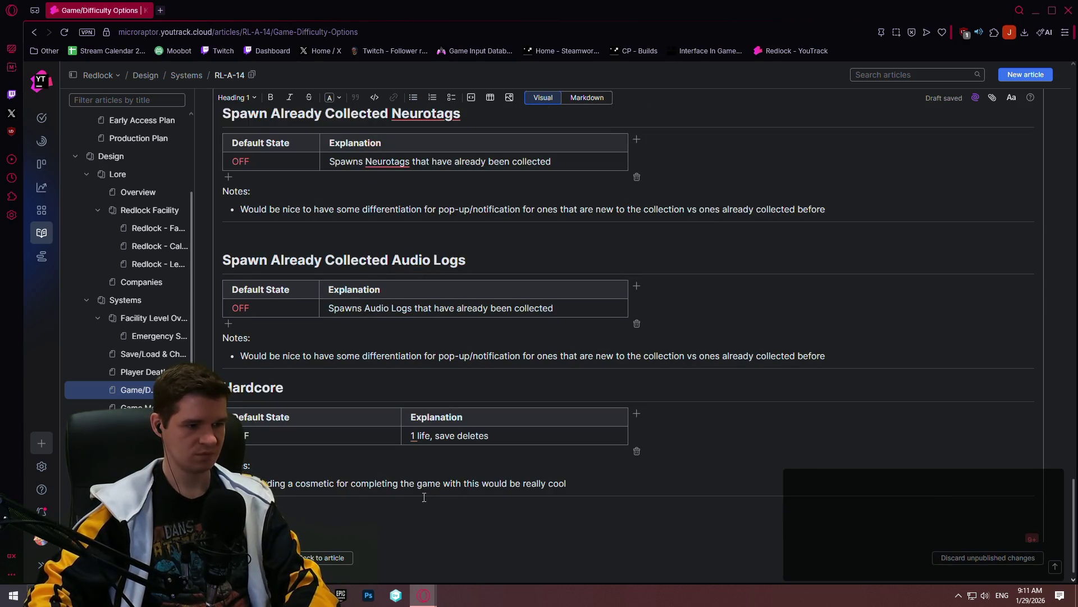
key("BackSpace")
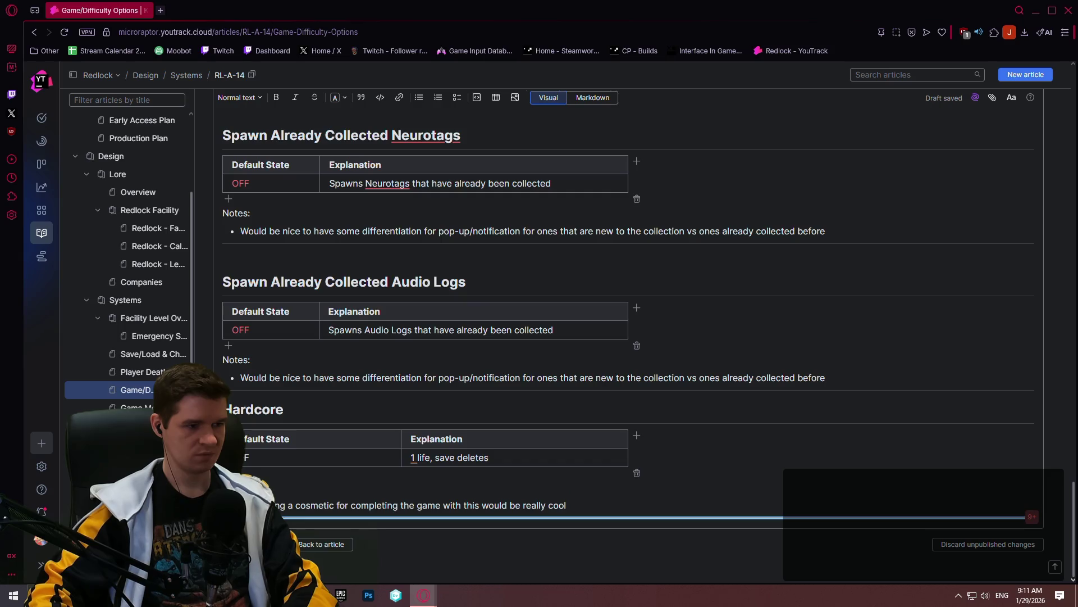
key("Return")
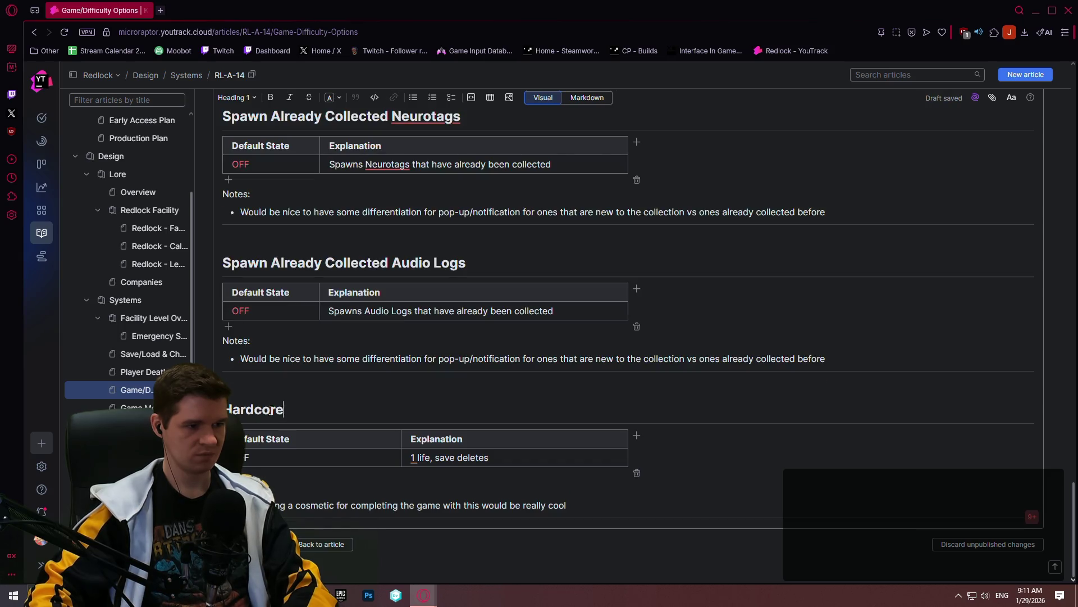
double_click(278, 410)
type("Keep Progression on Death")
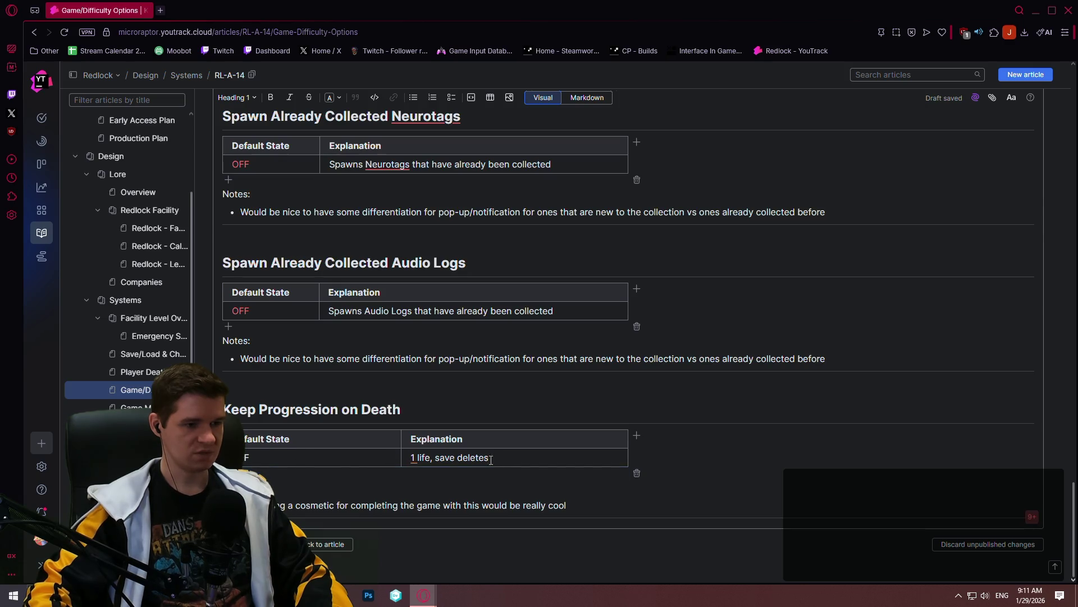
left_click_drag(489, 458, 412, 460)
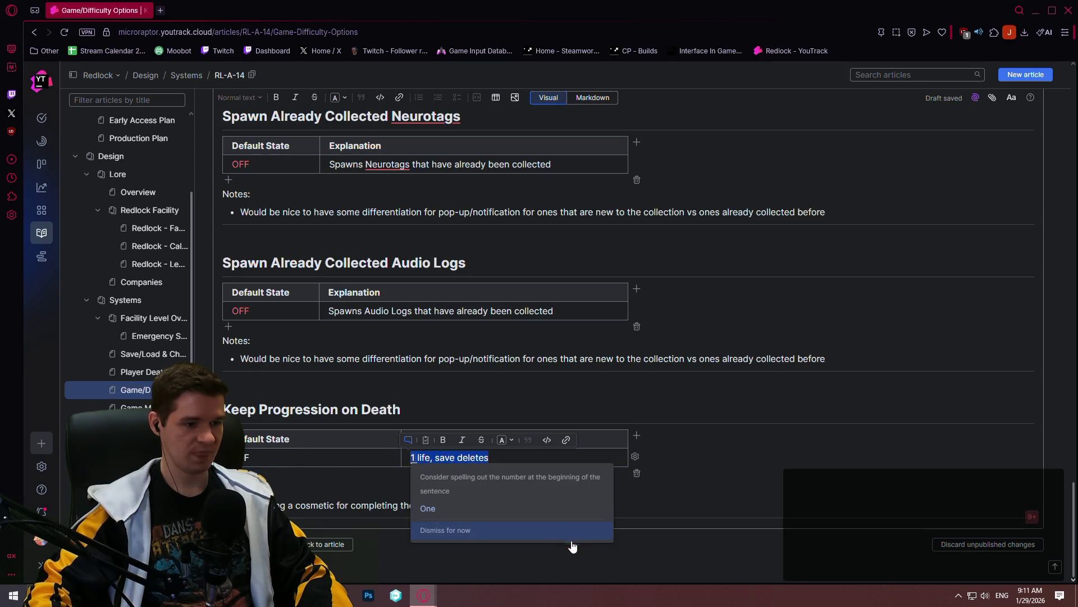
left_click(571, 545)
type("Maintains progression")
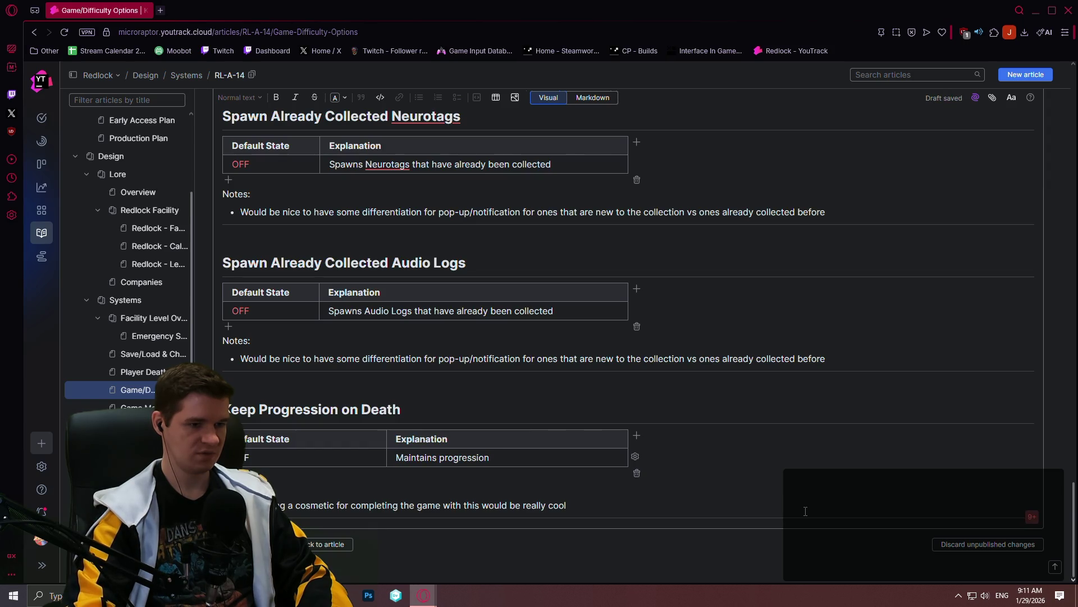
type("/status of certain activities and resources if the player dies")
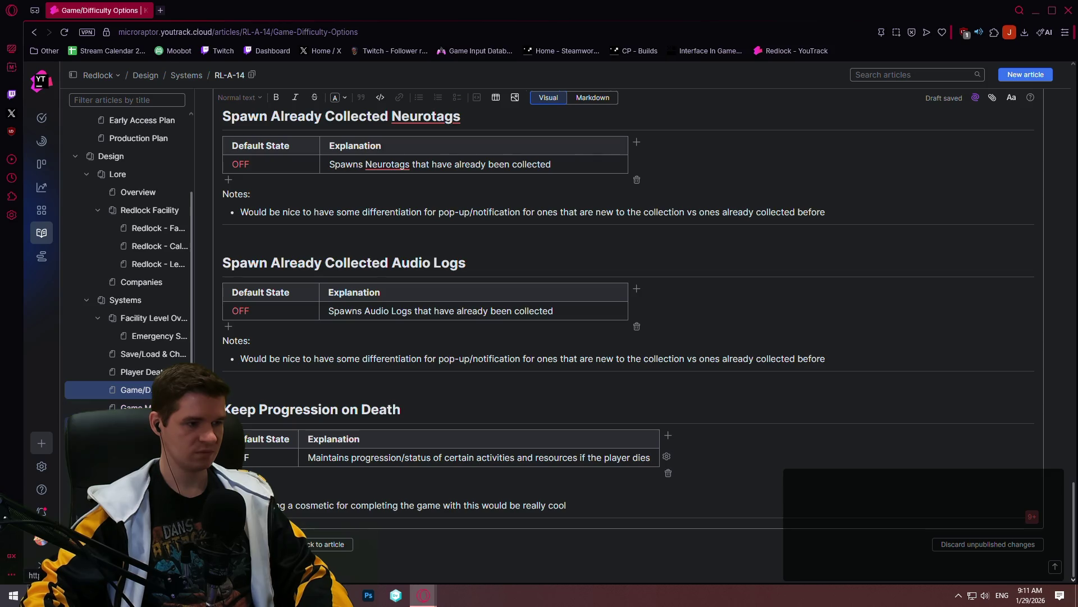
Check the reloaded-items list in Save/Load & Checkpoints, then return to Game/Difficulty Options
left_click(127, 425)
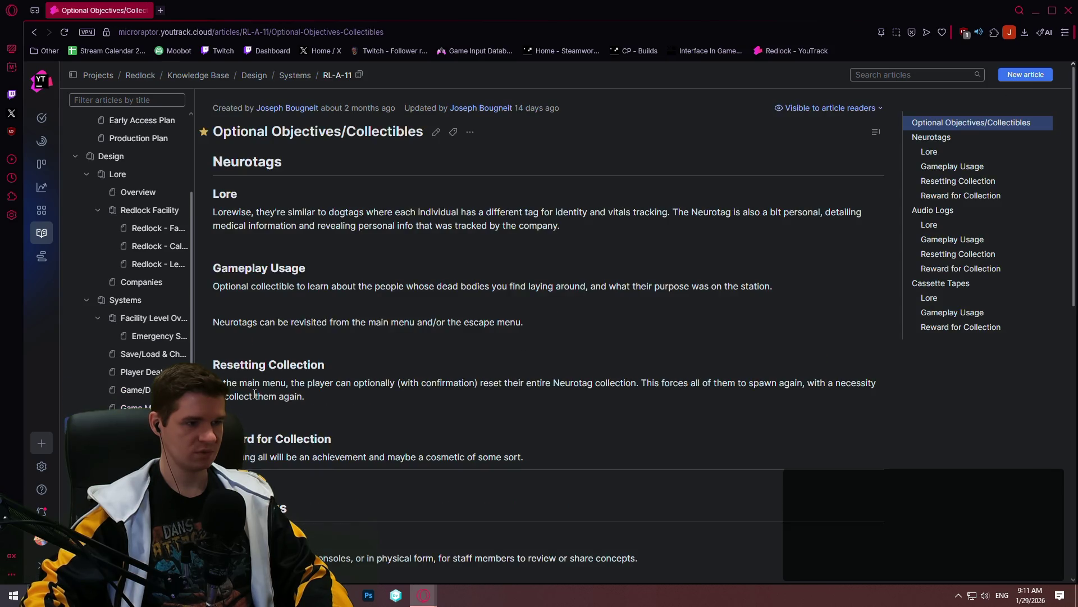
left_click(121, 406)
left_click(128, 391)
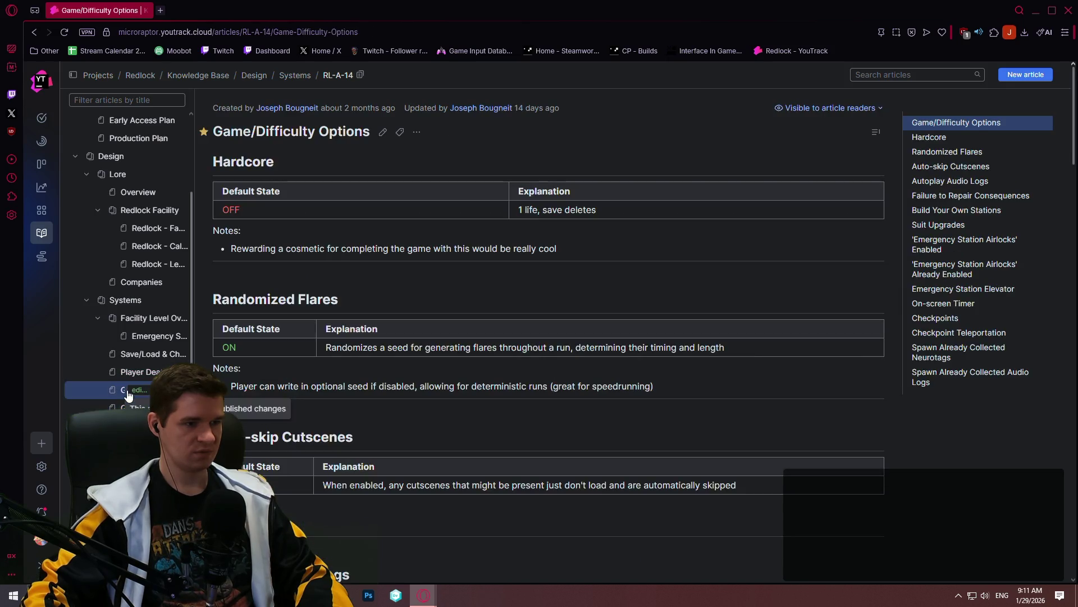
left_click(131, 355)
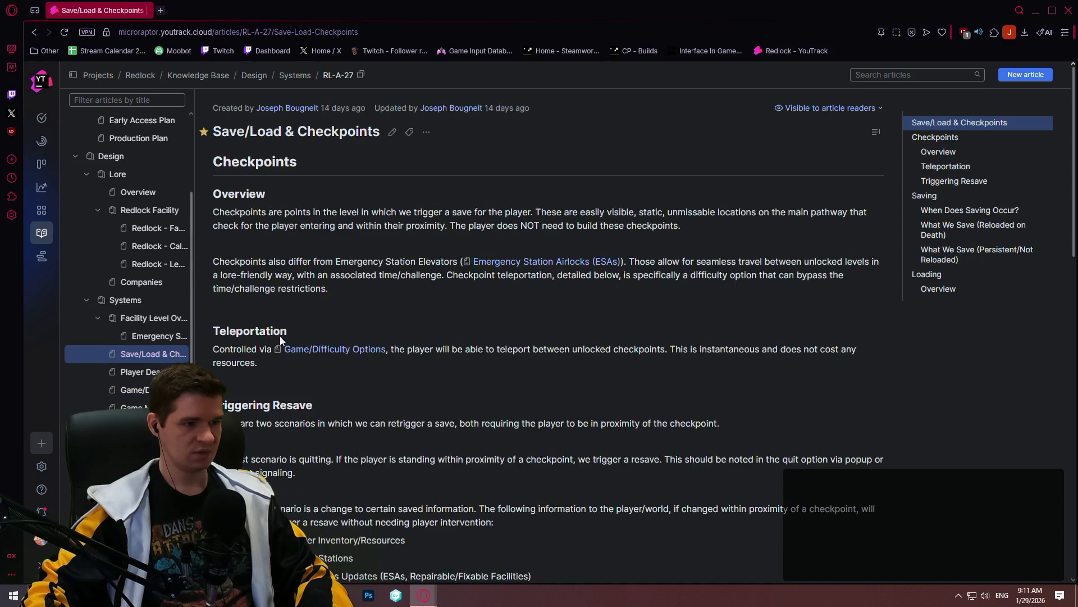
scroll(271, 338, "down", 3)
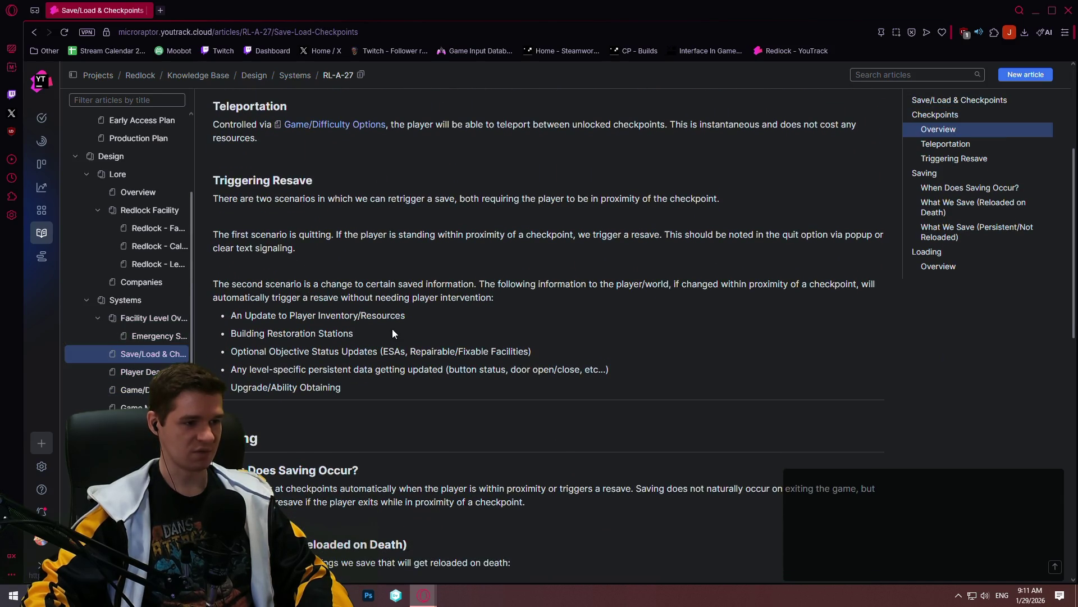
scroll(392, 329, "down", 1)
scroll(374, 345, "down", 2)
scroll(353, 312, "down", 1)
scroll(322, 276, "down", 3)
left_click_drag(322, 277, 220, 190)
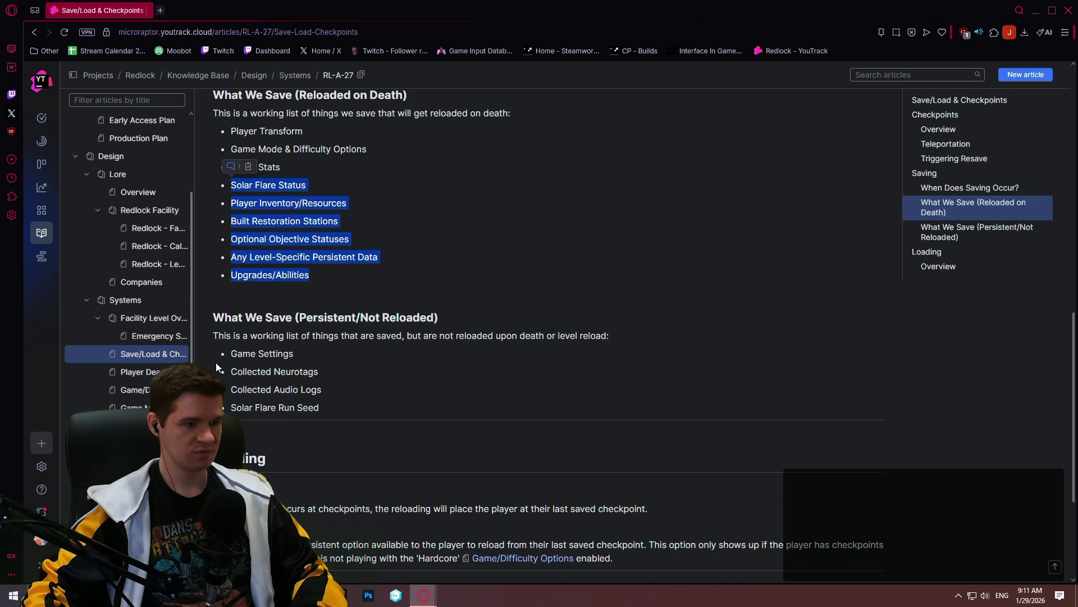
left_click(131, 391)
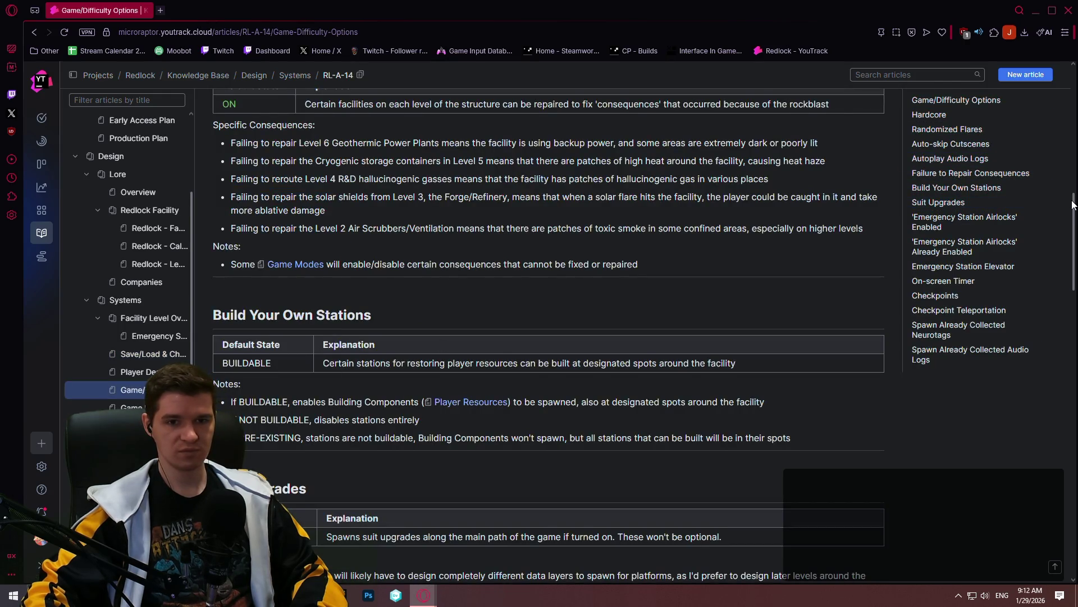
left_click_drag(1073, 205, 1073, 109)
Add a note that with Keep Progression on Death ON, the following won't reload after dying
left_click(389, 136)
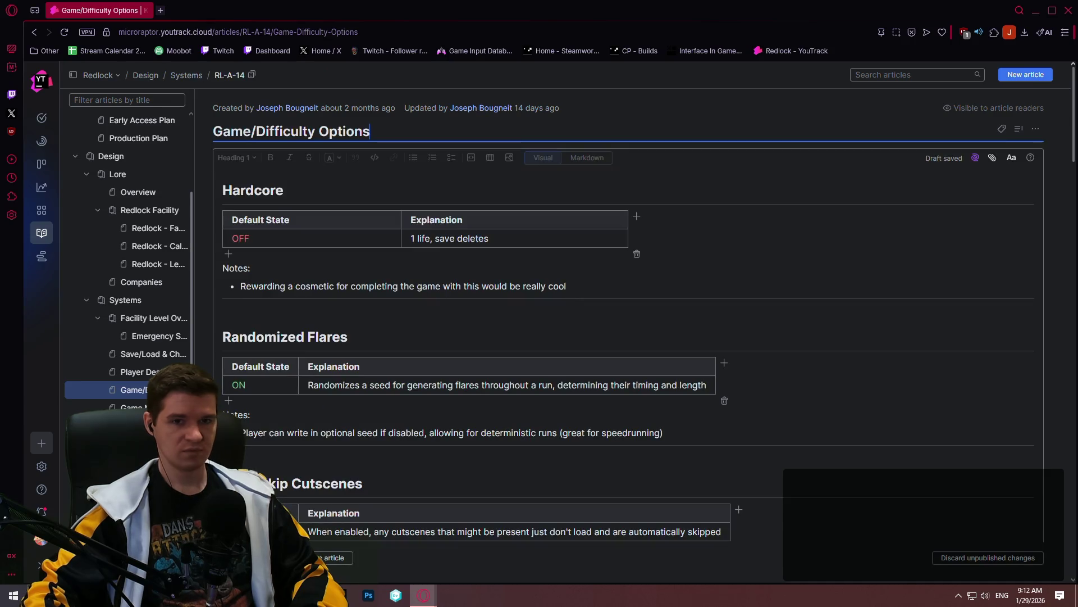
left_click_drag(1073, 97, 1073, 540)
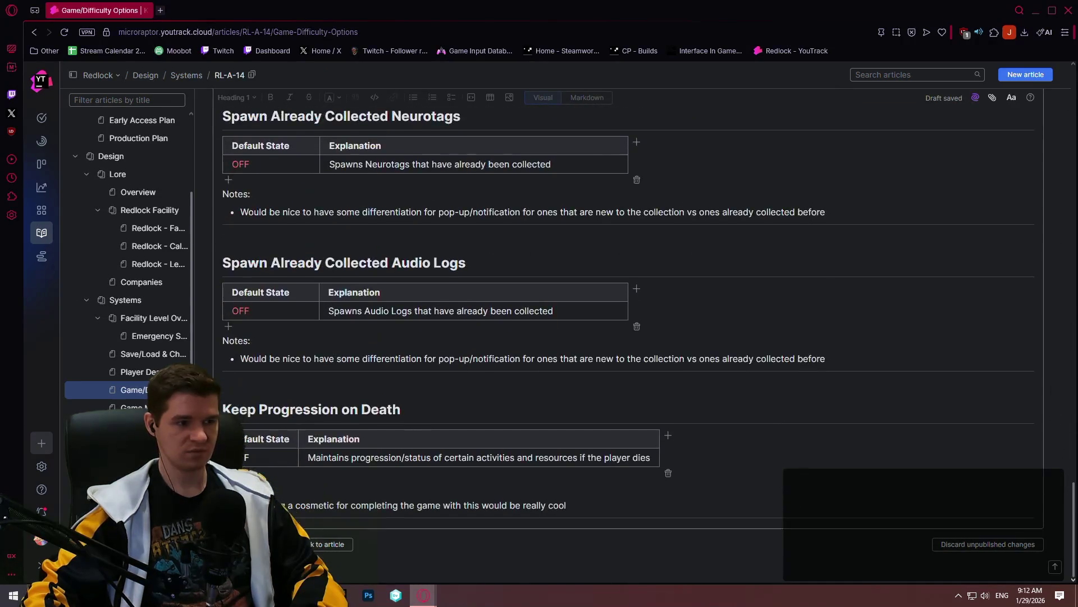
left_click(594, 498)
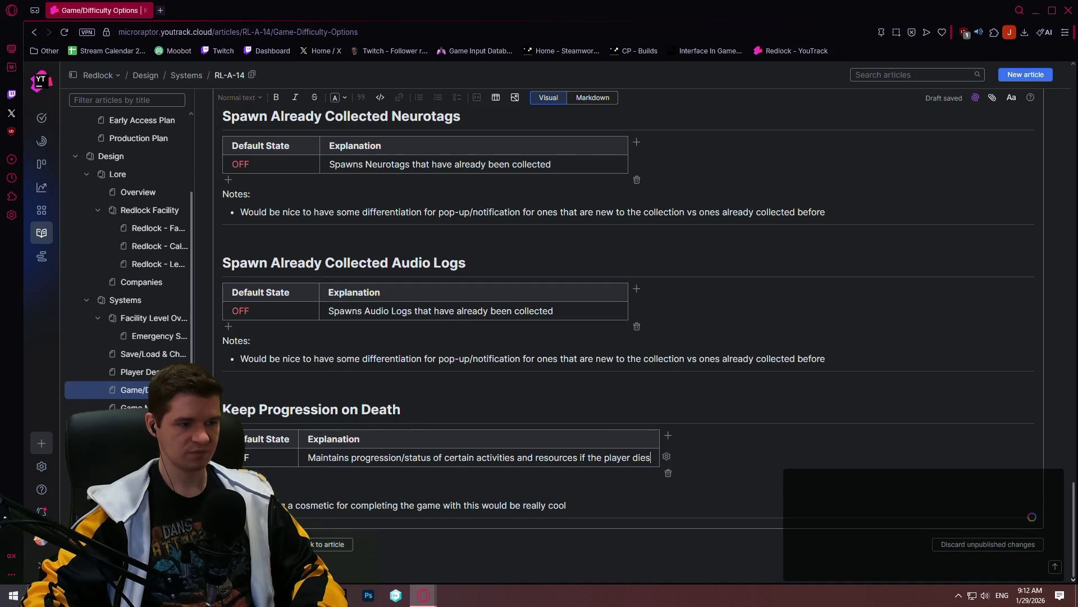
triple_click(615, 522)
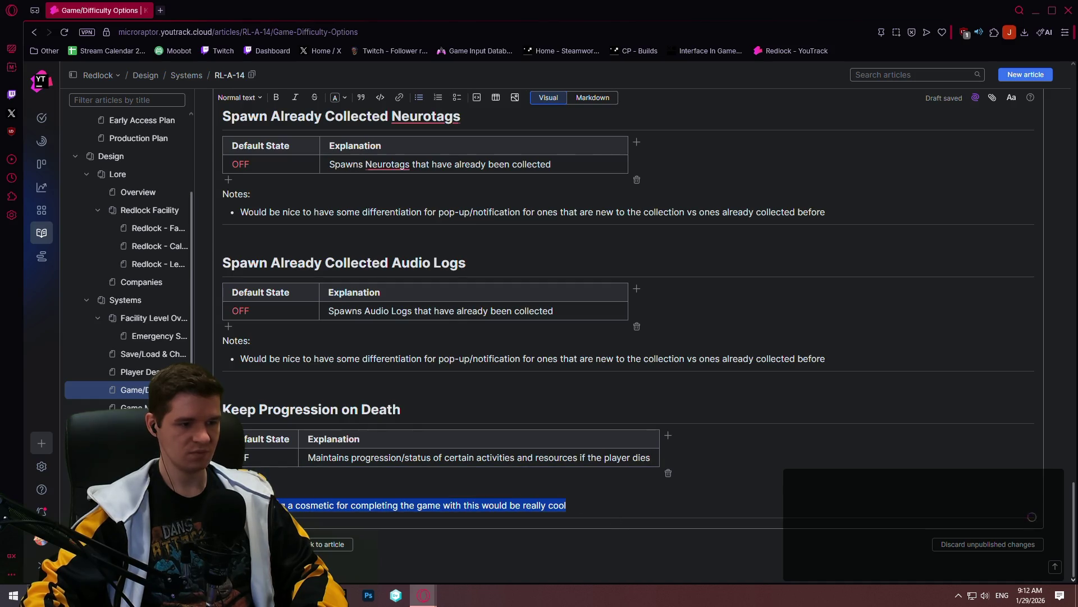
left_click(447, 505)
key("Return")
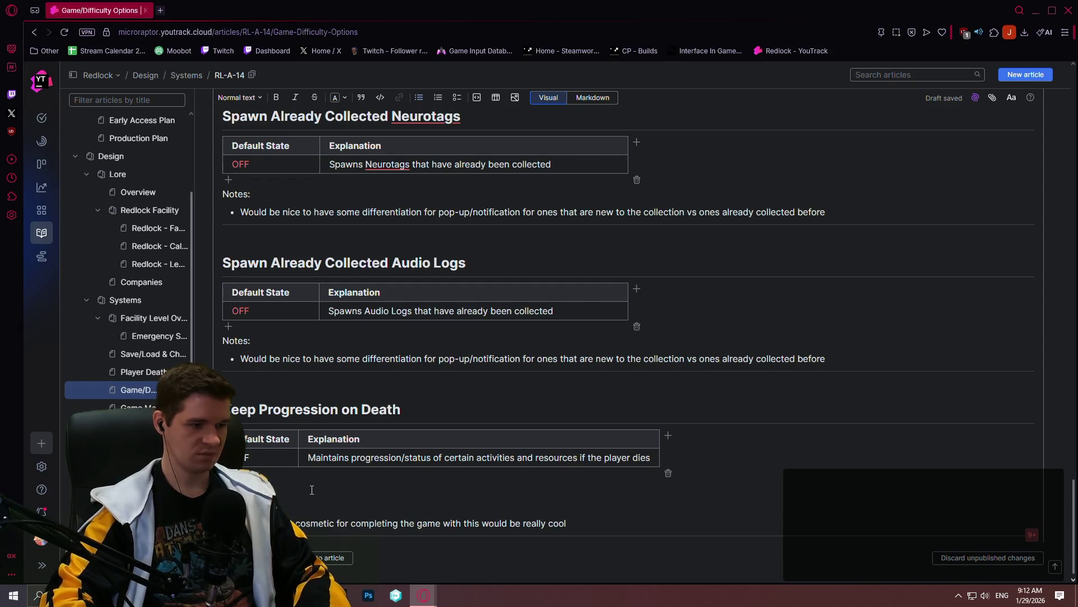
type("cts the following")
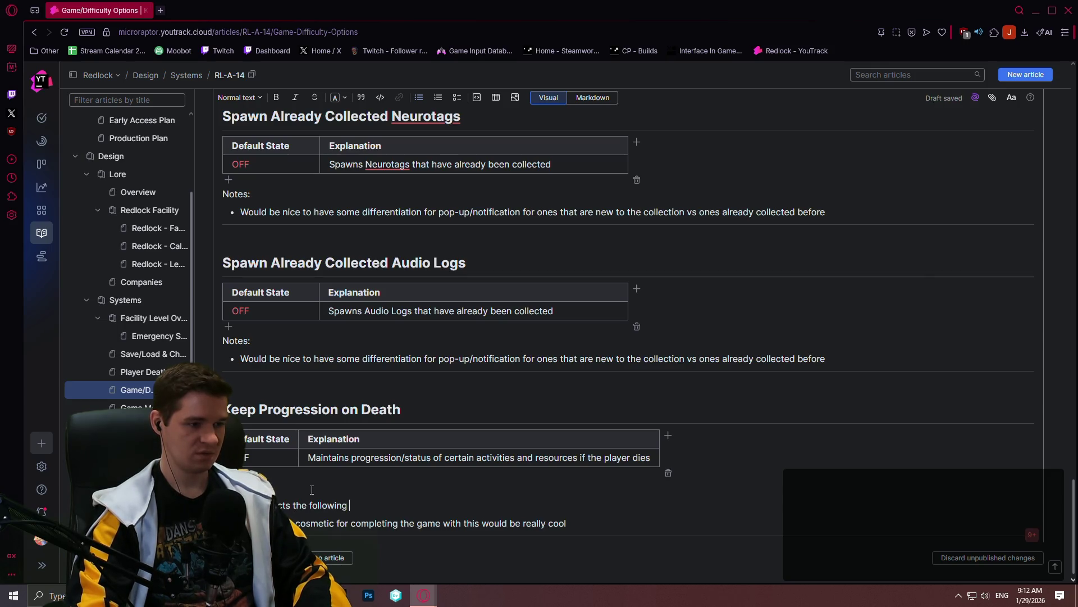
type(" parts of the game, meaning that if this")
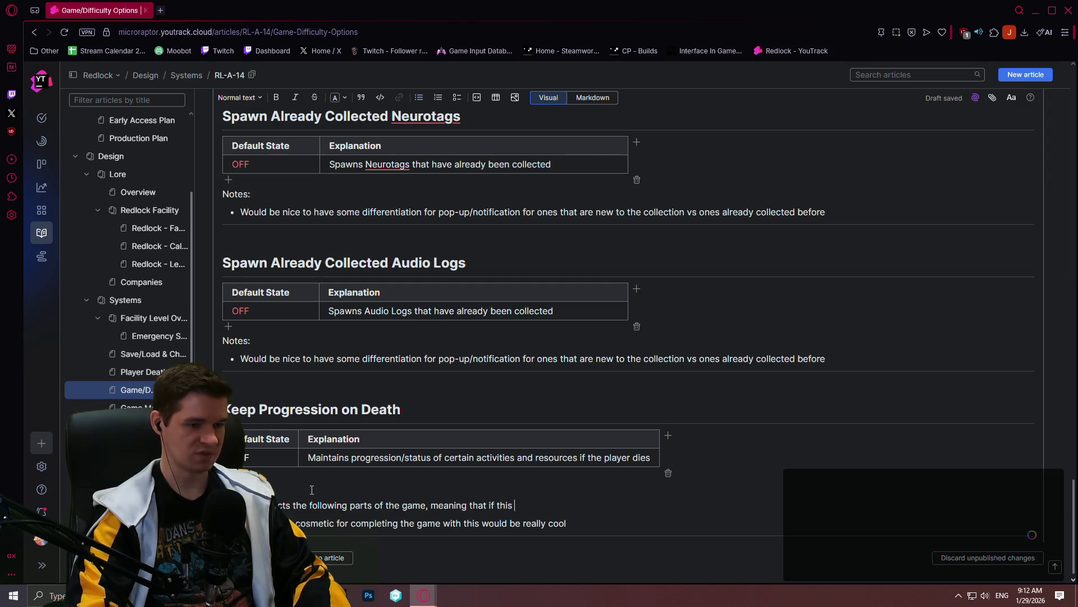
type(" the following will NOT get re")
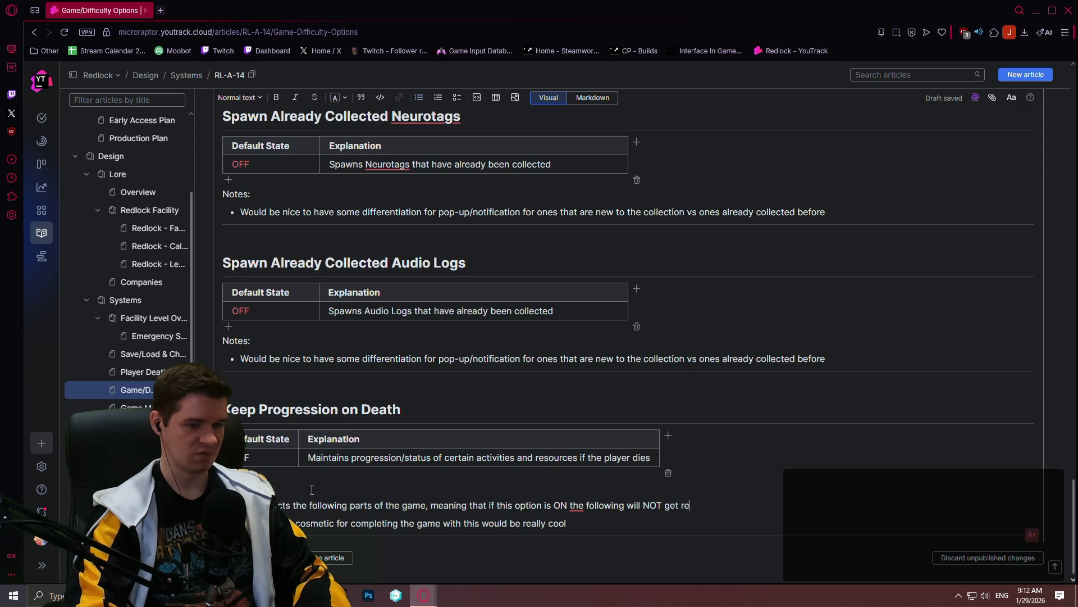
type("loaded if the player dies")
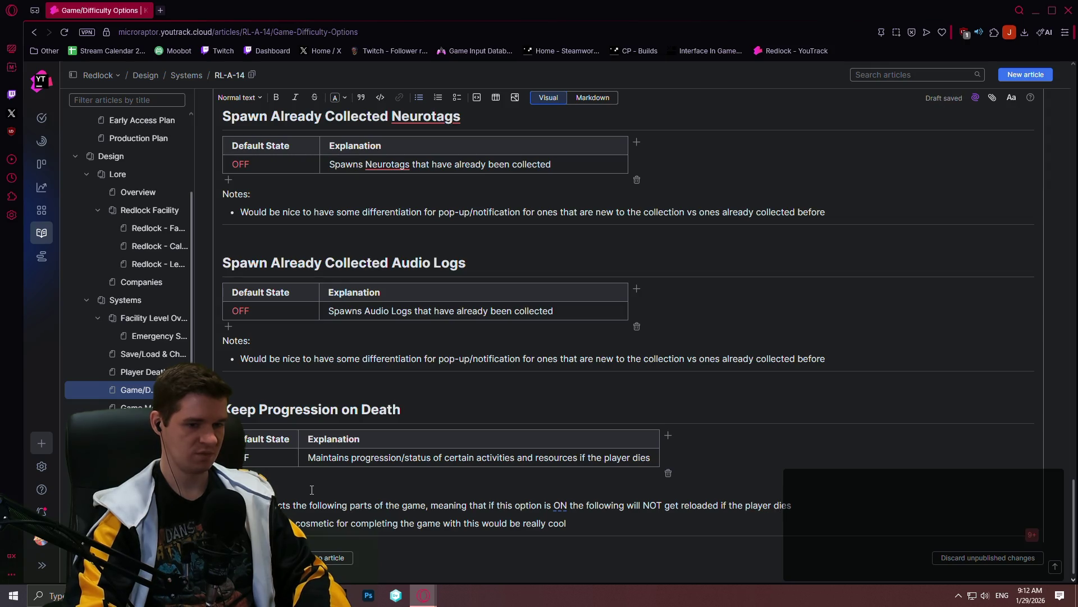
key("Return")
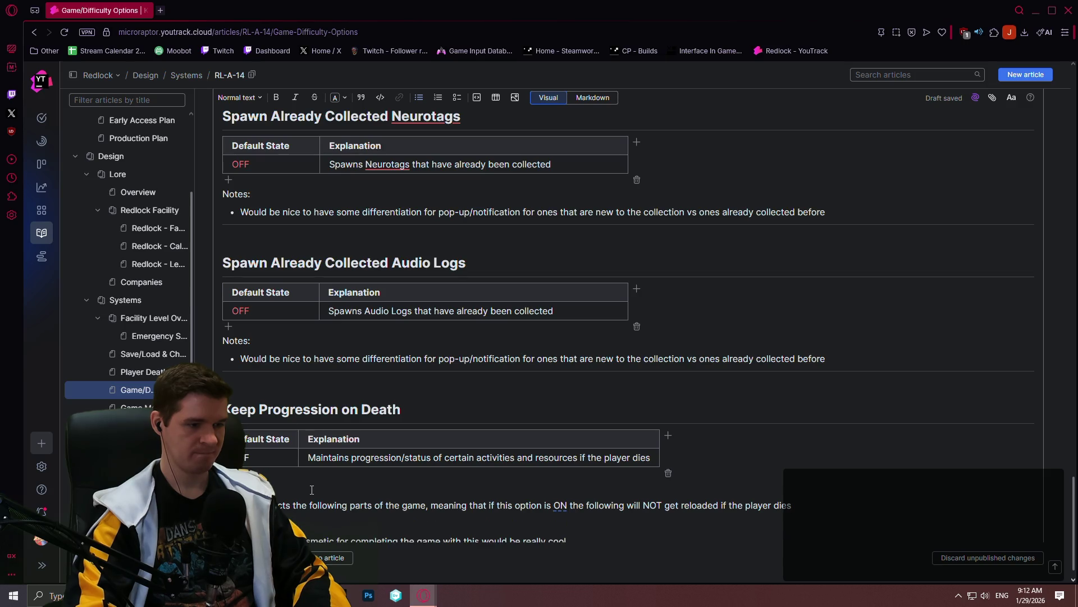
Paste the affected game parts list and nest Solar Flare Status, Inventory and Optional Objectives under the note
key("ctrl+v")
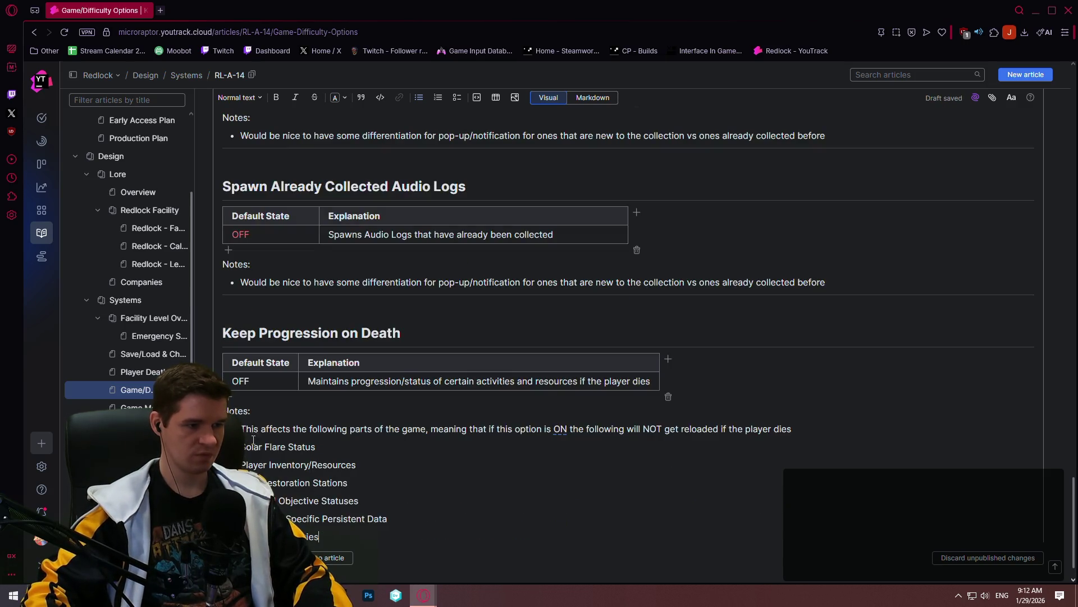
left_click(243, 446)
key("Tab")
scroll(248, 428, "down", 1)
key("Tab")
left_click(242, 451)
key("Tab")
Nest Built Restoration Stations and Level-Specific Data, fixing Optional Objective Statuses onto its own sub-bullet
key("Up")
key("Tab")
key("Down")
key("Down")
key("Tab")
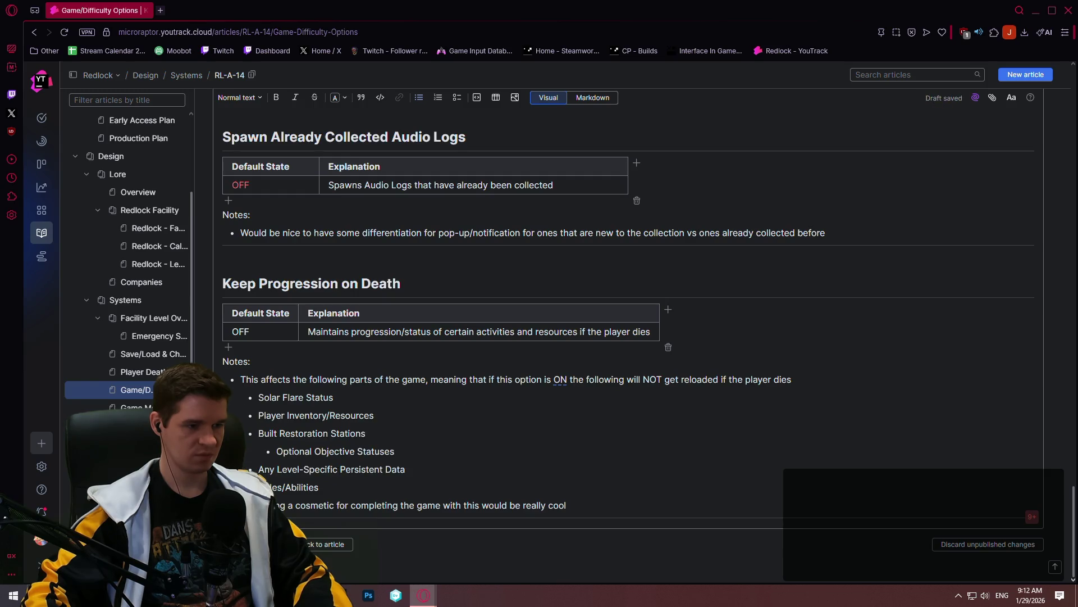
key("BackSpace")
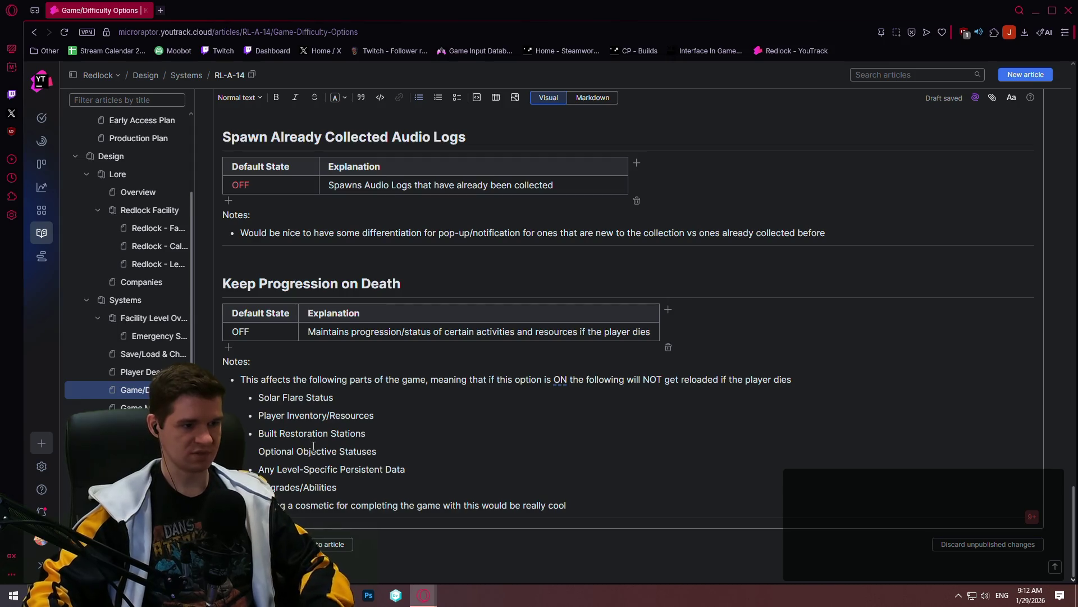
key("BackSpace")
key("Return")
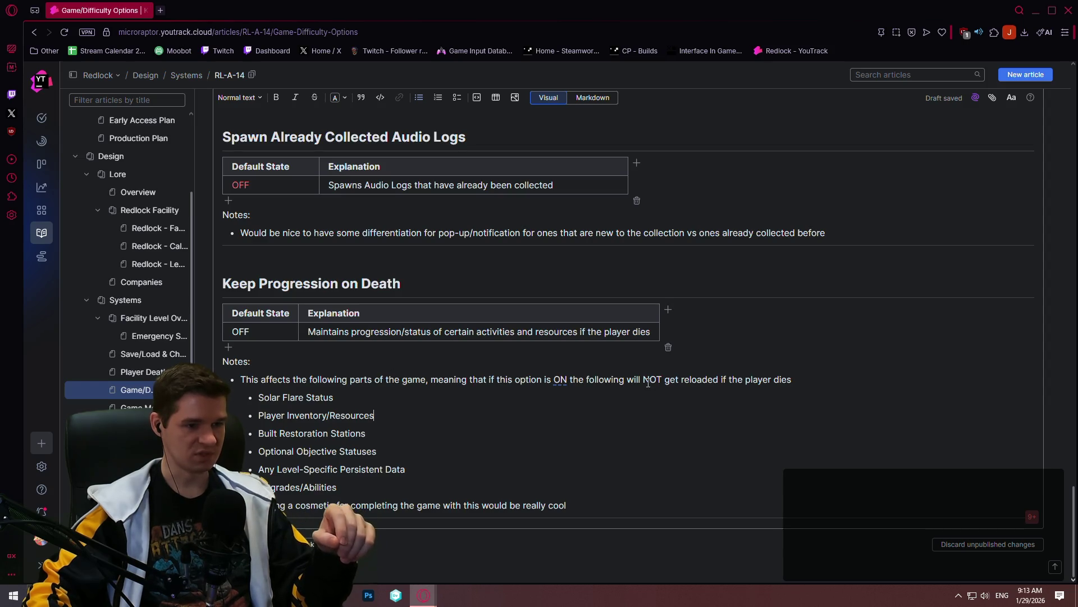
scroll(477, 305, "up", 2)
scroll(476, 305, "down", 2)
Colour the Keep Progression OFF value red, publish the edits and go to Game Modes
double_click(241, 331)
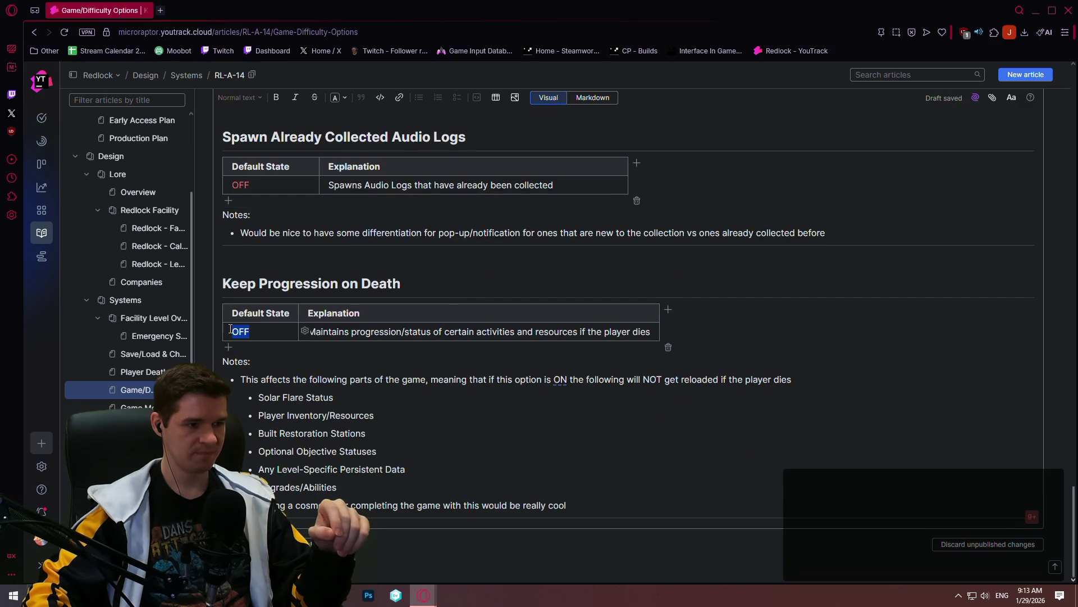
left_click(340, 97)
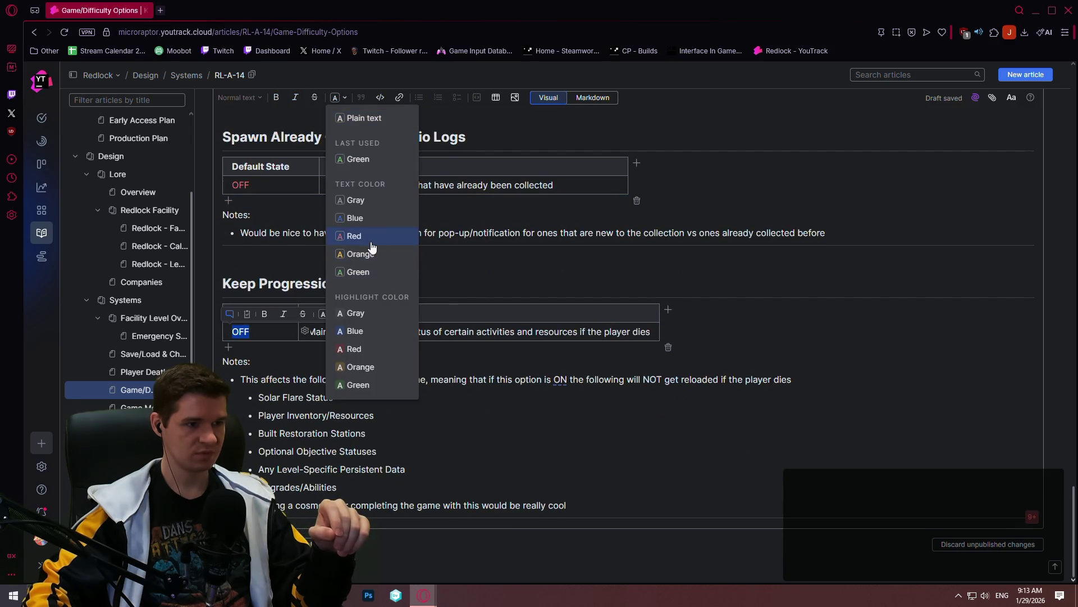
left_click(372, 242)
left_click(439, 415)
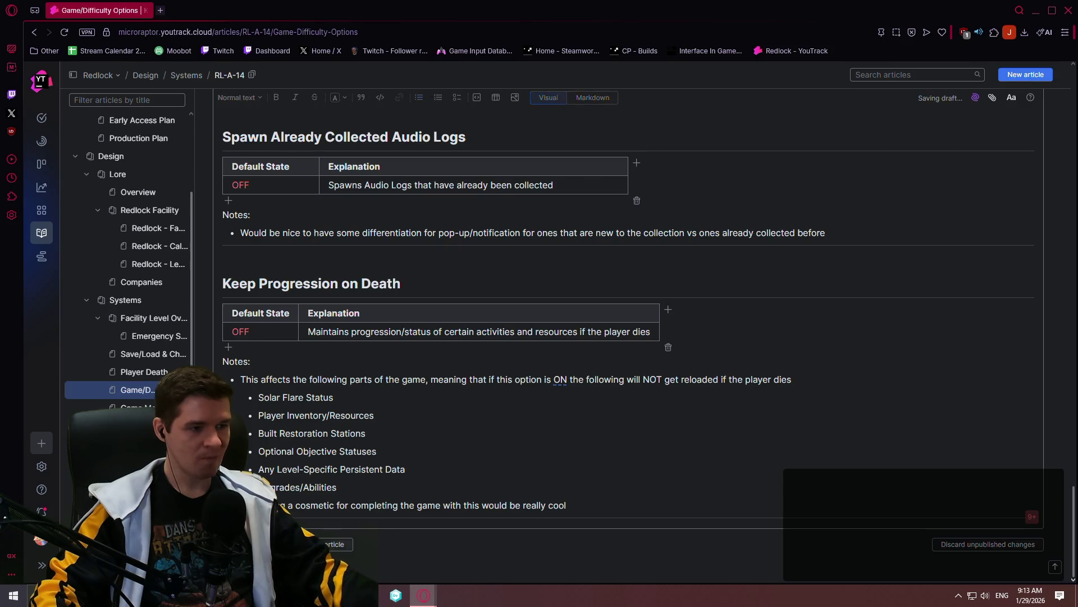
key("ctrl+Return")
key("alt+Left")
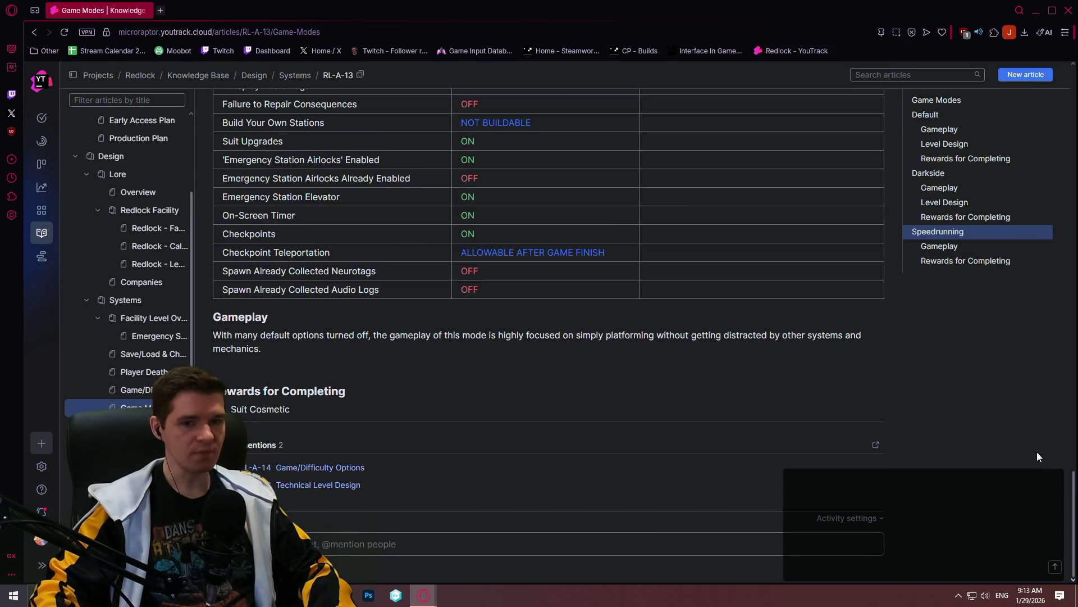
Edit Game Modes and paste a copied row into a new last row of the Default table
left_click_drag(1073, 514, 1072, 52)
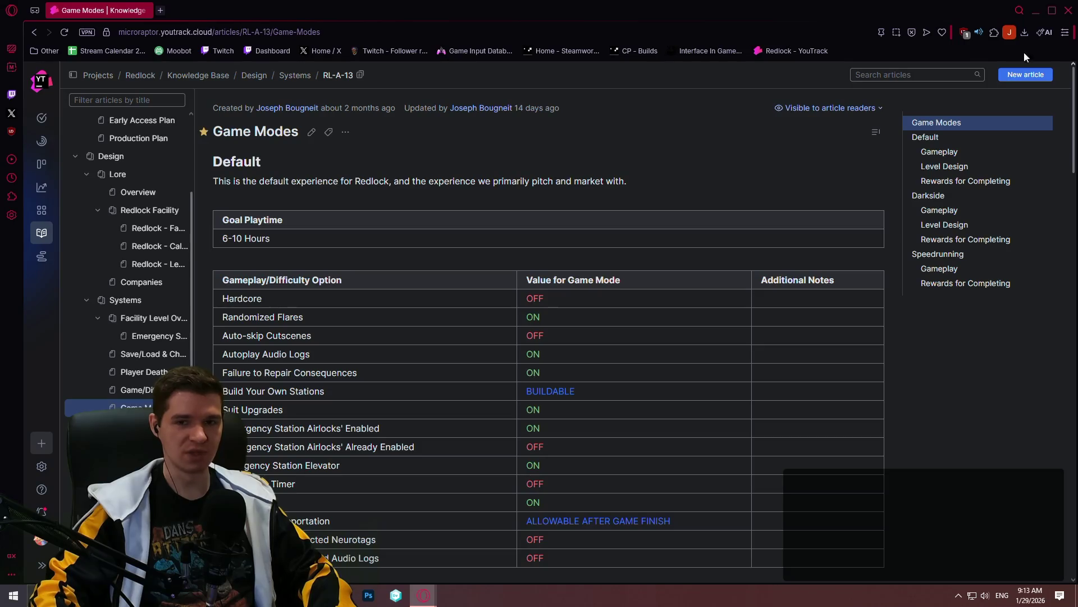
left_click(310, 132)
scroll(345, 424, "down", 3)
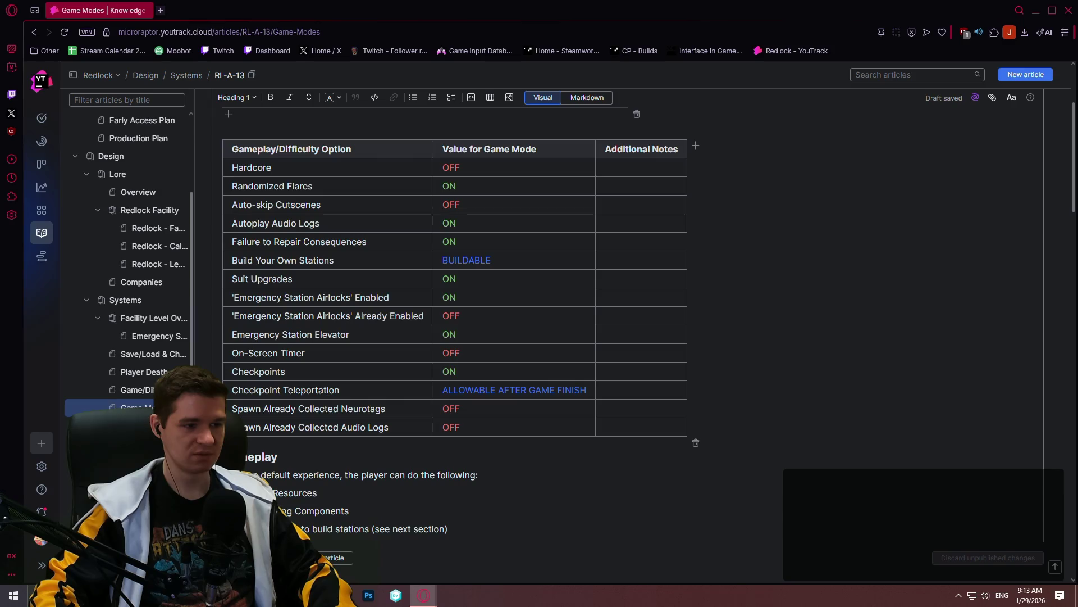
left_click_drag(382, 427, 626, 427)
key("ctrl+c")
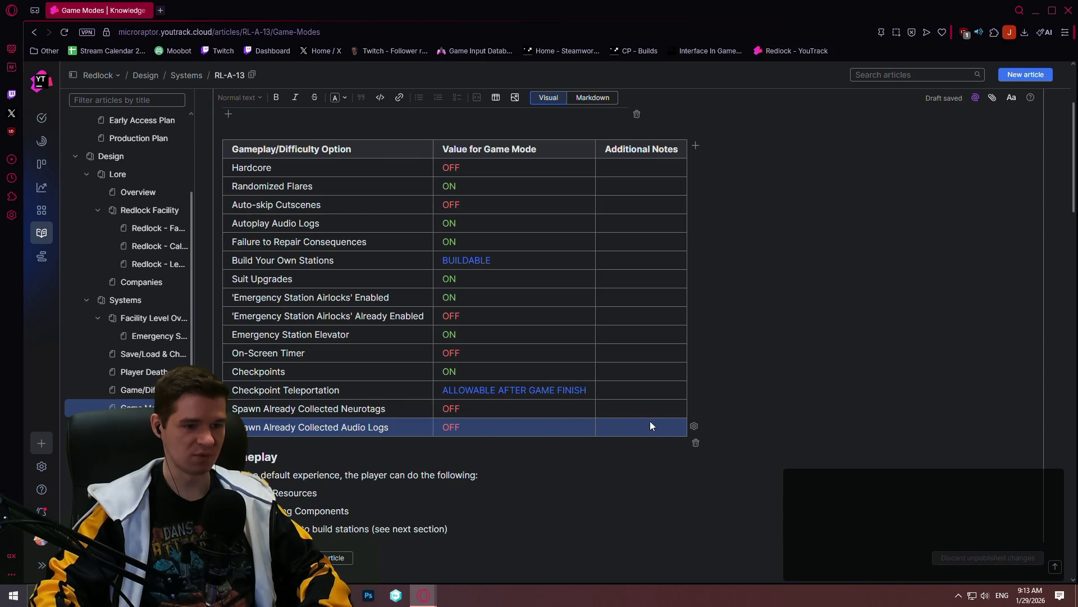
left_click(649, 424)
left_click(227, 437)
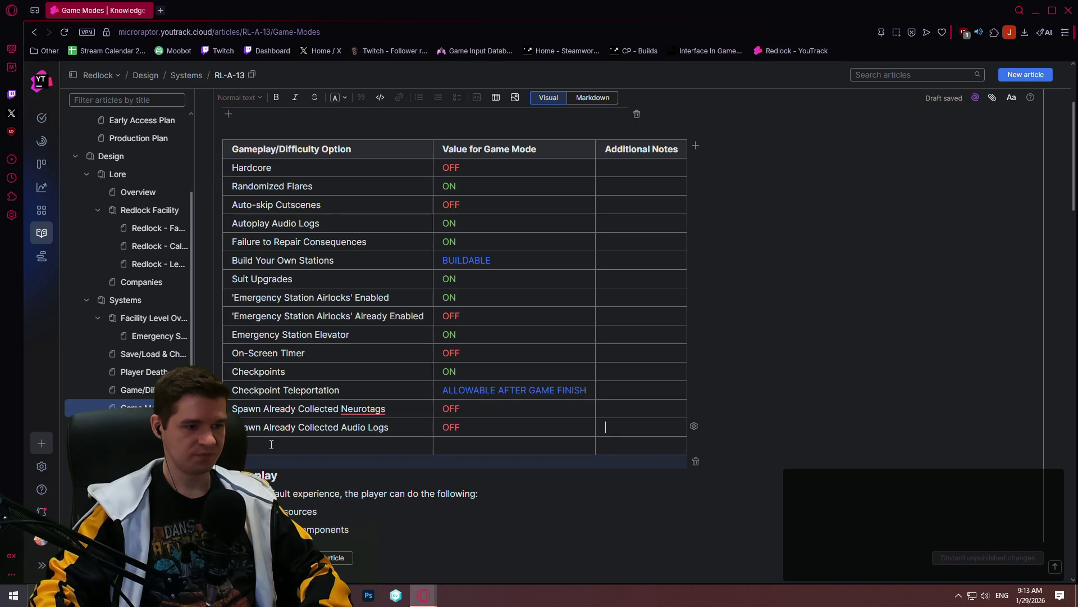
key("ctrl+v")
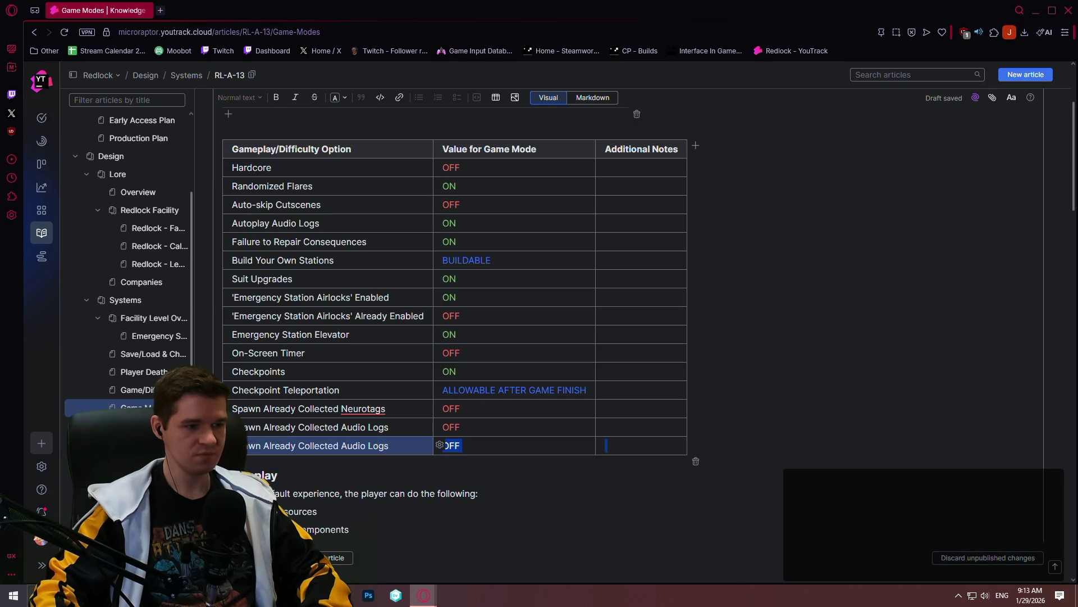
Rename the row to Keep Progression on Death, colour its OFF red and select the finished row
left_click_drag(249, 445, 427, 434)
type("p")
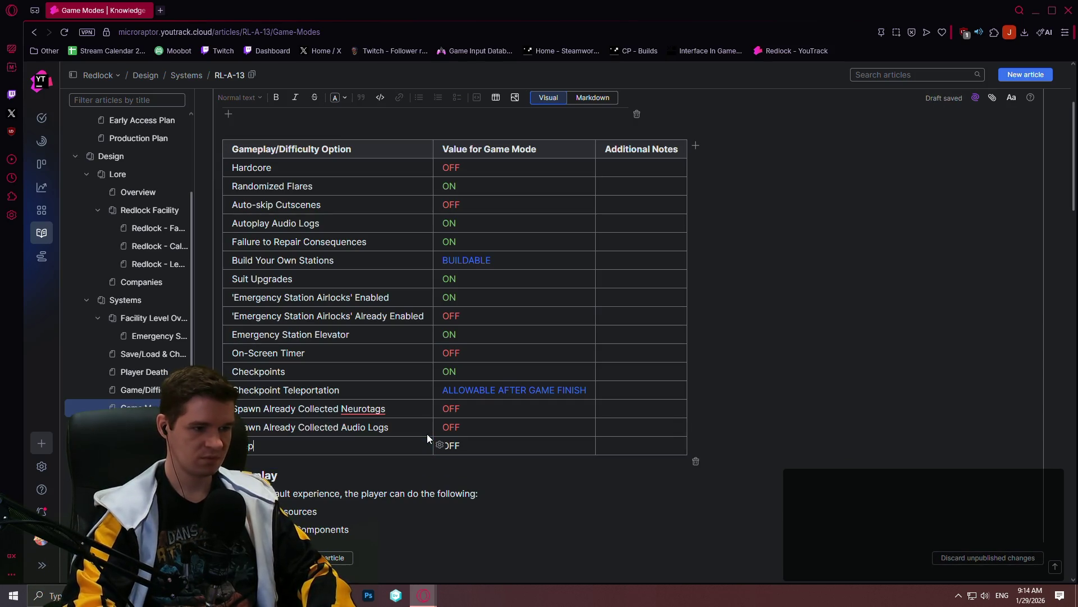
type(" Progression on Death")
left_click(454, 447)
left_click(544, 428)
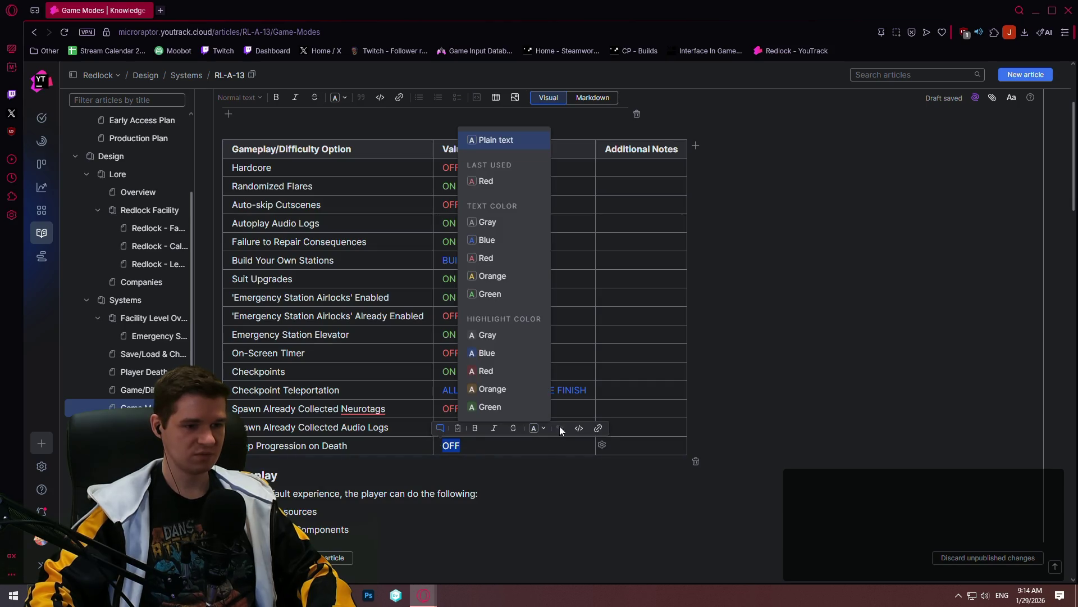
left_click(495, 189)
left_click(346, 448)
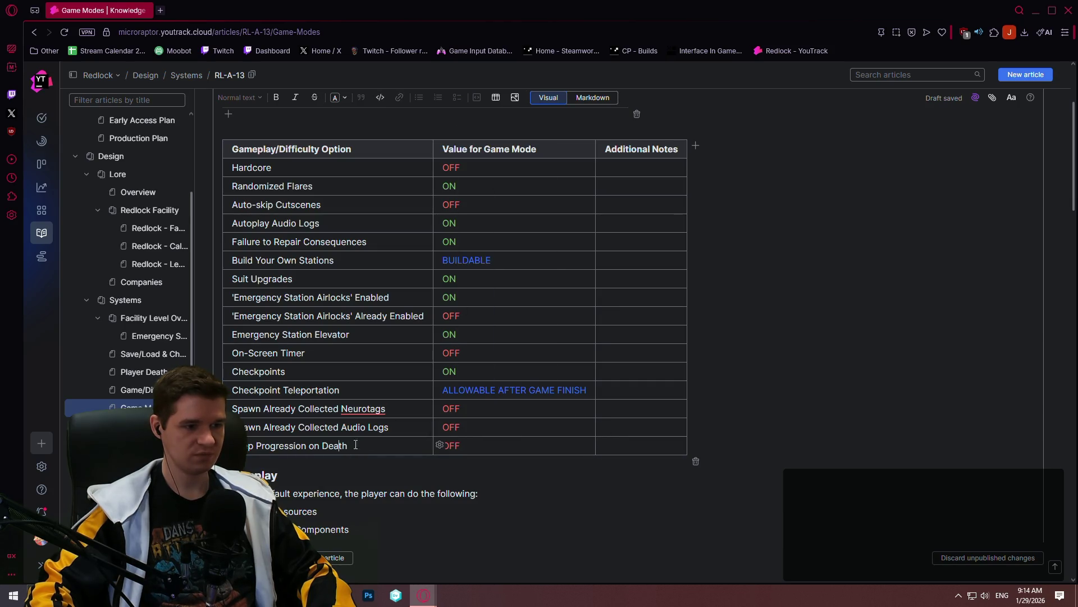
left_click_drag(439, 445, 614, 444)
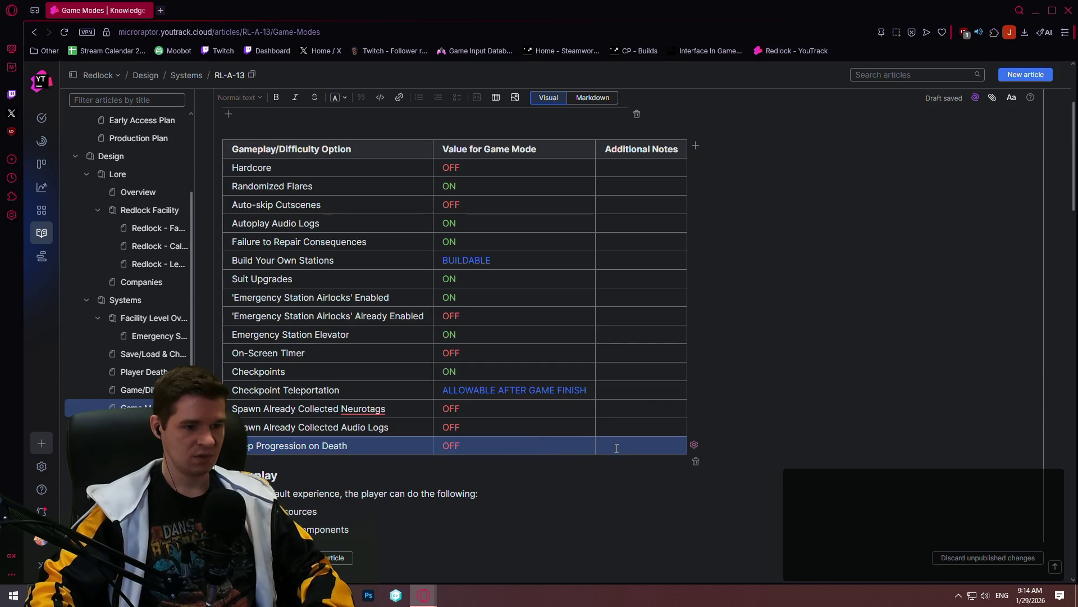
scroll(382, 411, "down", 3)
scroll(363, 354, "down", 3)
scroll(350, 311, "down", 3)
scroll(338, 270, "down", 2)
scroll(338, 270, "down", 2)
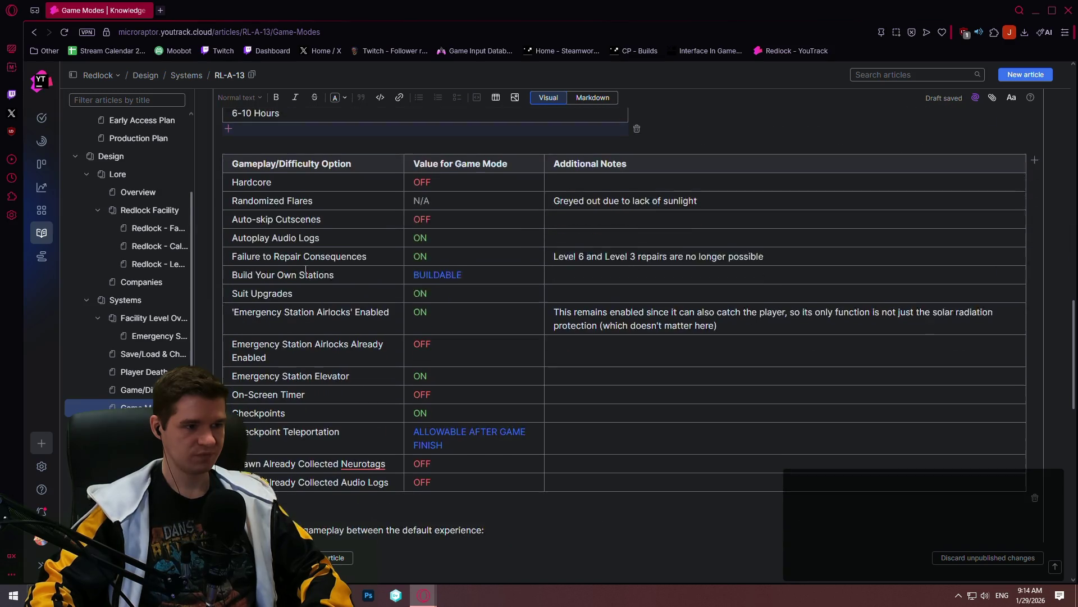
Paste the Keep Progression on Death row into the Darkside table with a red OFF
key("ctrl+v")
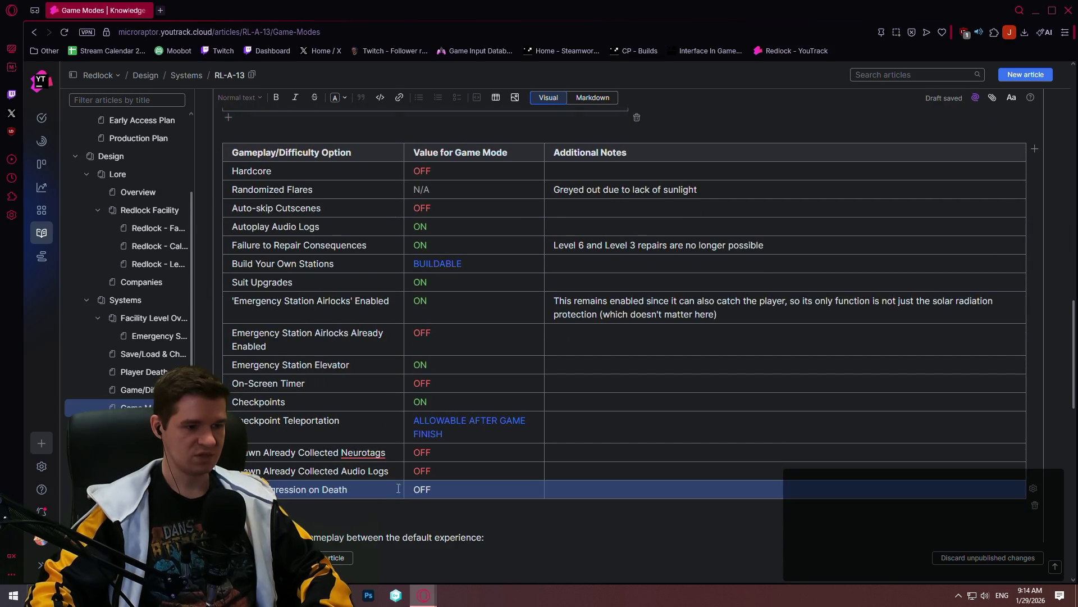
left_click_drag(404, 487, 506, 488)
left_click(421, 489)
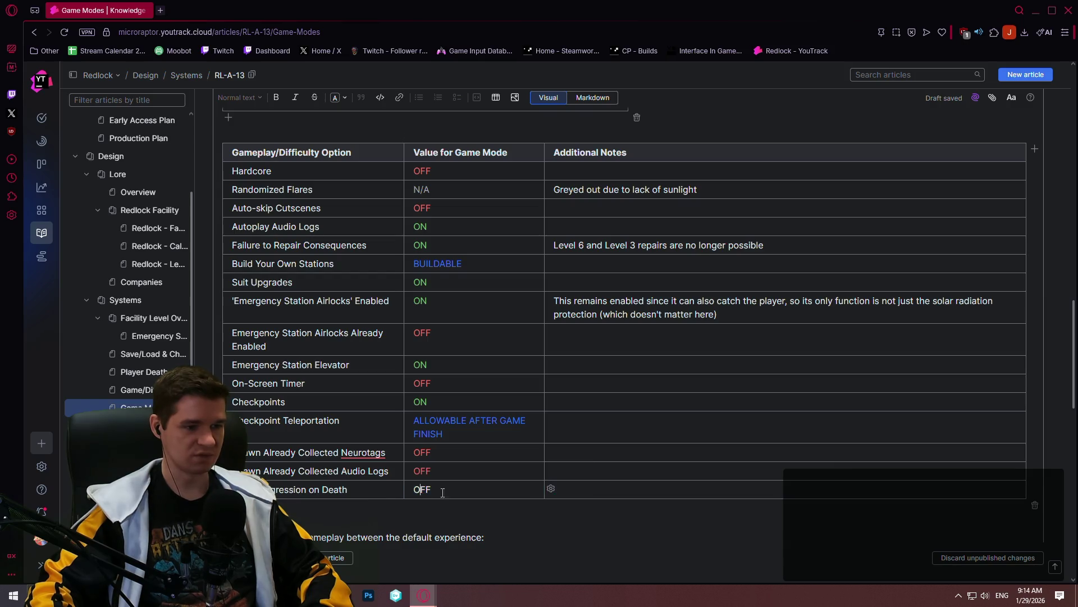
left_click(515, 473)
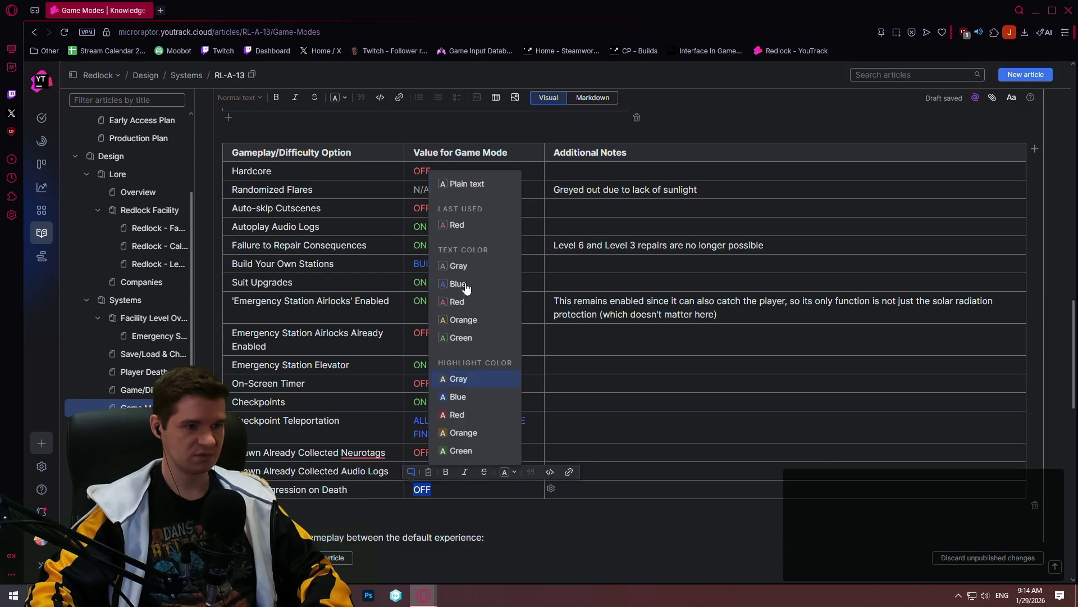
left_click(457, 225)
scroll(407, 293, "down", 3)
scroll(405, 291, "down", 4)
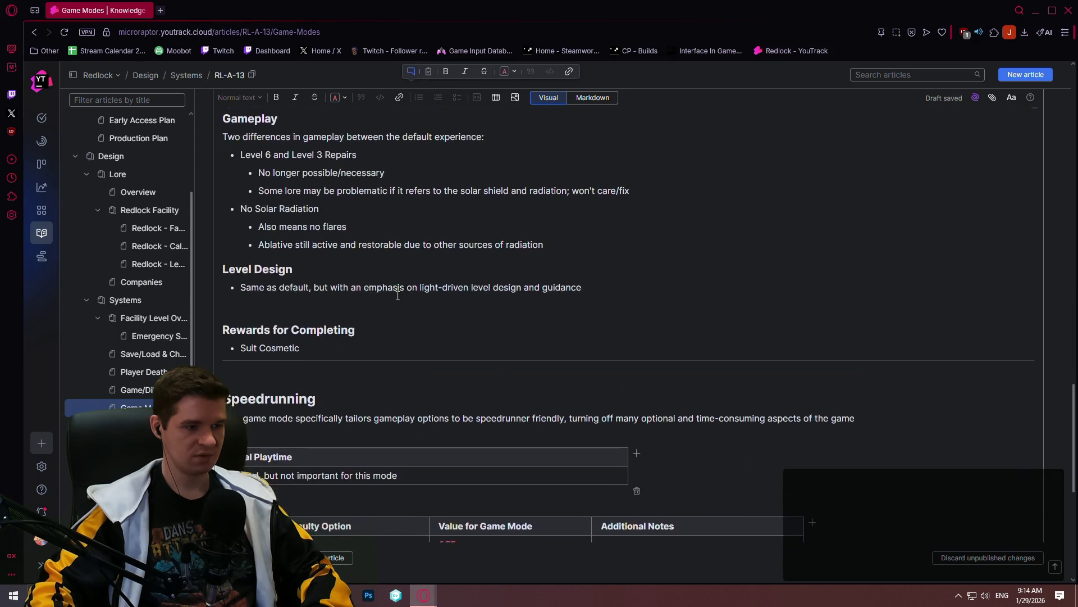
scroll(399, 289, "down", 4)
Paste the same row into the Speedrunning table with a red OFF
key("ctrl+v")
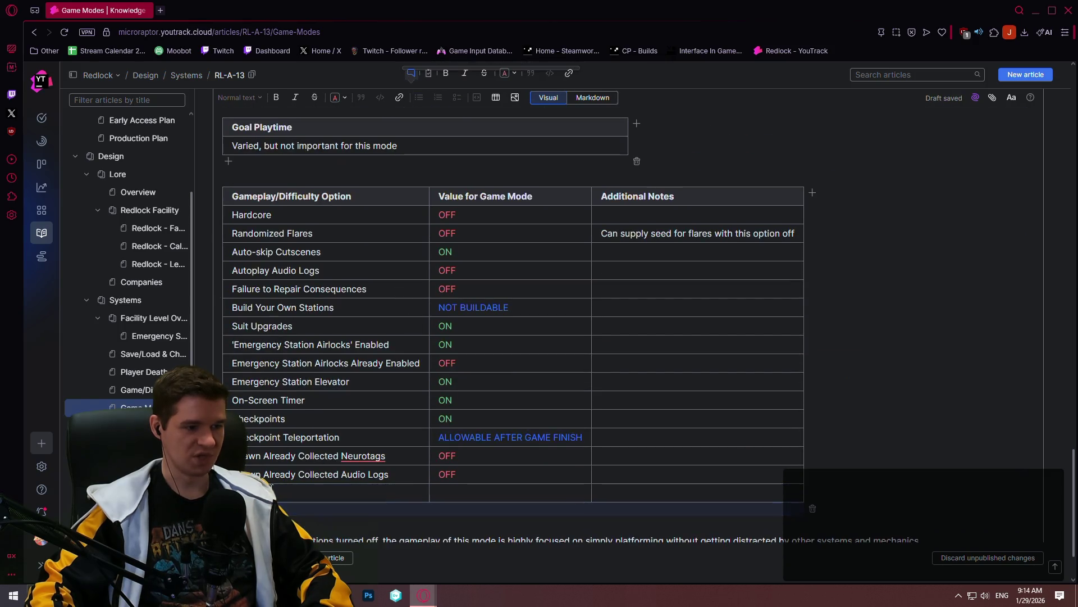
left_click(470, 492)
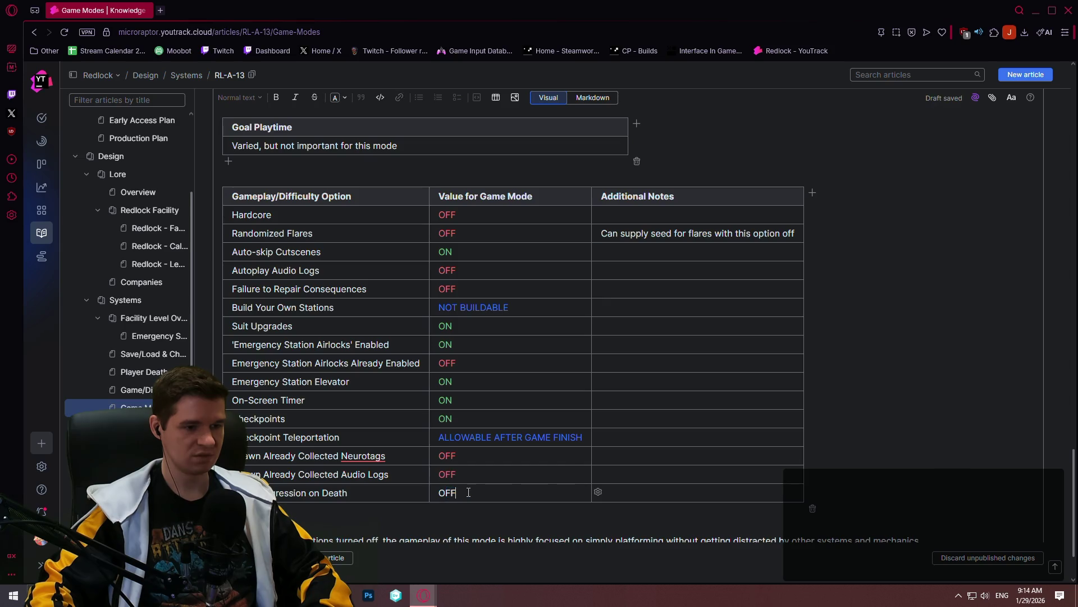
left_click(529, 475)
left_click(504, 241)
left_click(370, 493)
scroll(369, 494, "down", 2)
scroll(364, 449, "up", 5)
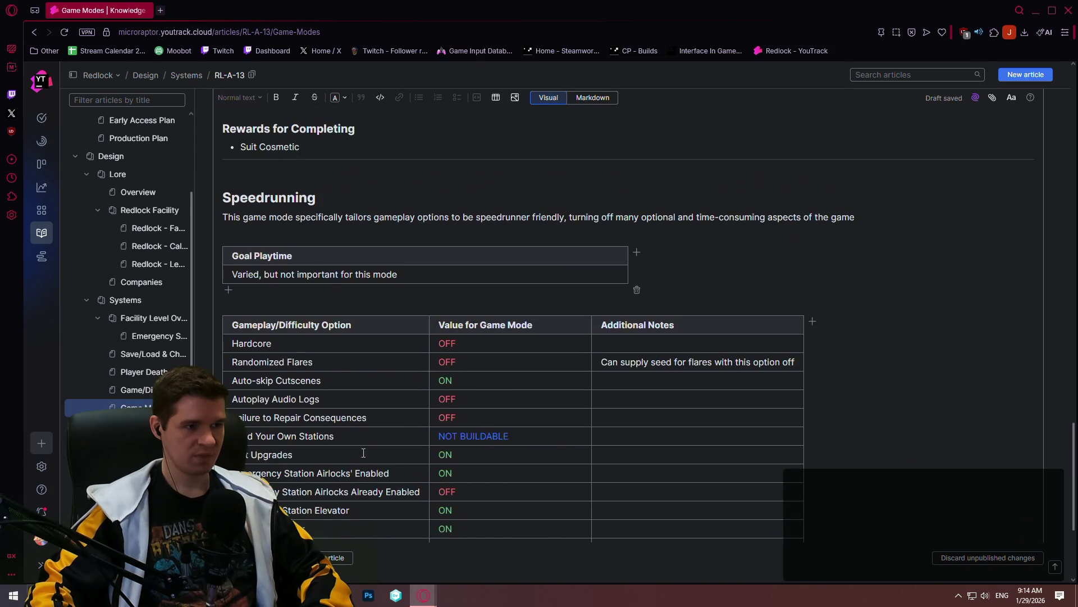
scroll(448, 350, "up", 2)
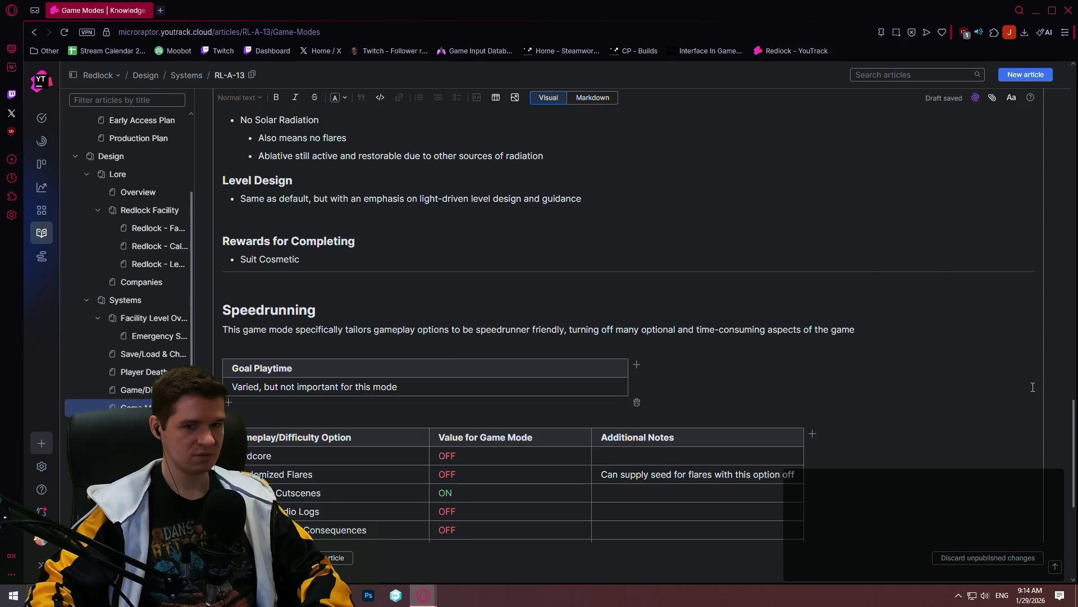
left_click_drag(1074, 415, 1060, 244)
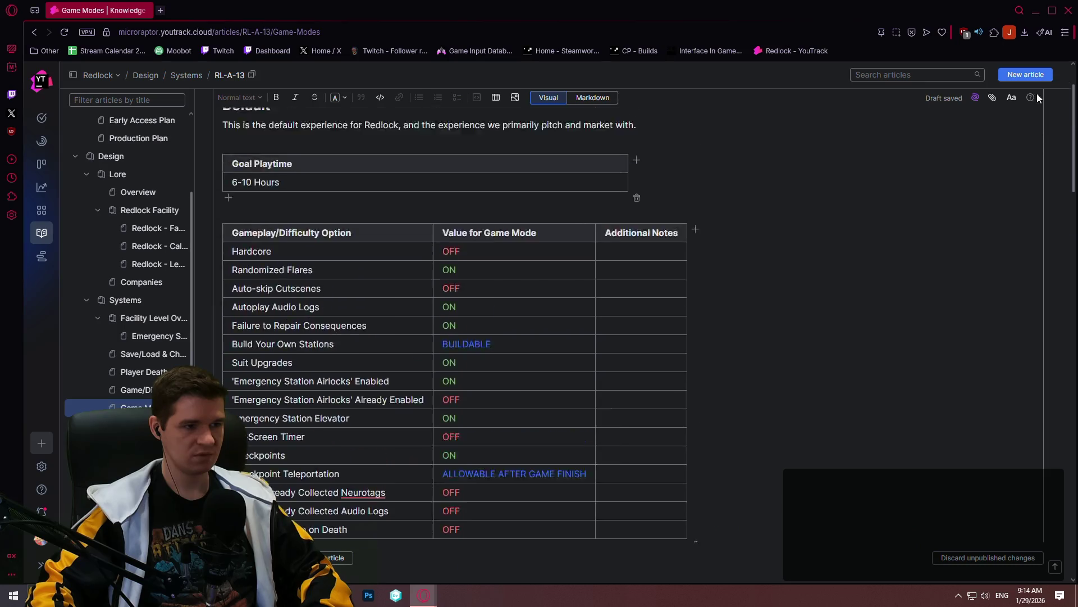
left_click_drag(1059, 245, 1034, 62)
scroll(1045, 476, "down", 3)
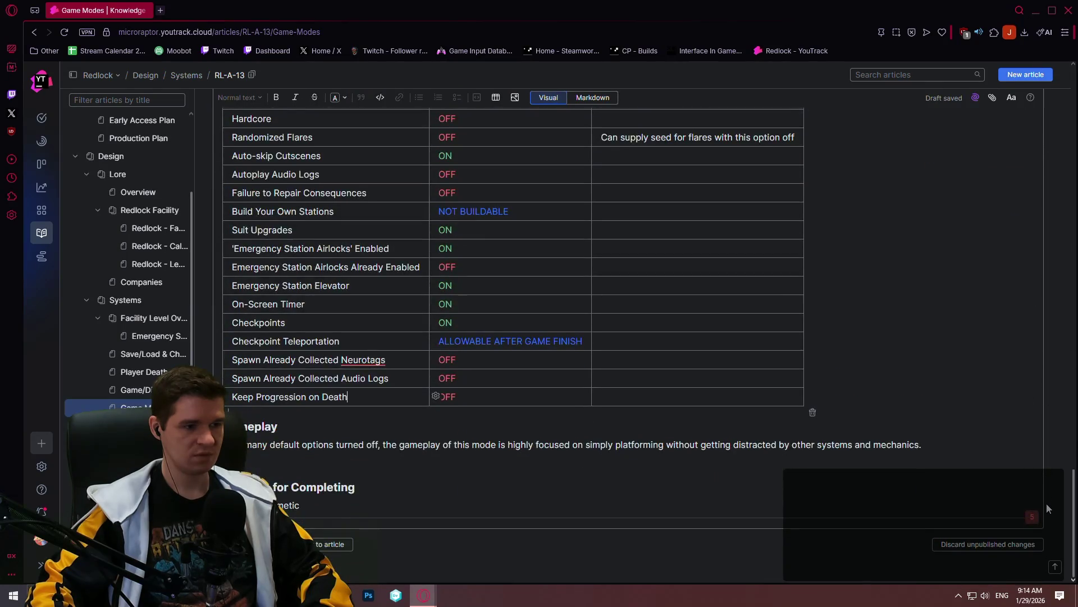
scroll(1046, 503, "up", 6)
left_click_drag(227, 401, 381, 519)
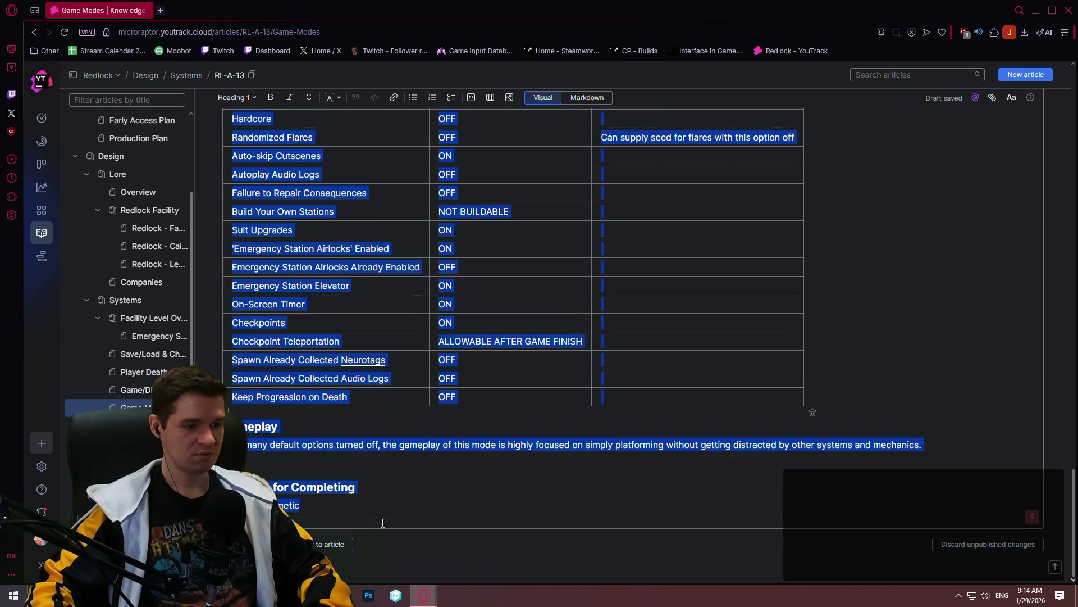
Duplicate the Speedrunning section below the original and move into its empty Goal Playtime cell
left_click(341, 524)
scroll(402, 494, "up", 1)
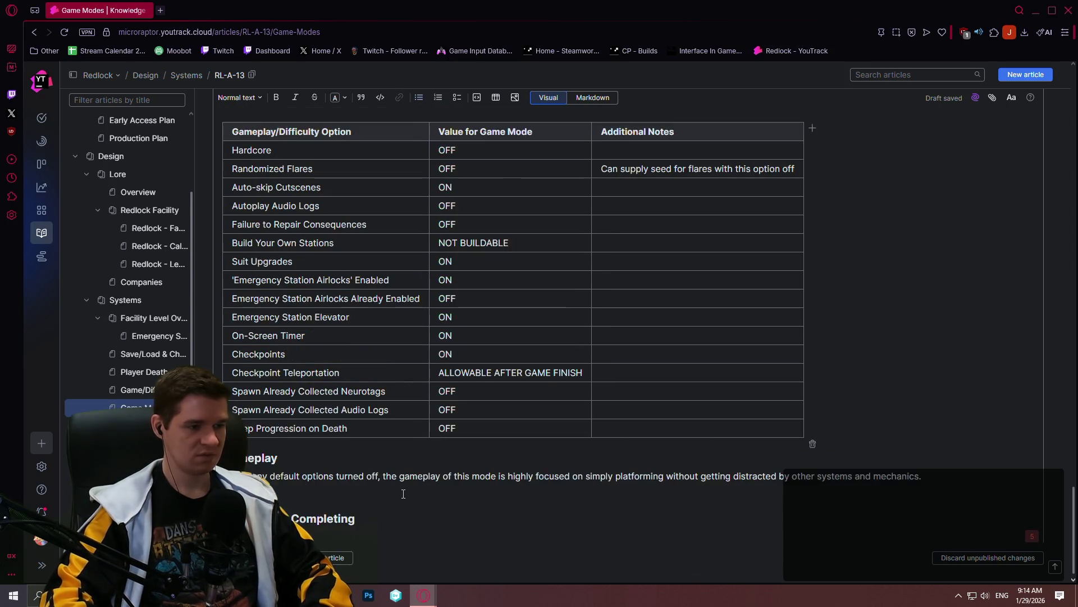
scroll(403, 494, "up", 2)
scroll(376, 340, "up", 5)
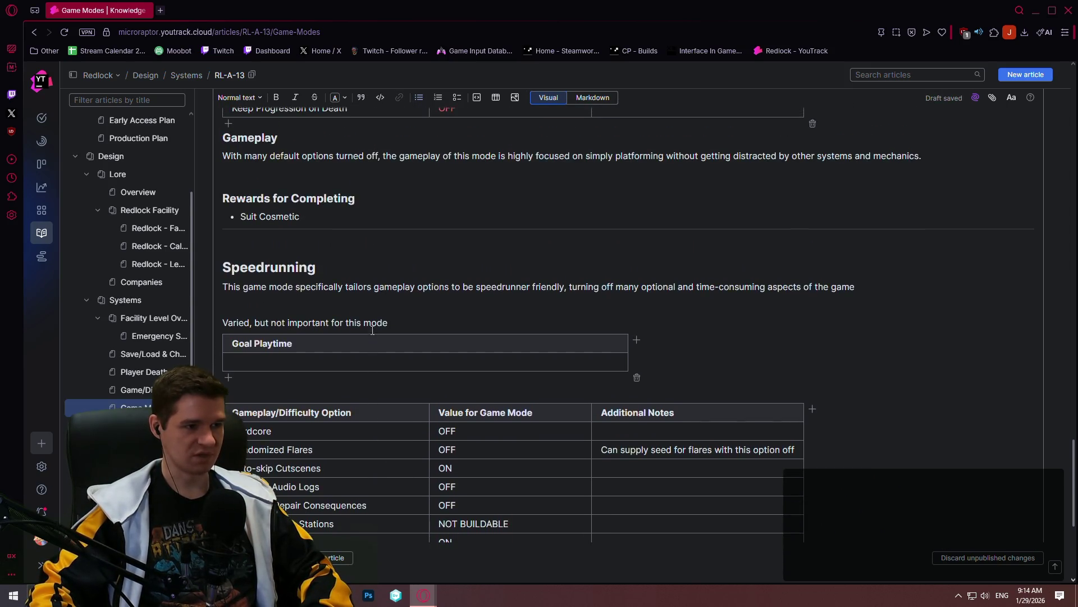
scroll(284, 291, "down", 4)
scroll(286, 293, "up", 5)
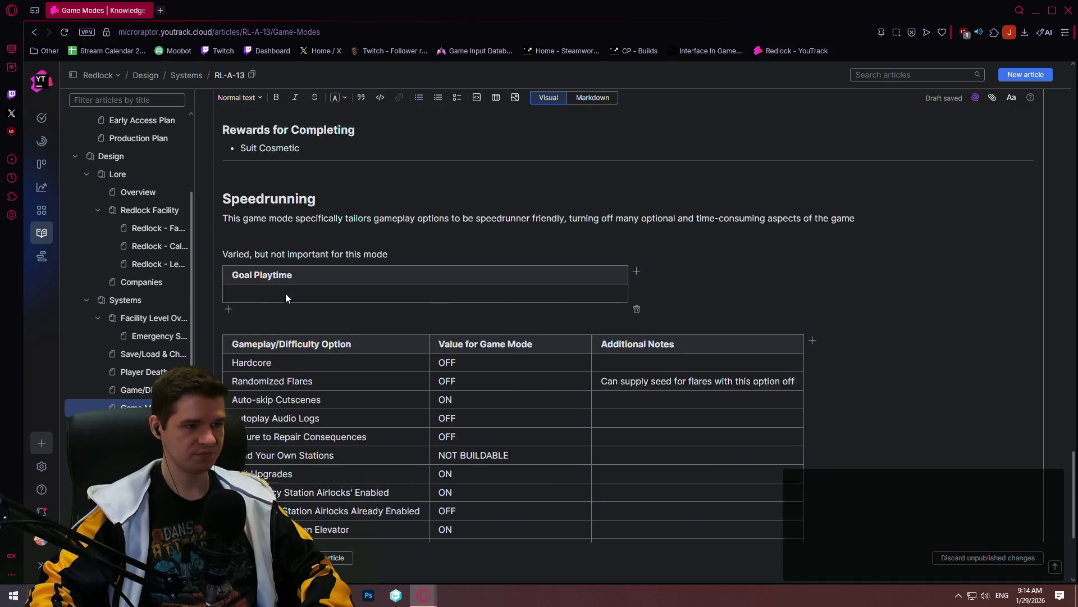
scroll(265, 233, "up", 5)
key("ctrl+z")
scroll(928, 336, "down", 5)
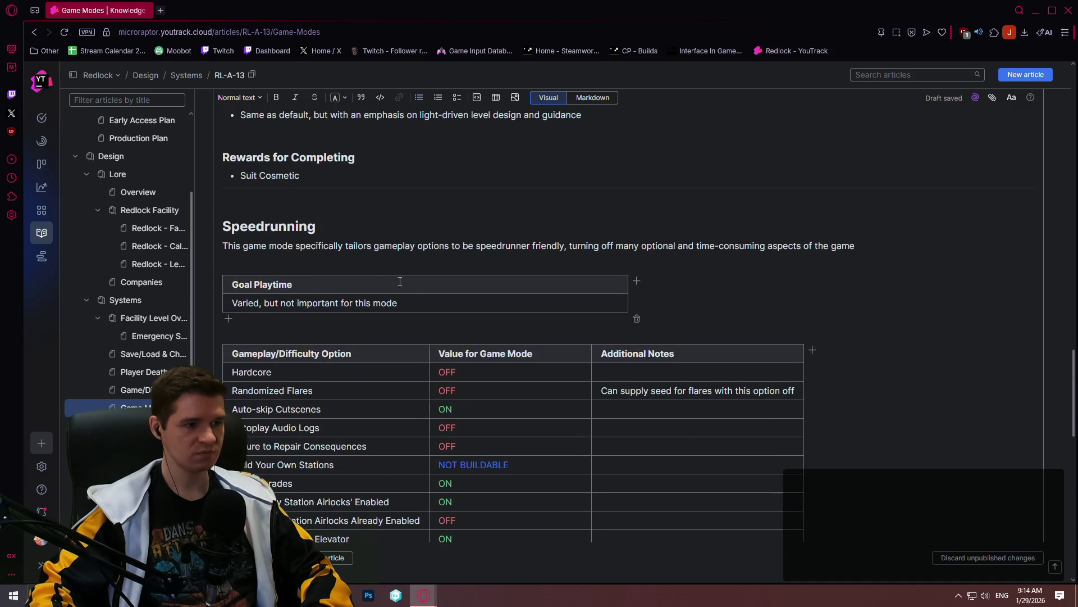
scroll(1076, 371, "up", 2)
scroll(1076, 371, "up", 5)
scroll(1076, 371, "up", 2)
scroll(1076, 371, "down", 7)
scroll(1076, 371, "up", 5)
scroll(1076, 371, "up", 5)
scroll(1070, 421, "down", 5)
scroll(1067, 527, "down", 7)
scroll(1067, 506, "up", 2)
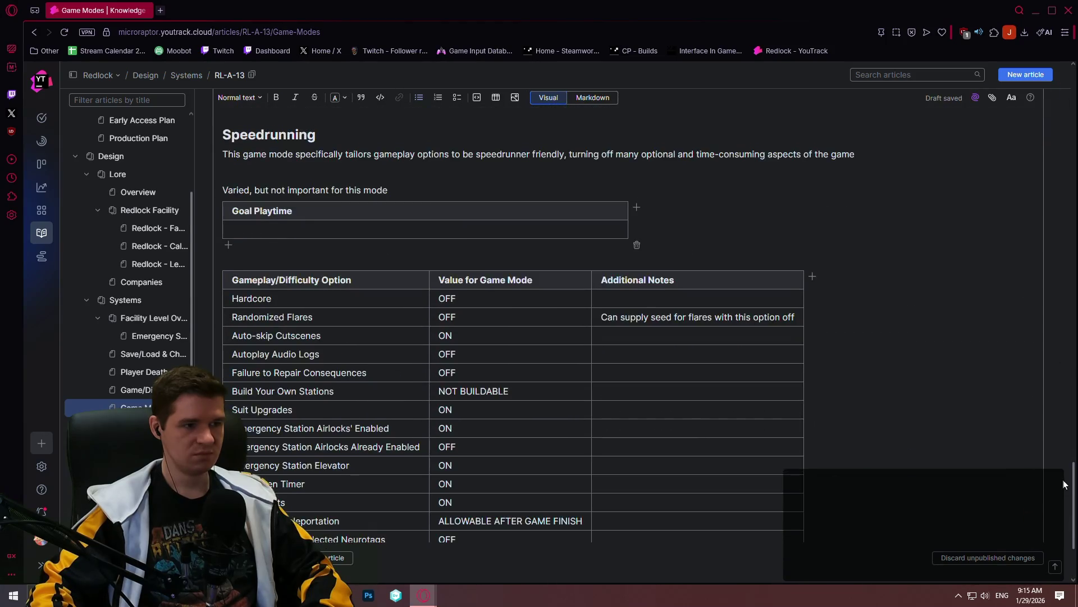
scroll(1067, 493, "down", 1)
left_click(438, 180)
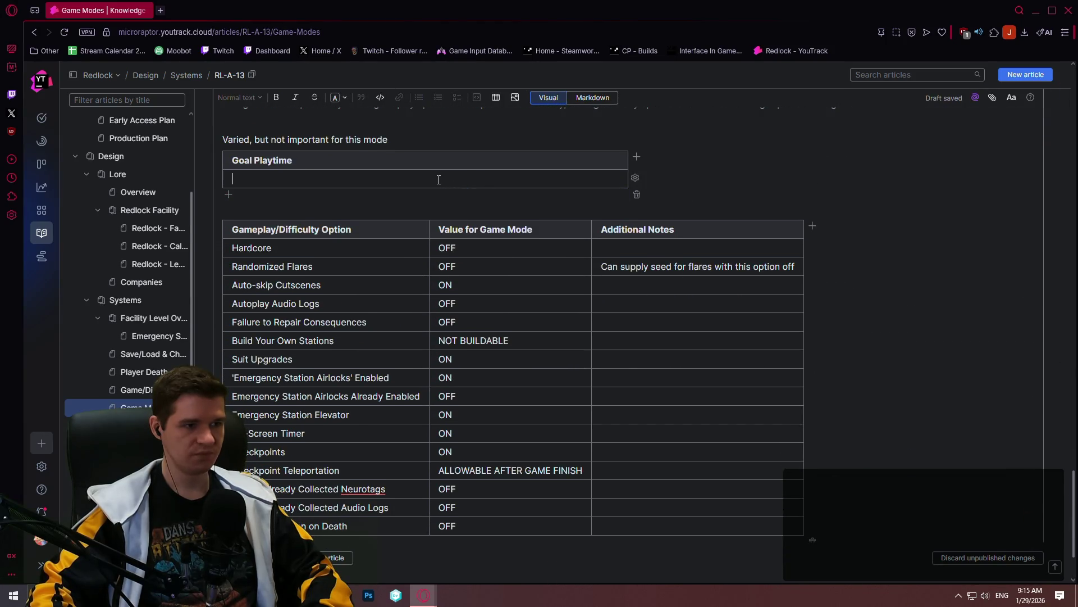
Enter '5-8 Hours (Shorter due to progression tweaks' as the duplicated section's Goal Playtime
left_click(439, 181)
type("5-")
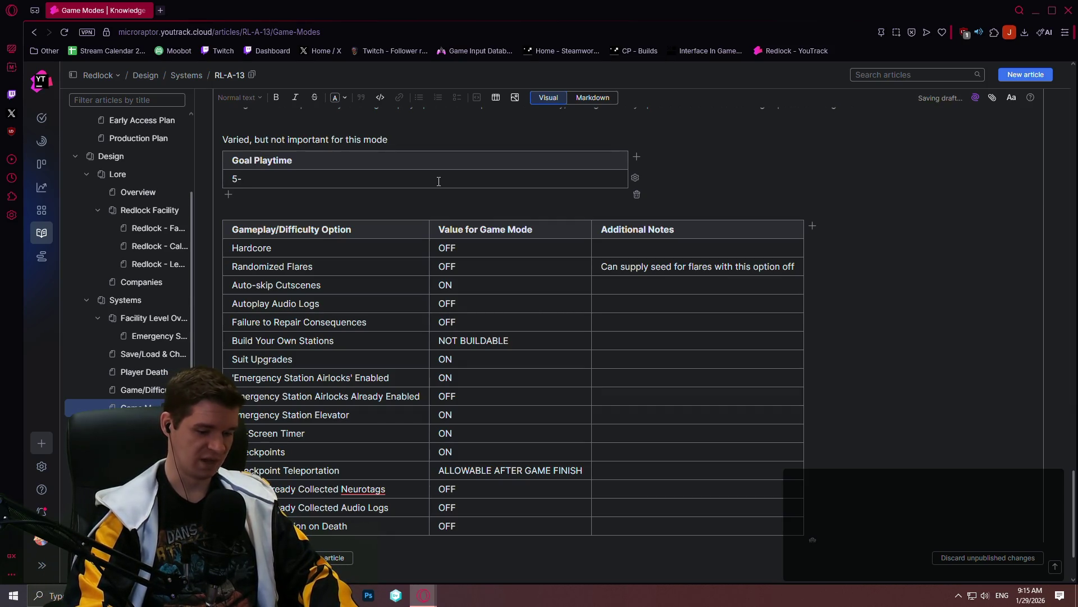
type("8 Hours (Short")
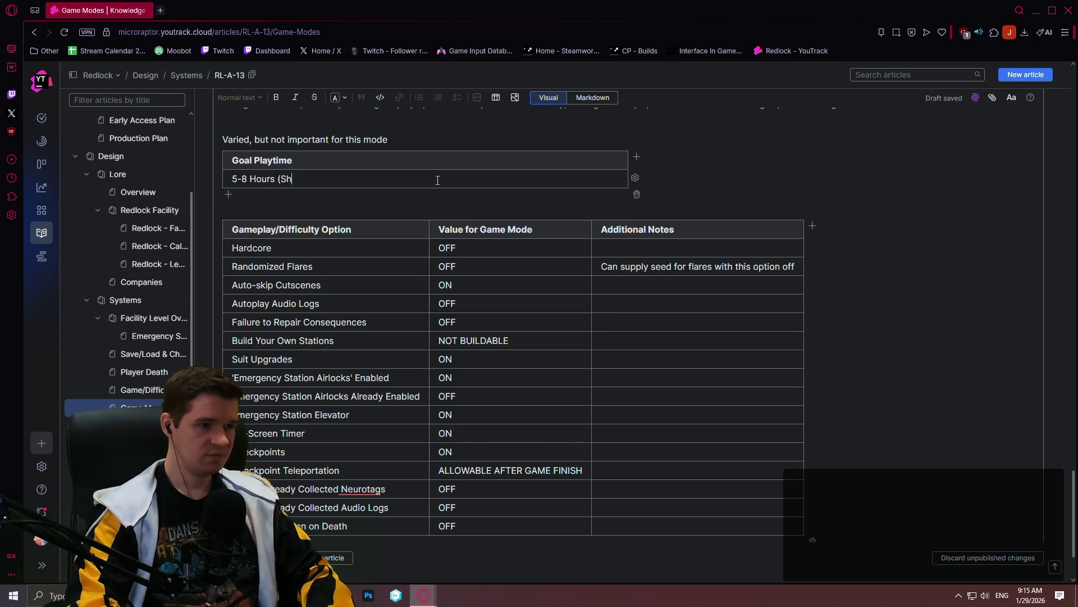
type("er due to")
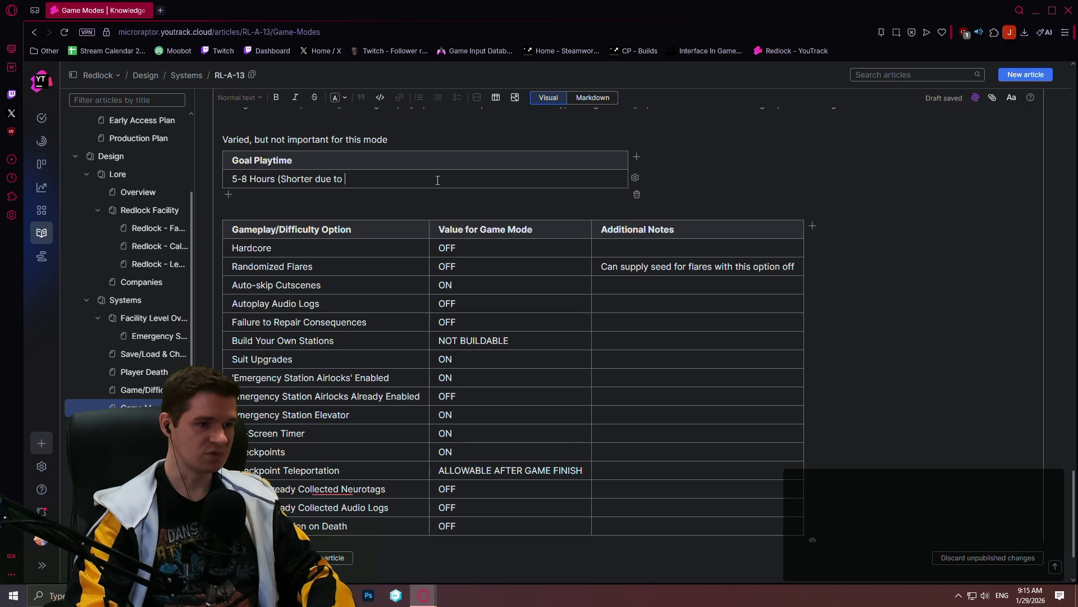
type(" progression twe")
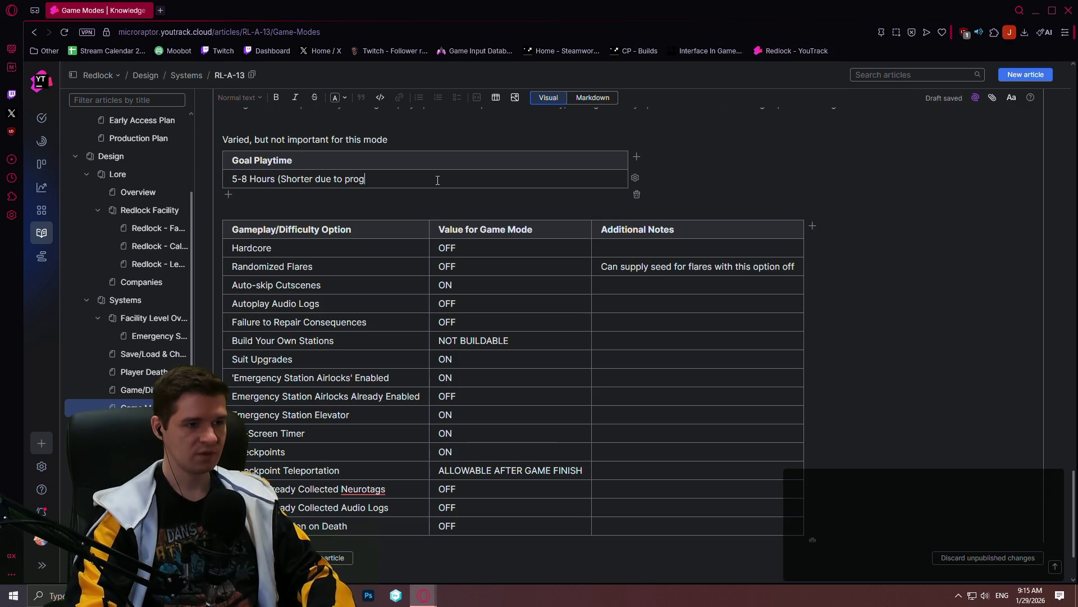
type("aks")
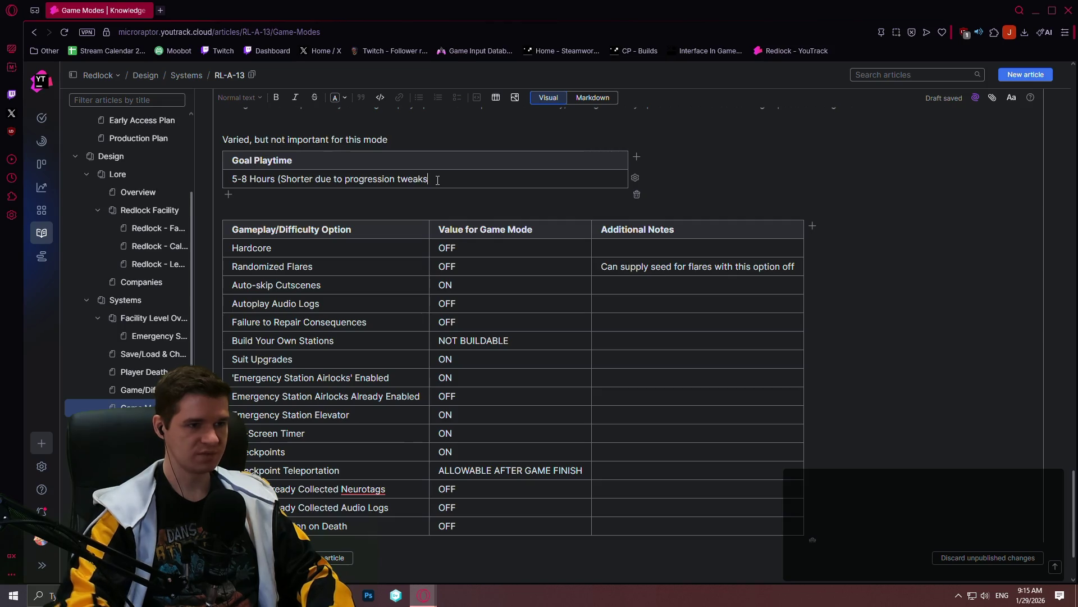
scroll(343, 343, "up", 3)
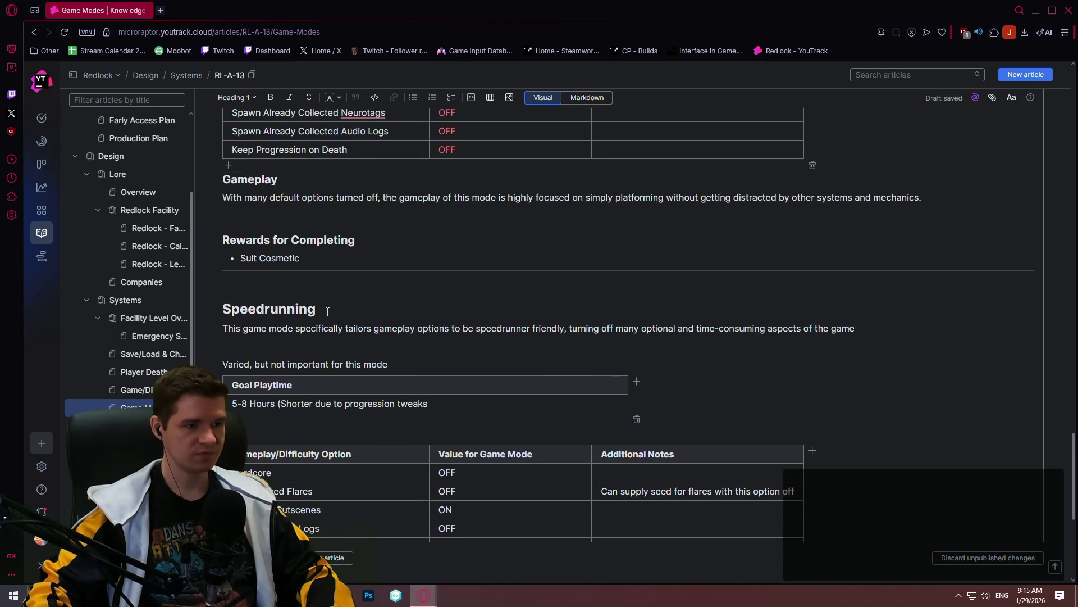
Rename the duplicated Speedrunning heading to Casual
left_click_drag(316, 309, 229, 308)
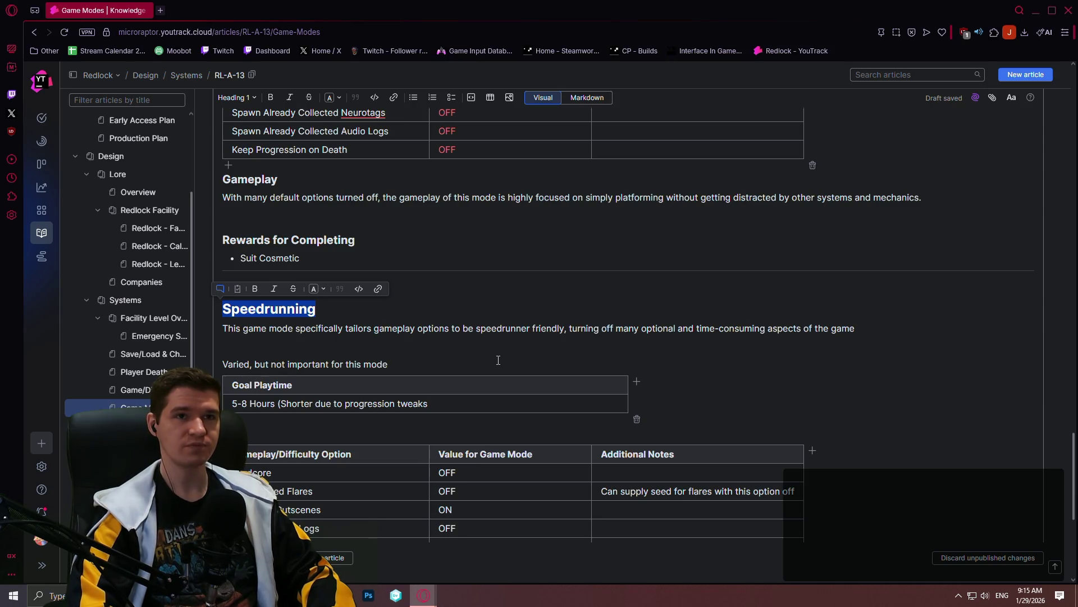
type("Casua;")
key("BackSpace")
type("l")
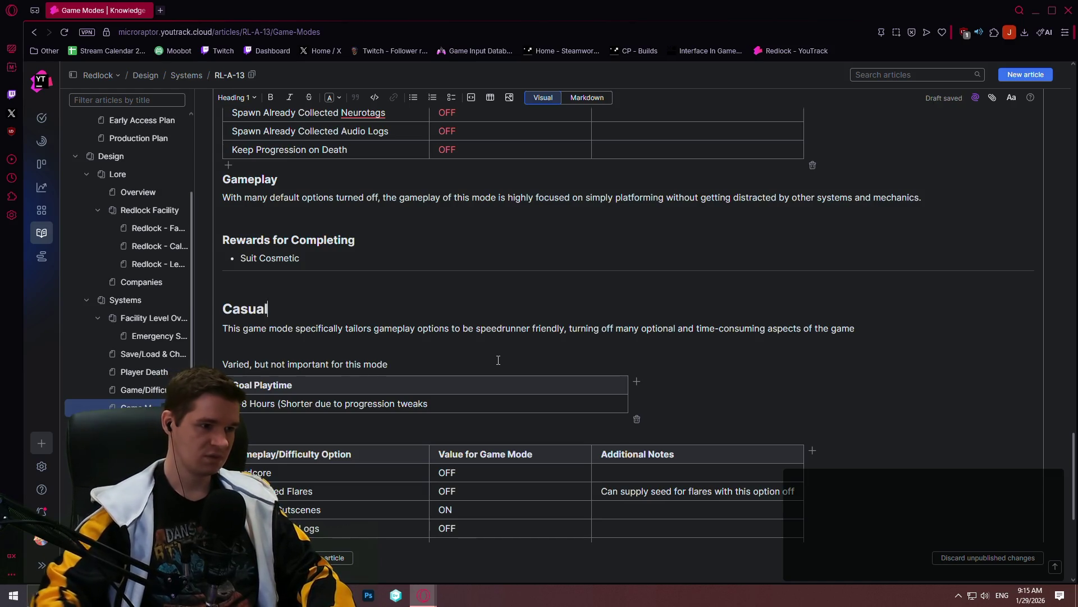
Rewrite the description tail as a friendlier, authentic mode for players avoiding progression loss
left_click(854, 328)
mouse_move(854, 329)
left_mouse_down()
mouse_move(441, 334)
mouse_move(493, 331)
left_mouse_up()
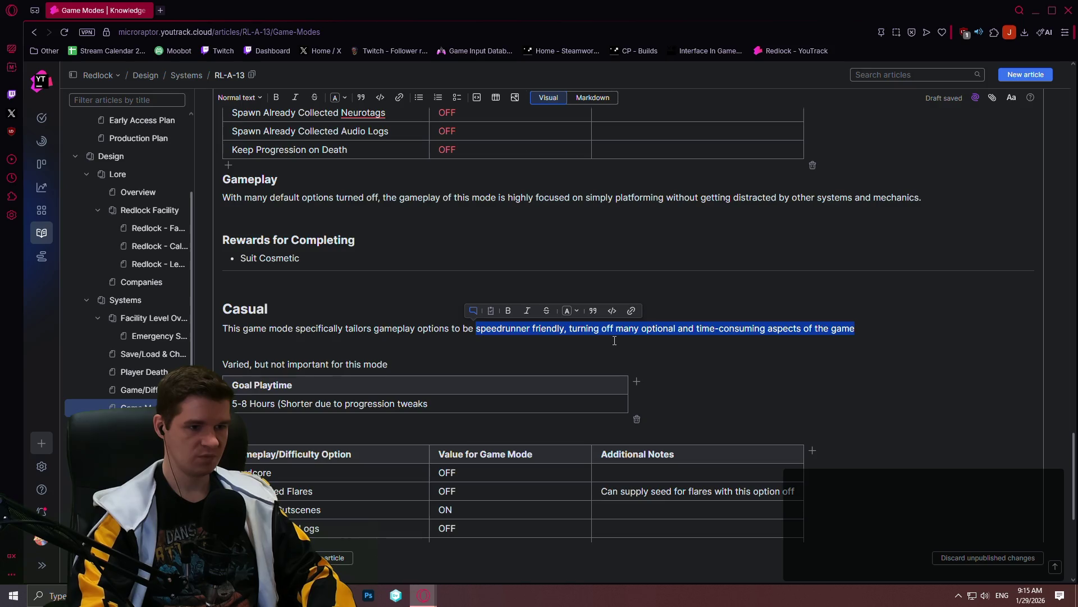
type("more friendly ")
type("asual")
type("who ")
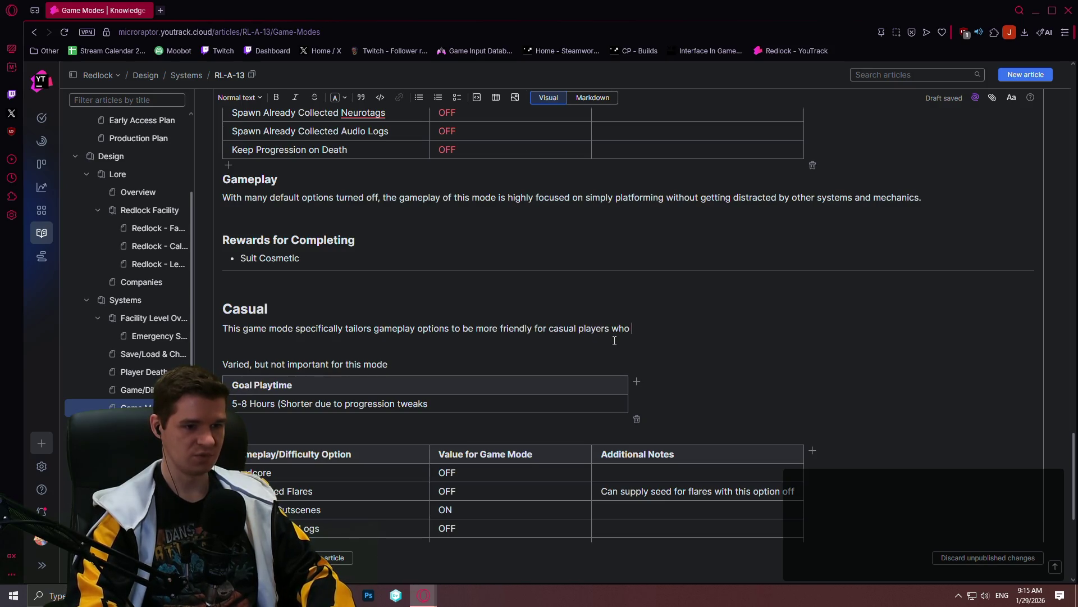
type("don't like as much loss of pro")
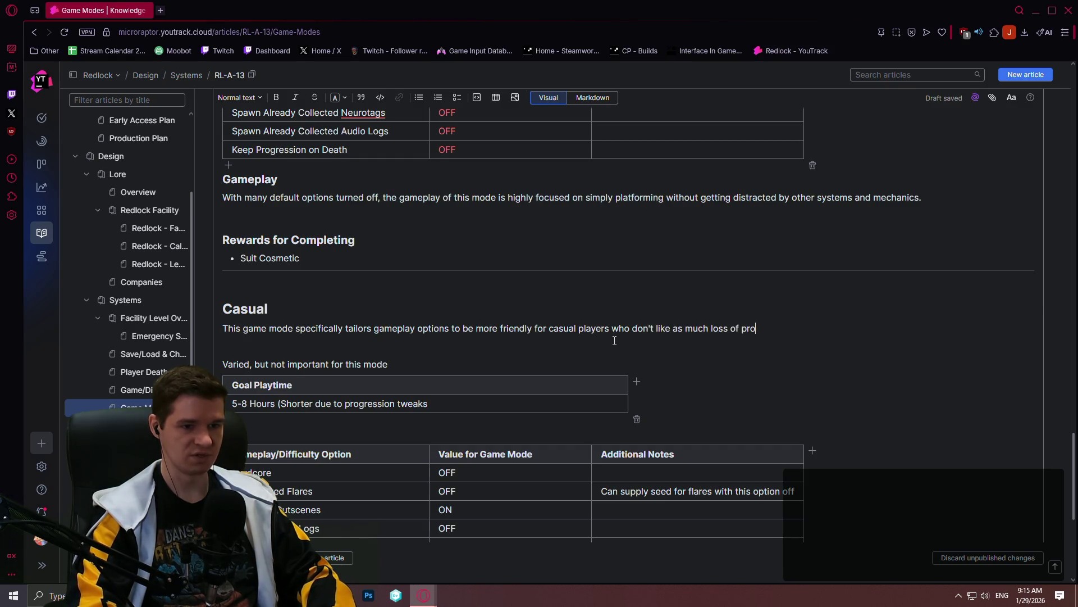
type("but still want an au")
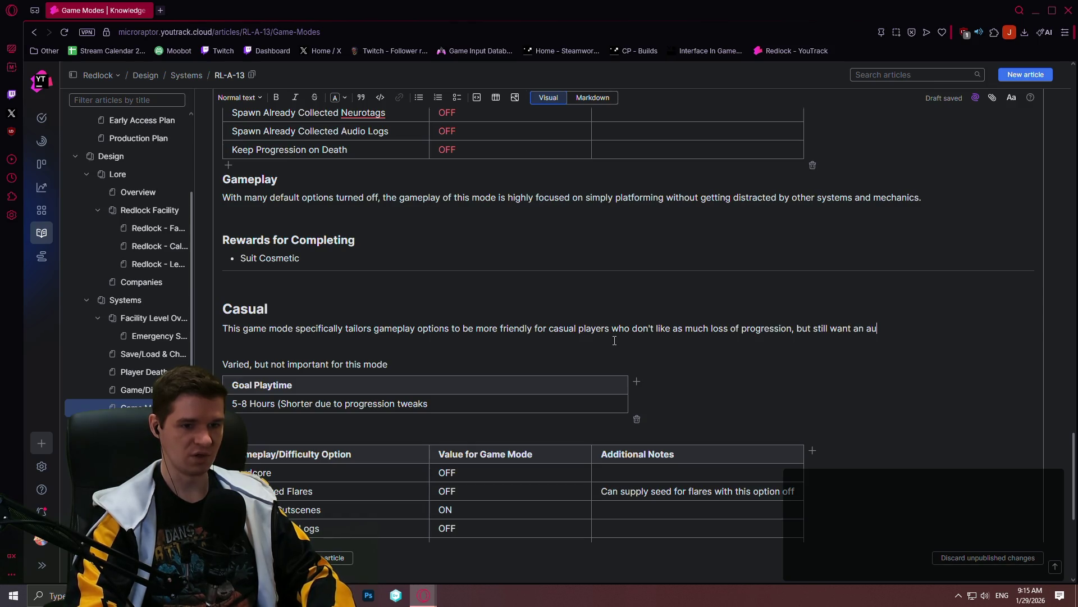
key("BackSpace")
key("BackSpace")
type("nc")
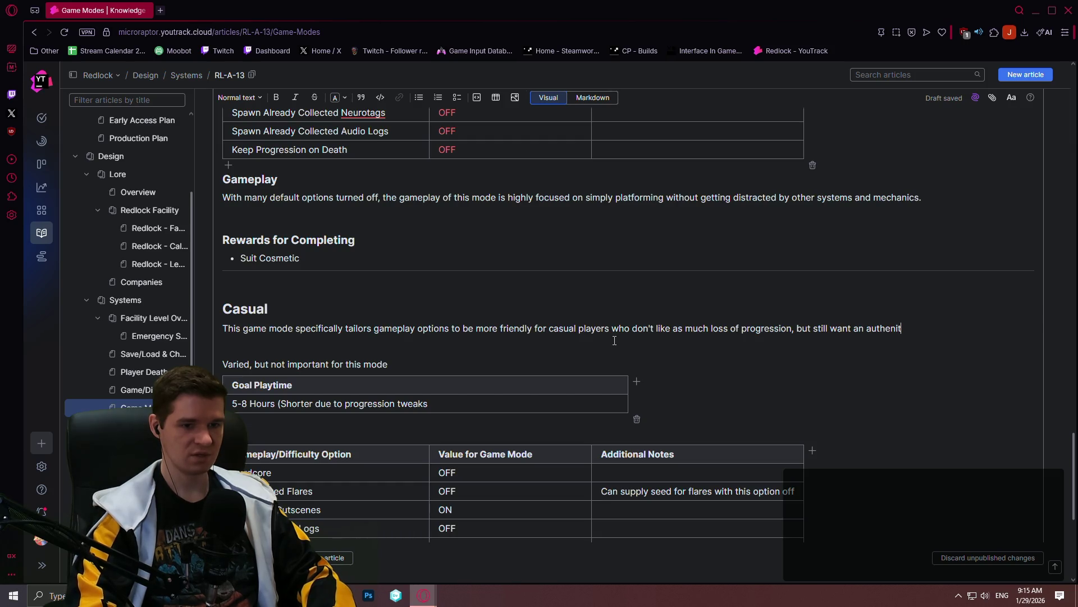
type("experience")
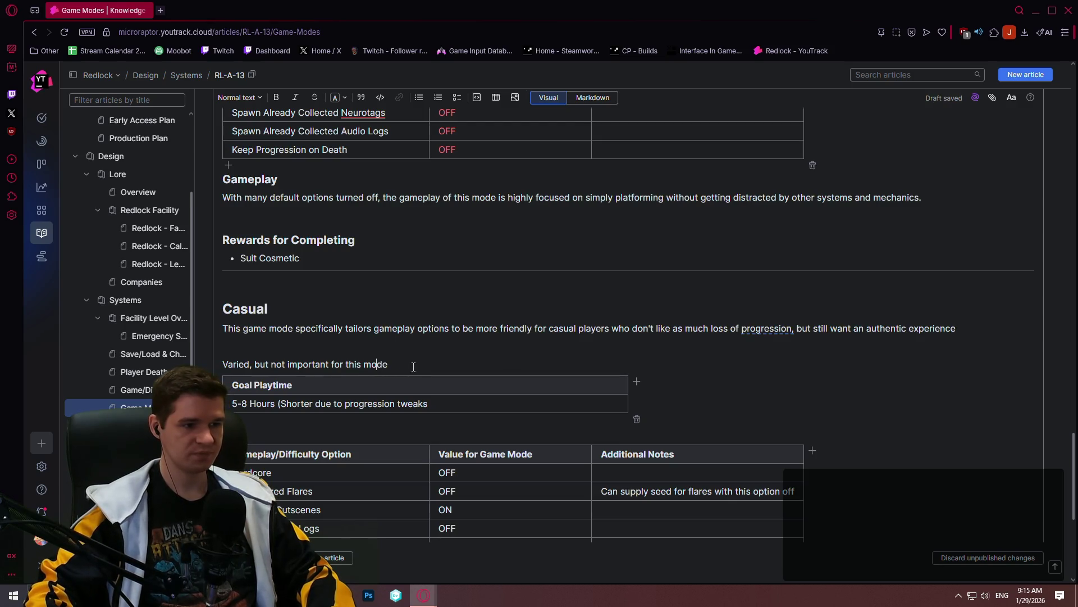
Remove the leftover 'Varied, but not important' line
left_click_drag(413, 367, 221, 364)
key("BackSpace")
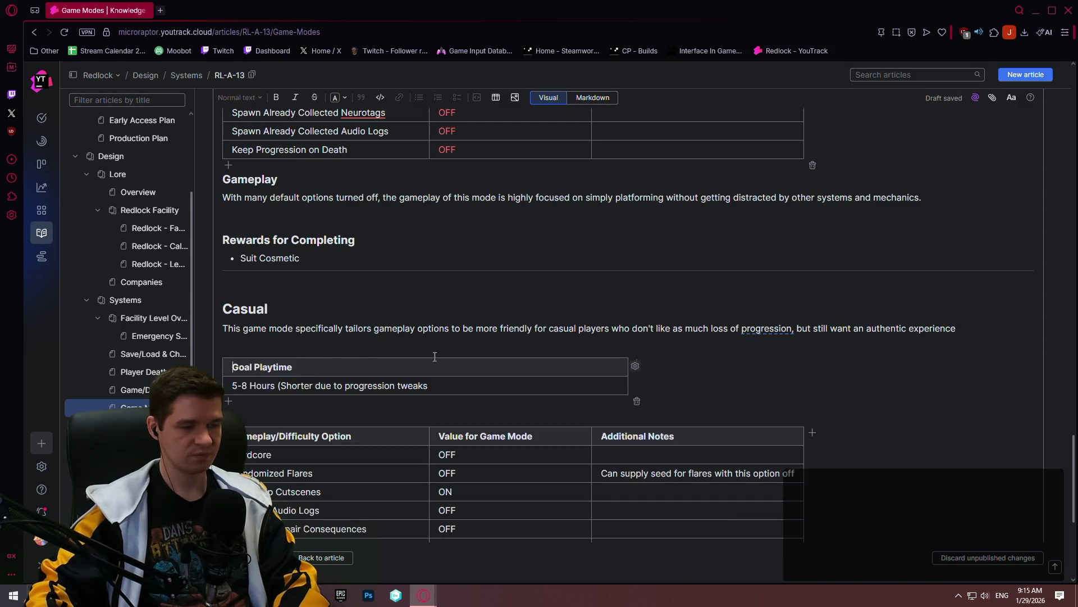
scroll(966, 359, "down", 2)
scroll(525, 313, "down", 2)
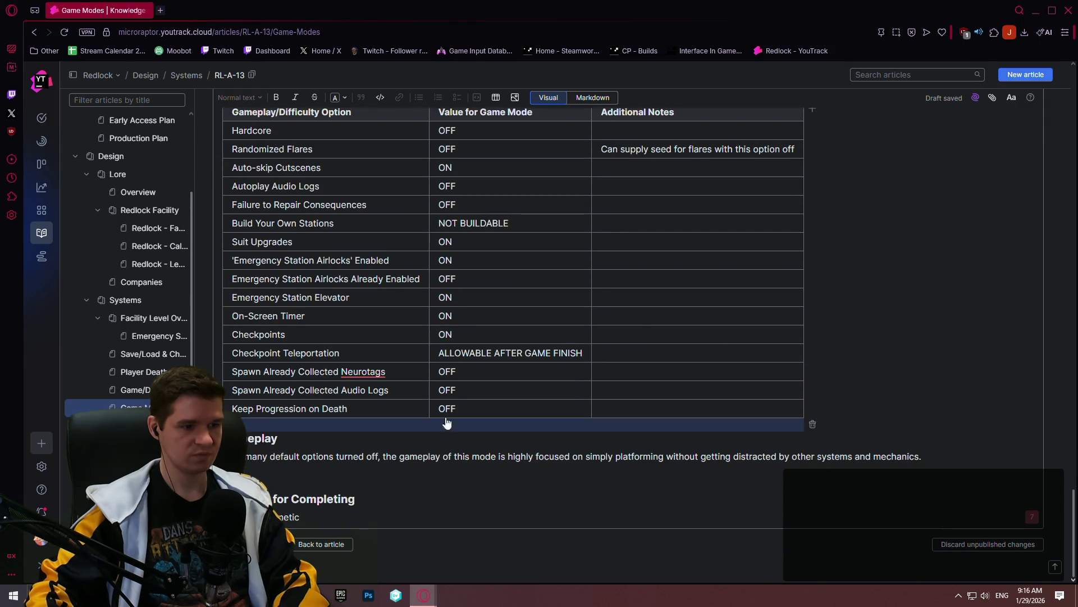
scroll(437, 267, "up", 1)
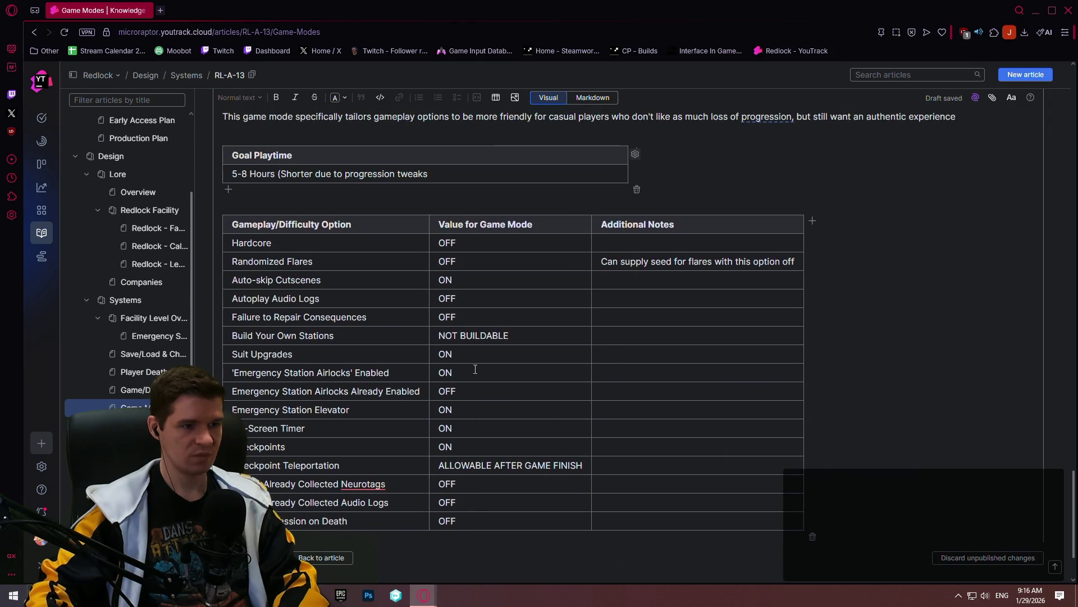
Colour the Randomized Flares OFF value green and select it to overwrite with ON
double_click(460, 260)
left_click(535, 247)
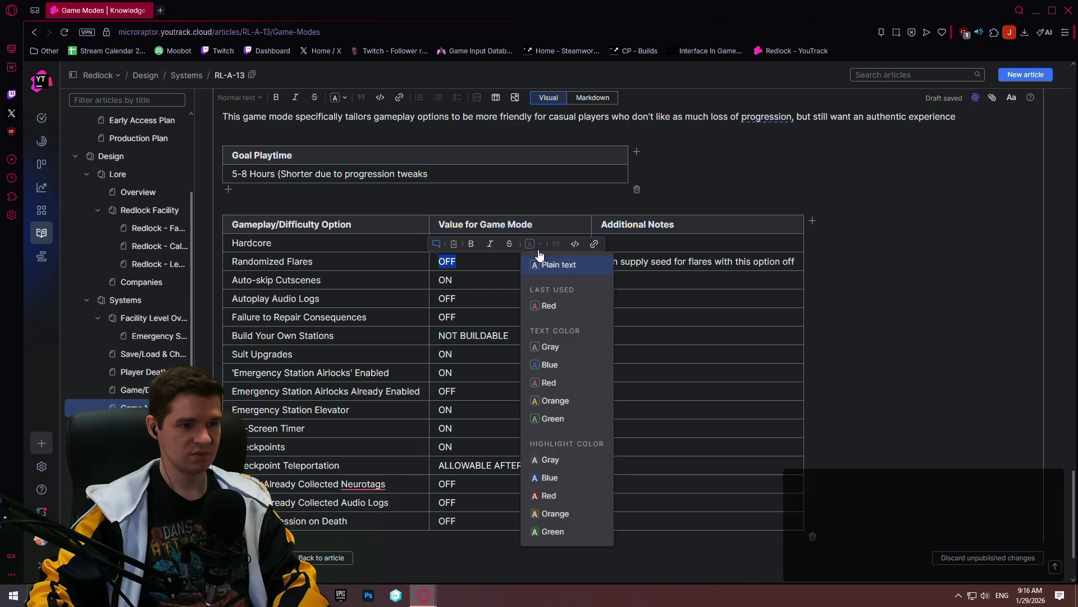
left_click(553, 419)
left_click(481, 277)
double_click(447, 261)
type("ON")
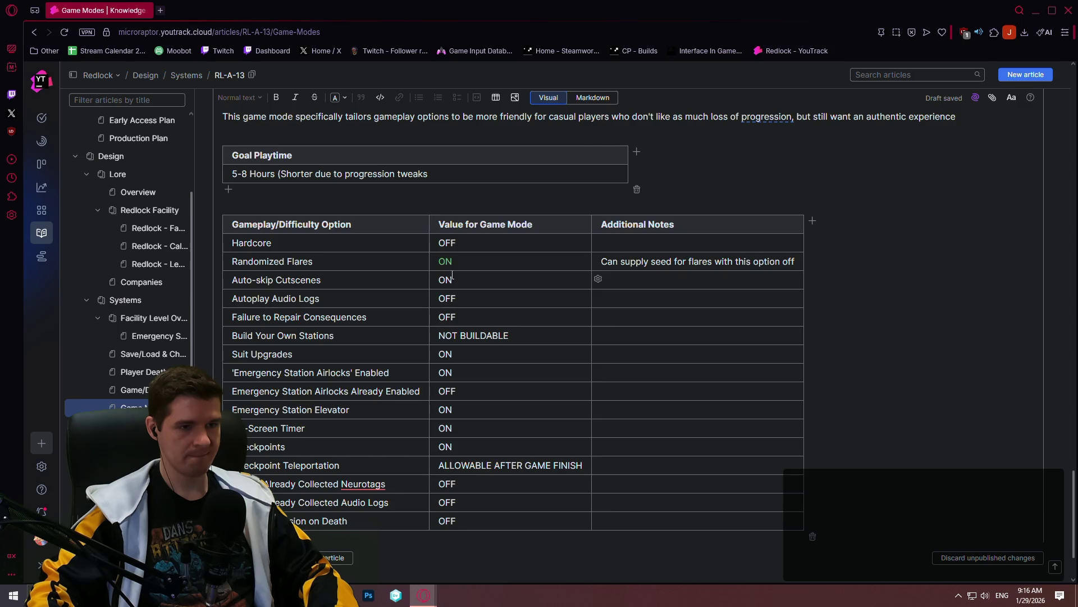
scroll(446, 316, "up", 10)
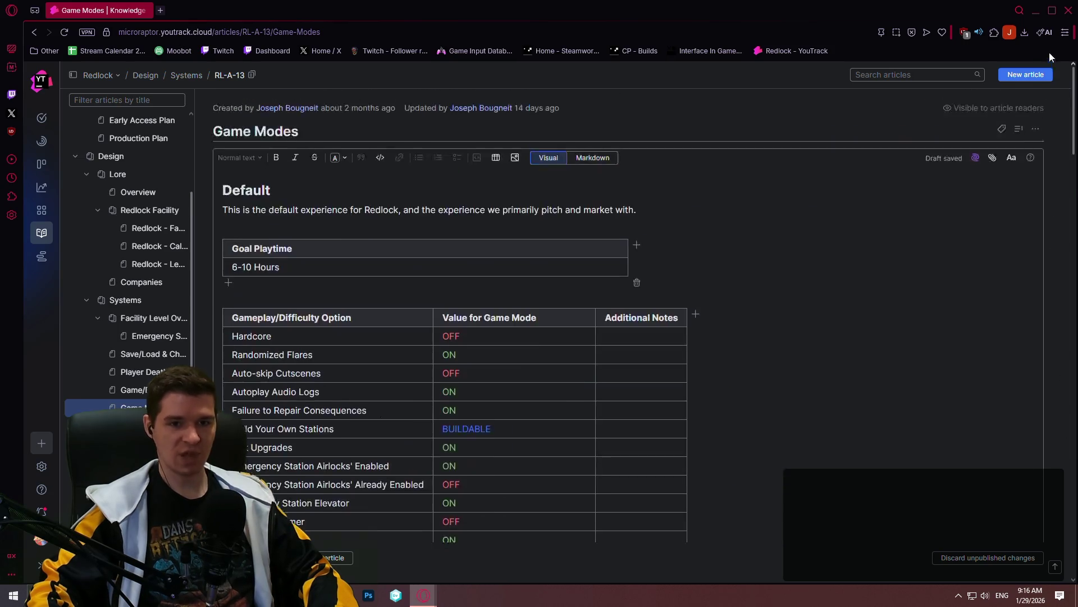
scroll(235, 256, "down", 1)
scroll(236, 245, "down", 2)
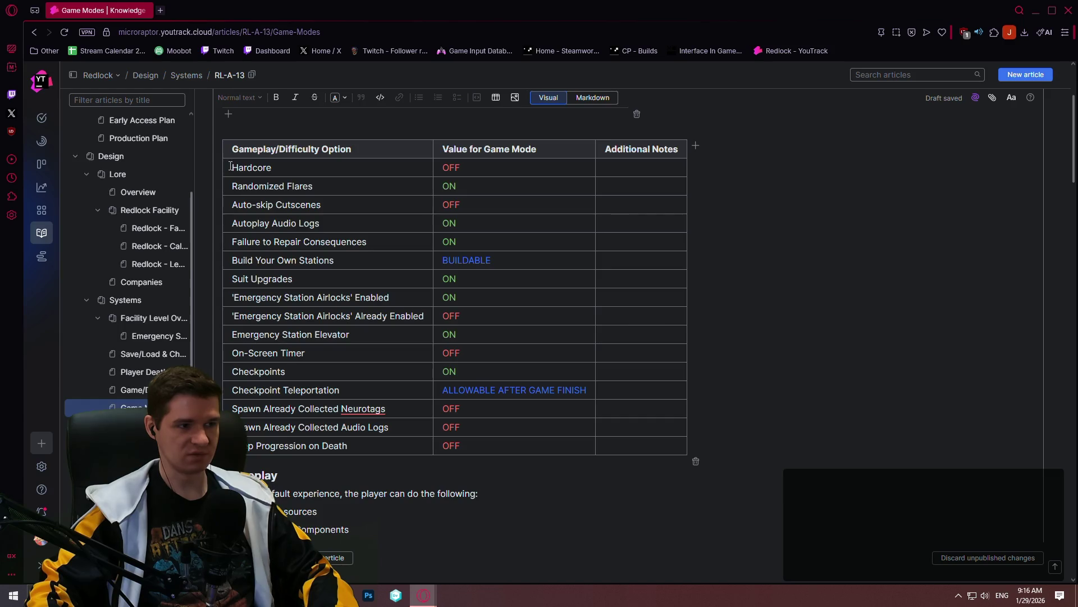
Copy the Default options table and paste its values over the Casual table
left_click_drag(230, 166, 662, 444)
key("ctrl+c")
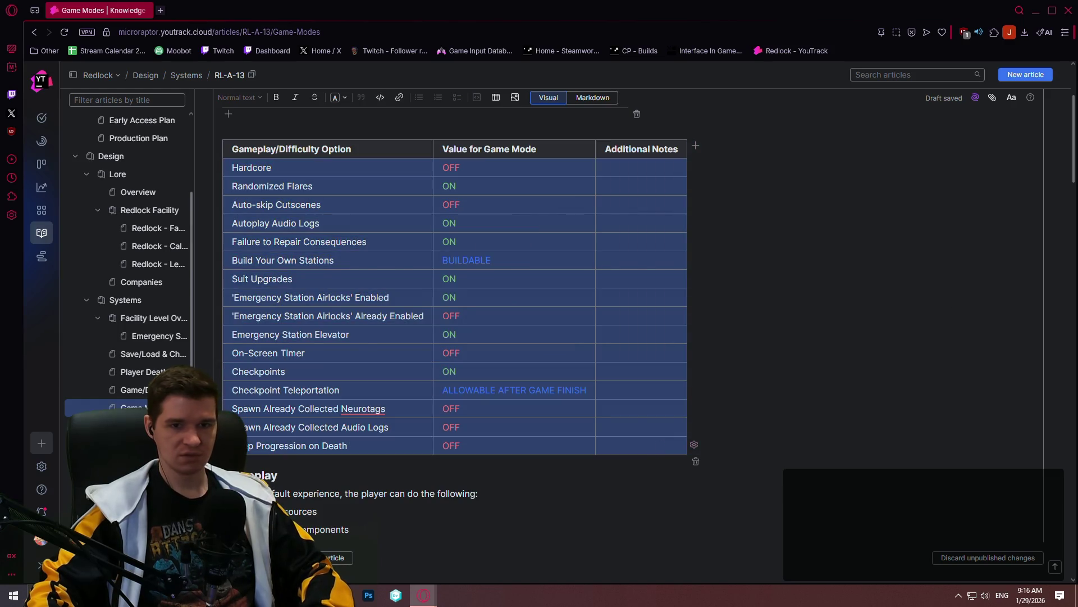
scroll(275, 168, "down", 5)
scroll(276, 168, "down", 5)
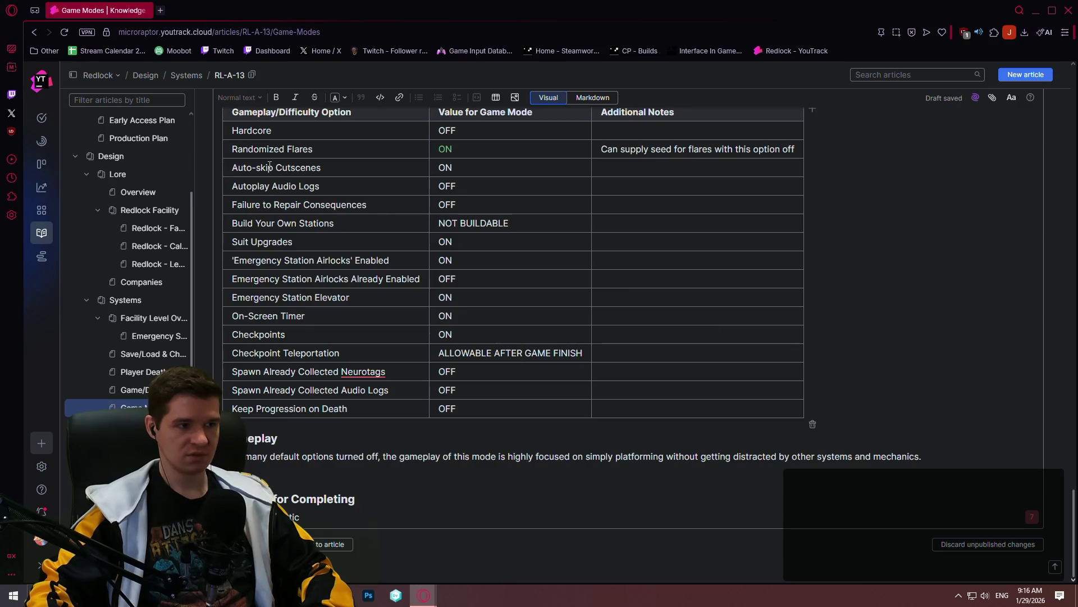
mouse_move(229, 131)
left_mouse_down()
mouse_move(635, 327)
mouse_move(669, 405)
left_mouse_up()
key("ctrl+v")
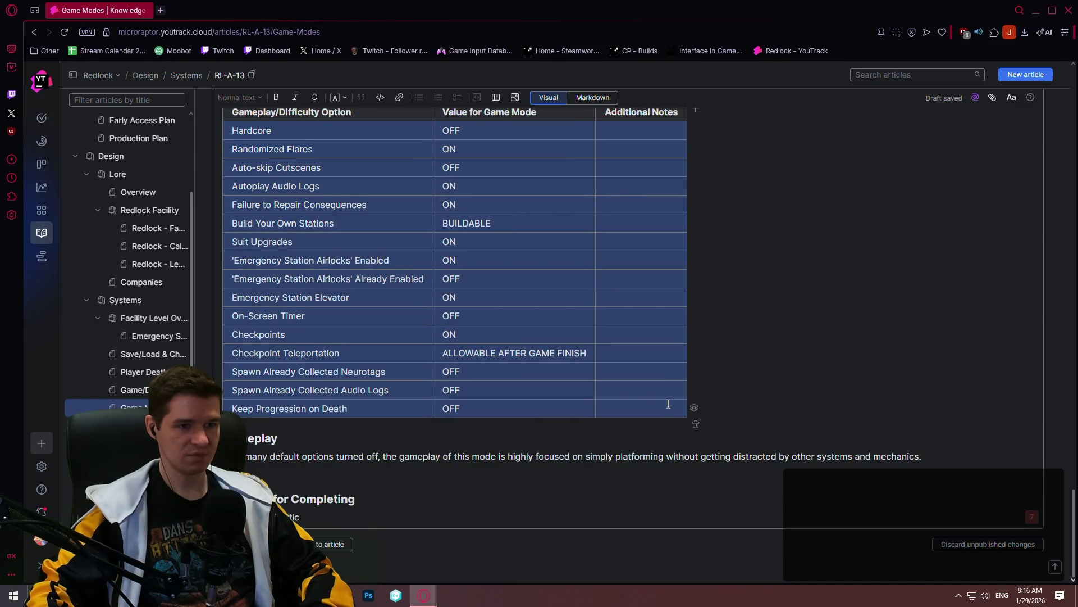
left_click(452, 185)
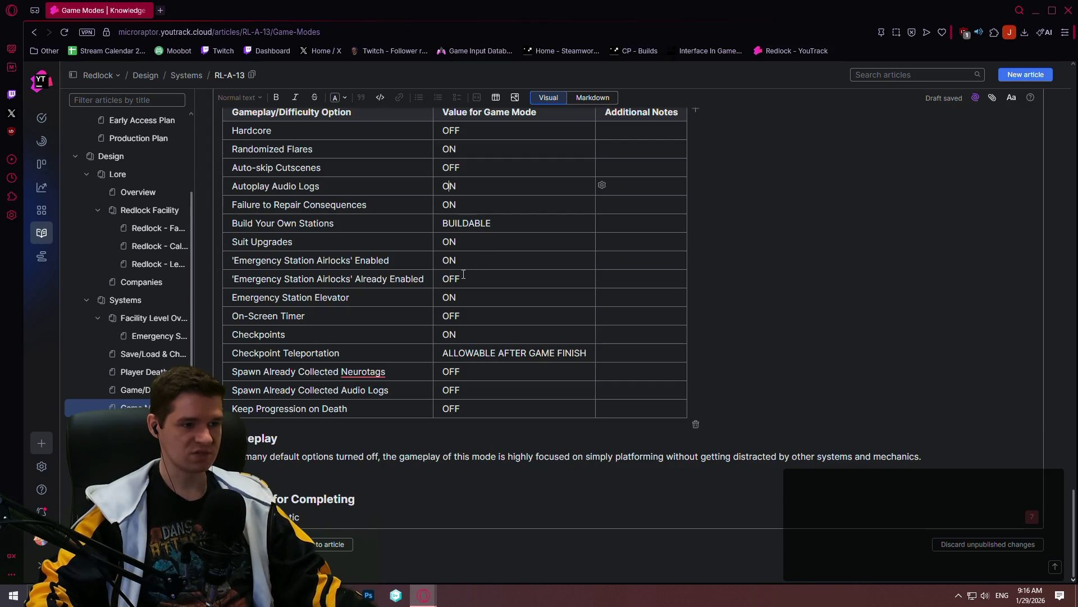
left_click(411, 279)
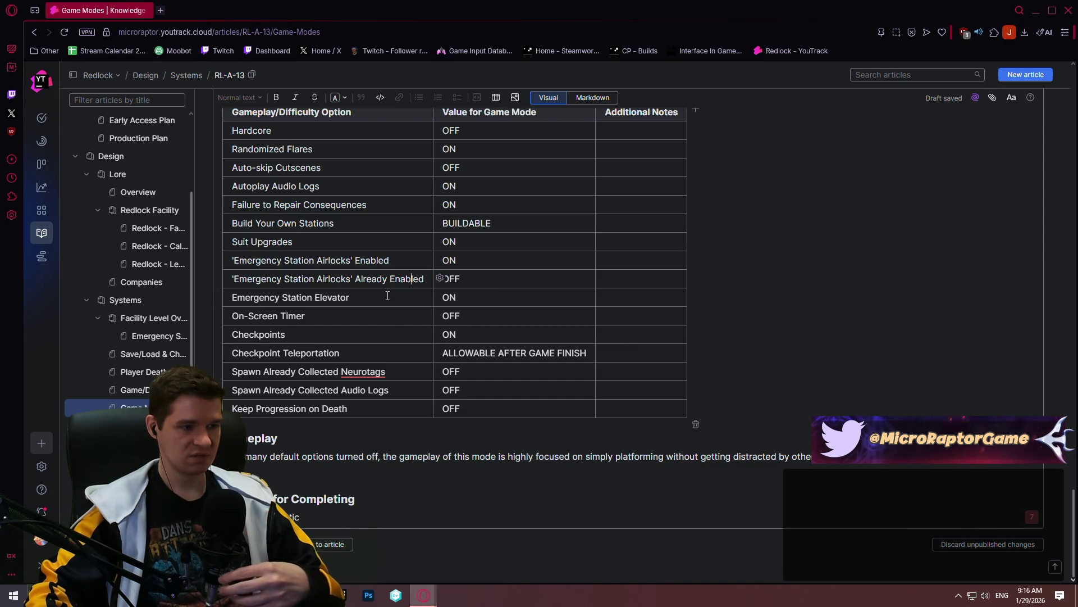
left_click(135, 390)
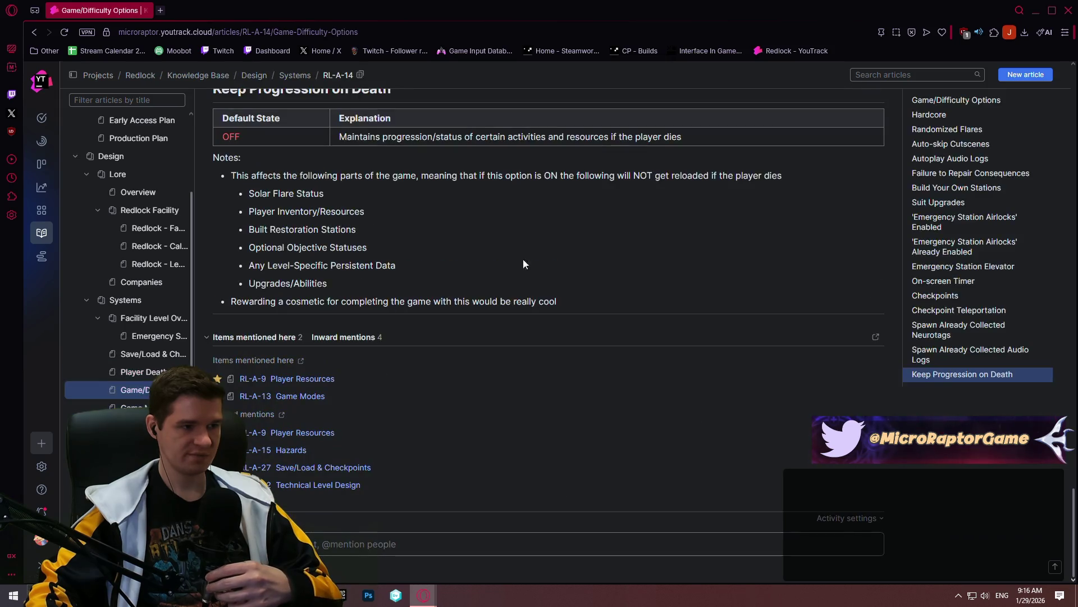
left_click(982, 250)
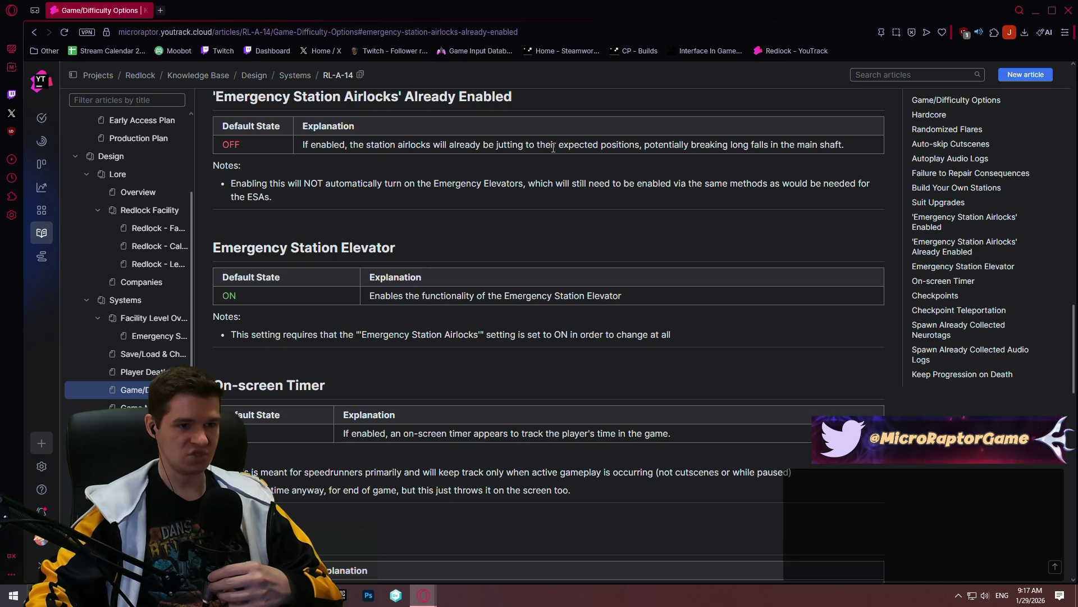
left_click(119, 407)
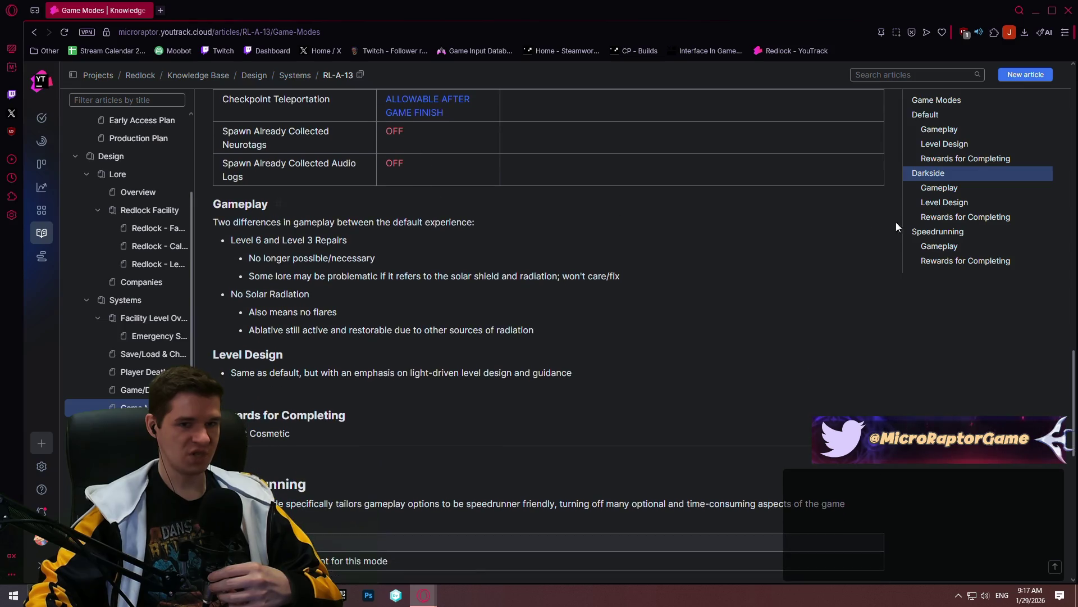
left_click_drag(1075, 368, 1076, 126)
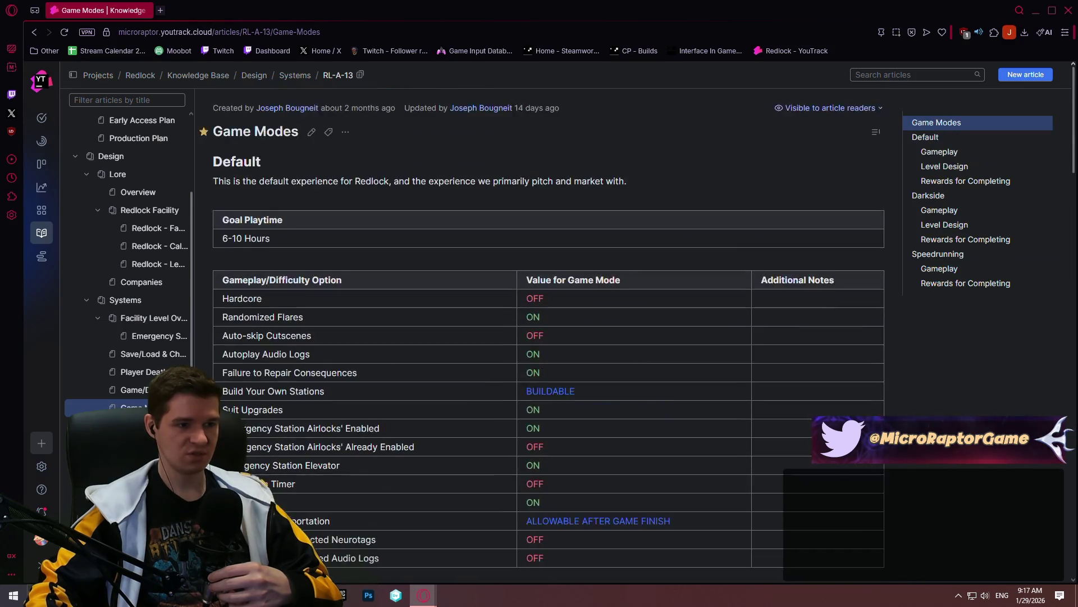
left_click(296, 132)
scroll(597, 309, "down", 10)
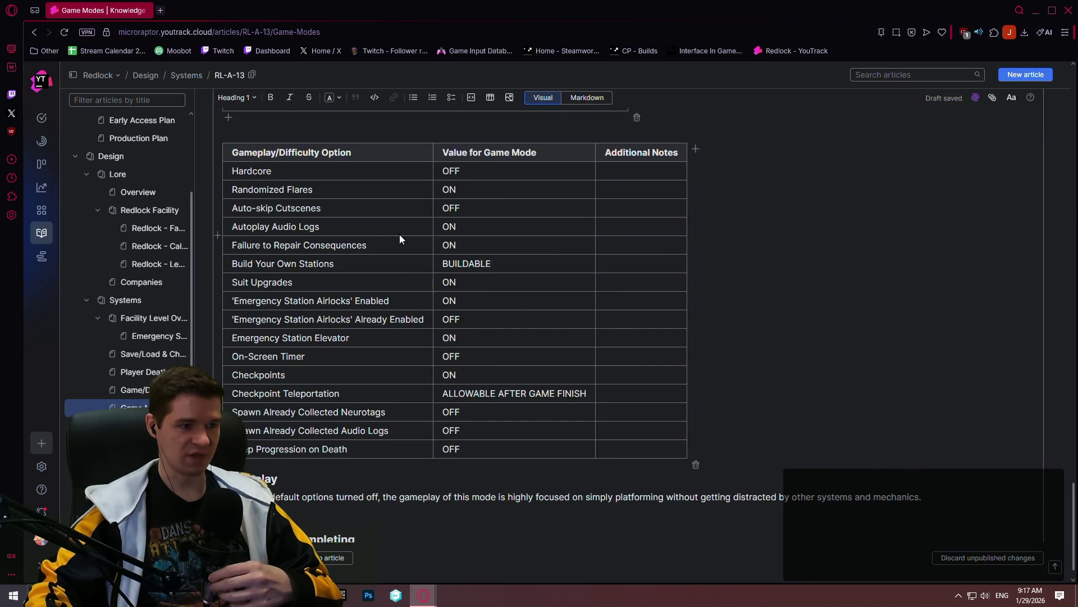
Change the 'Emergency Station Airlocks' Already Enabled value from OFF to ON
left_click_drag(471, 318, 428, 310)
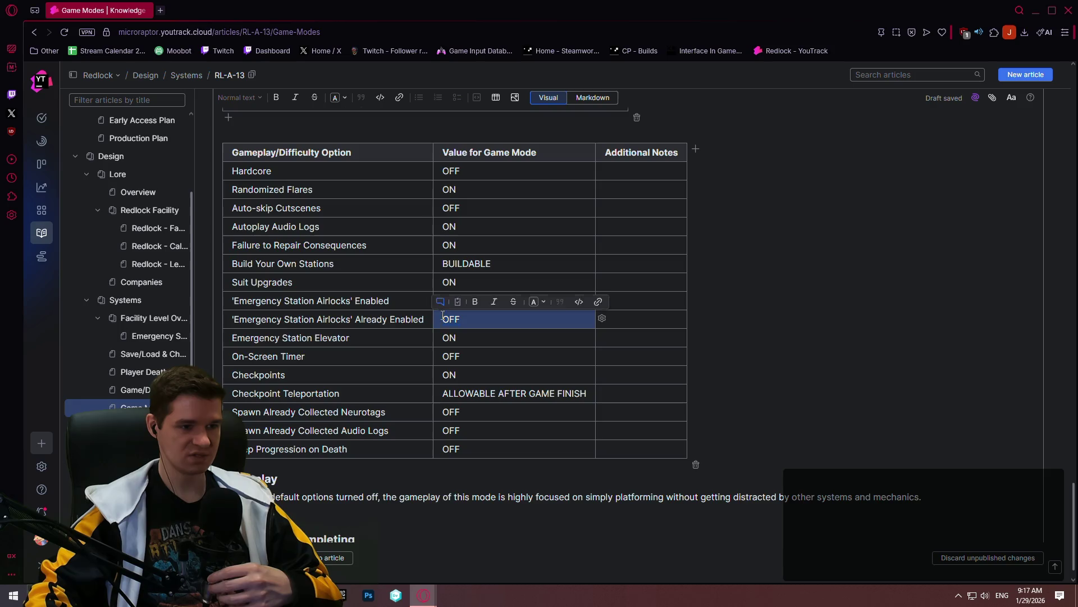
left_click(446, 318)
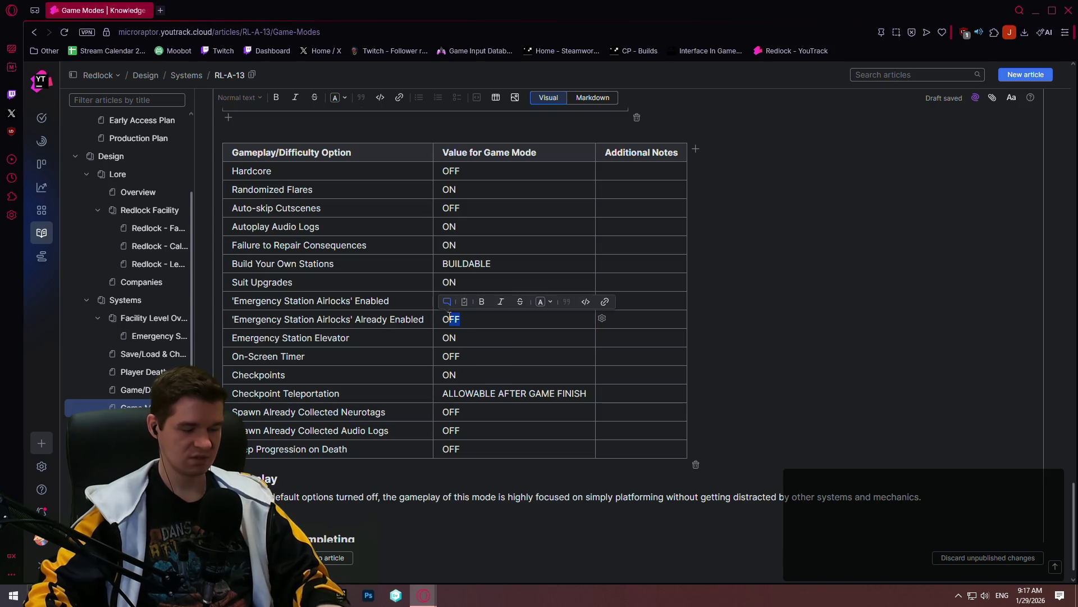
type("N")
left_click(467, 356)
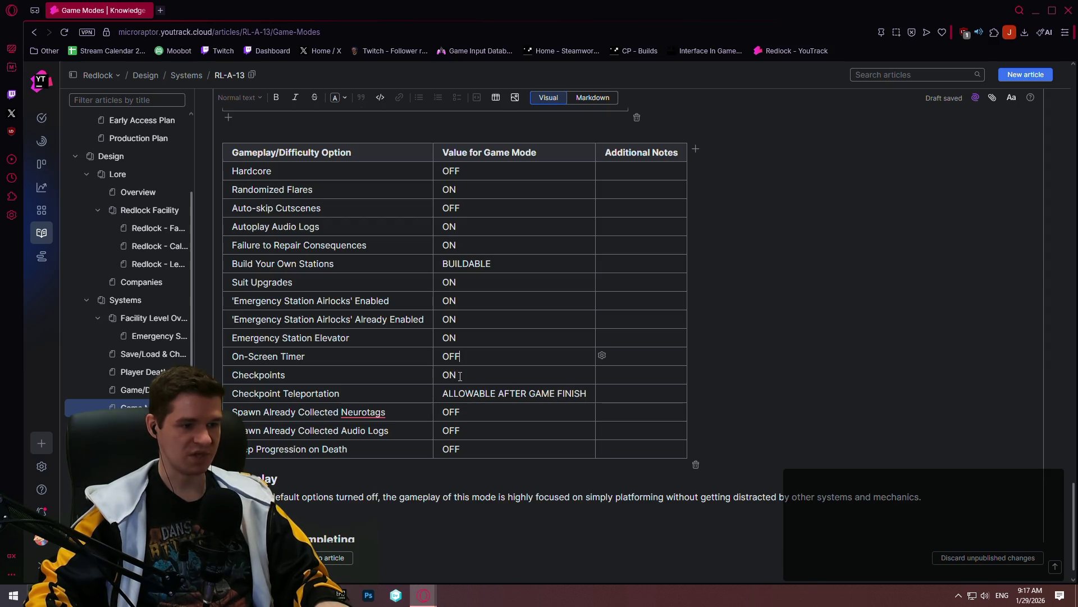
Check Checkpoint Teleportation in Game/Difficulty Options, then return to editing Game Modes
left_click(142, 395)
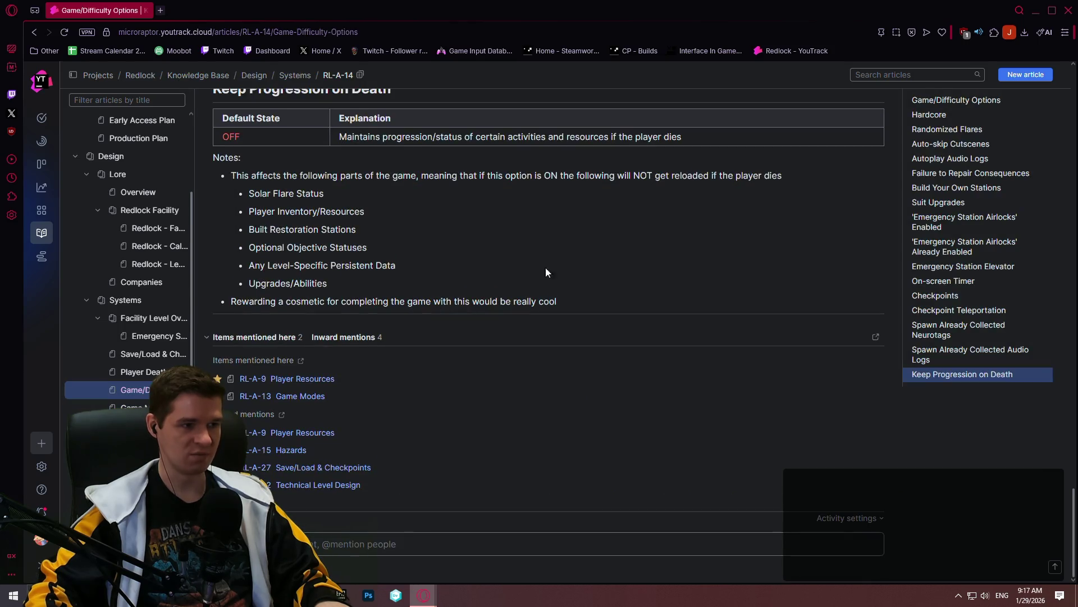
left_click(952, 310)
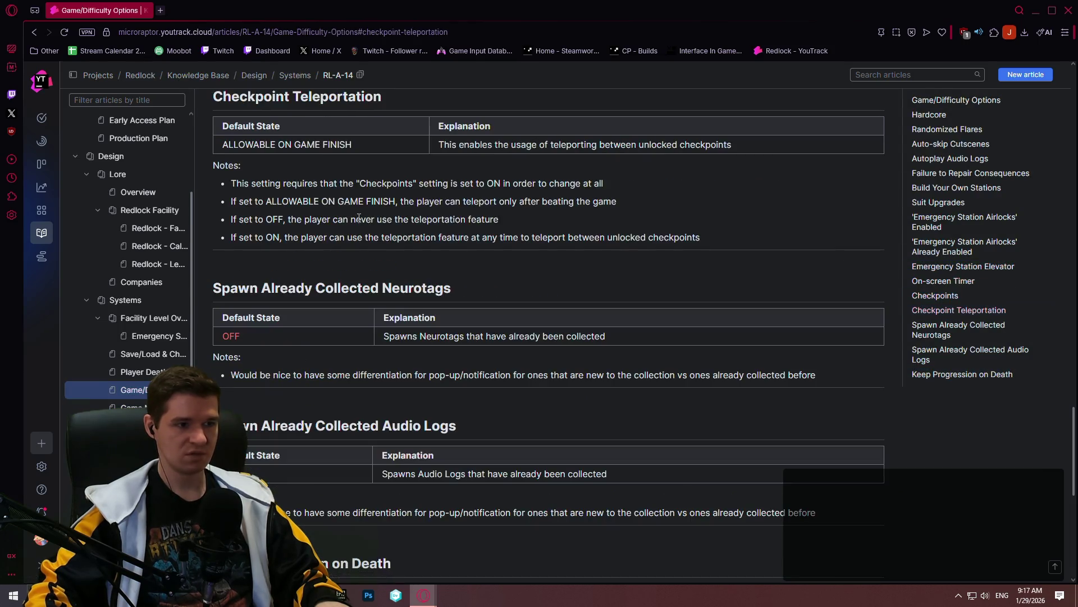
double_click(268, 237)
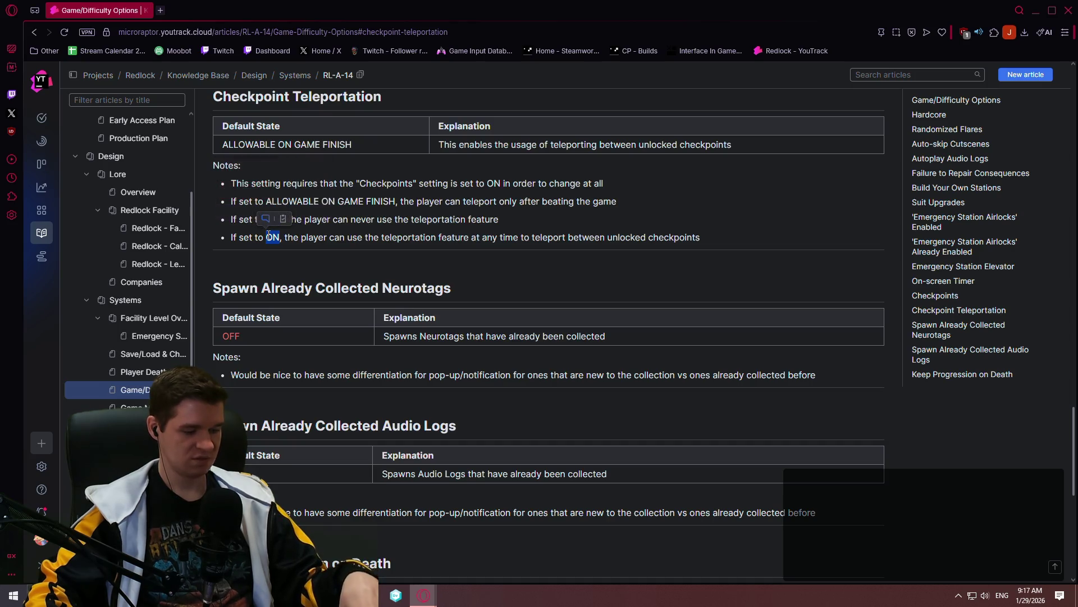
left_click(135, 407)
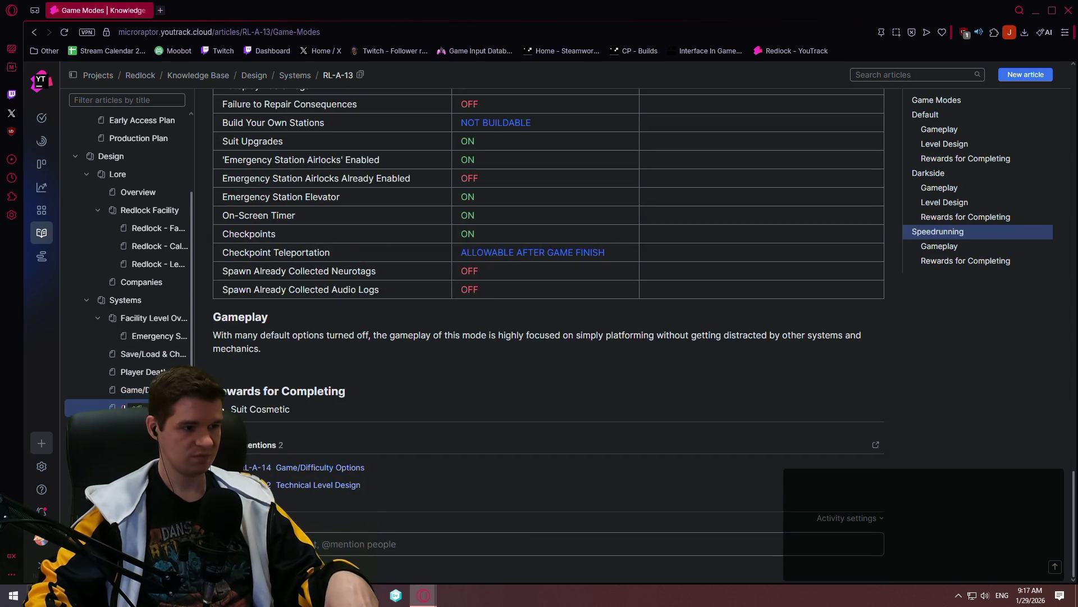
left_click_drag(1074, 486, 1038, 56)
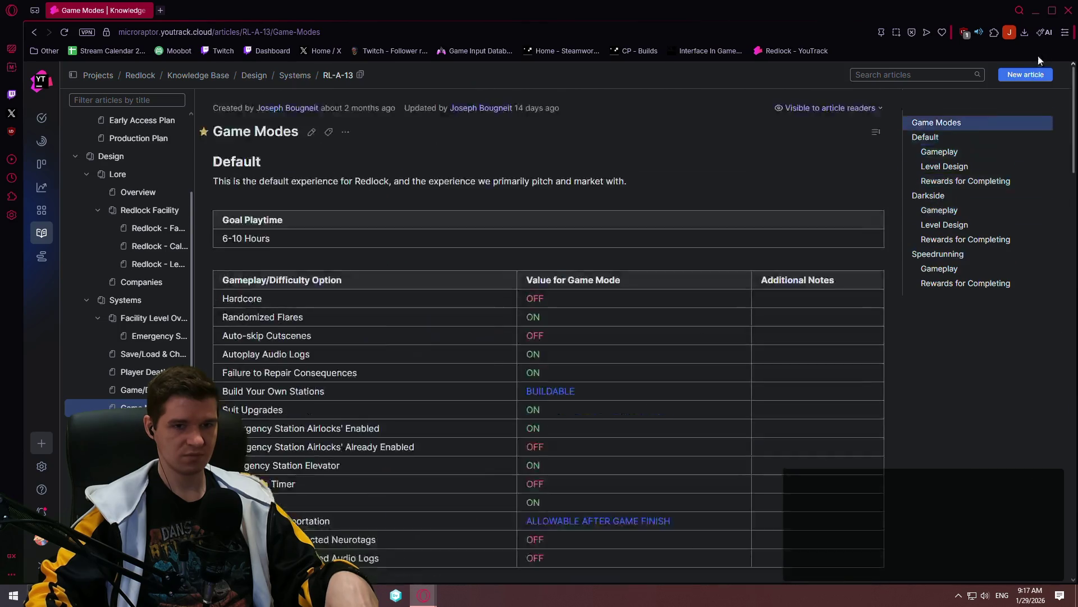
left_click(312, 133)
scroll(1058, 135, "down", 3)
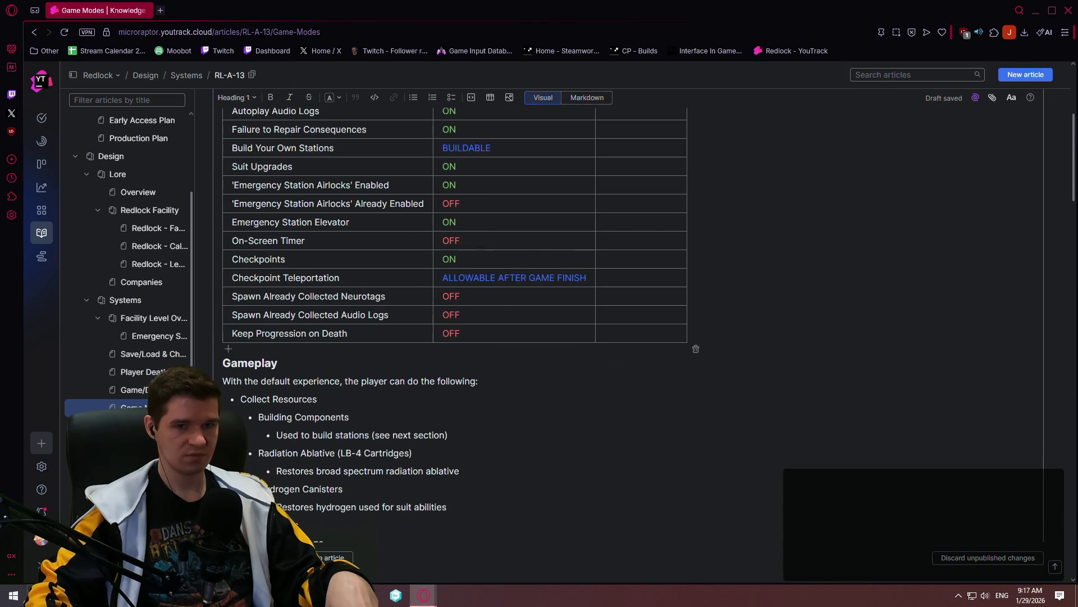
scroll(1072, 126, "down", 5)
scroll(1073, 127, "down", 5)
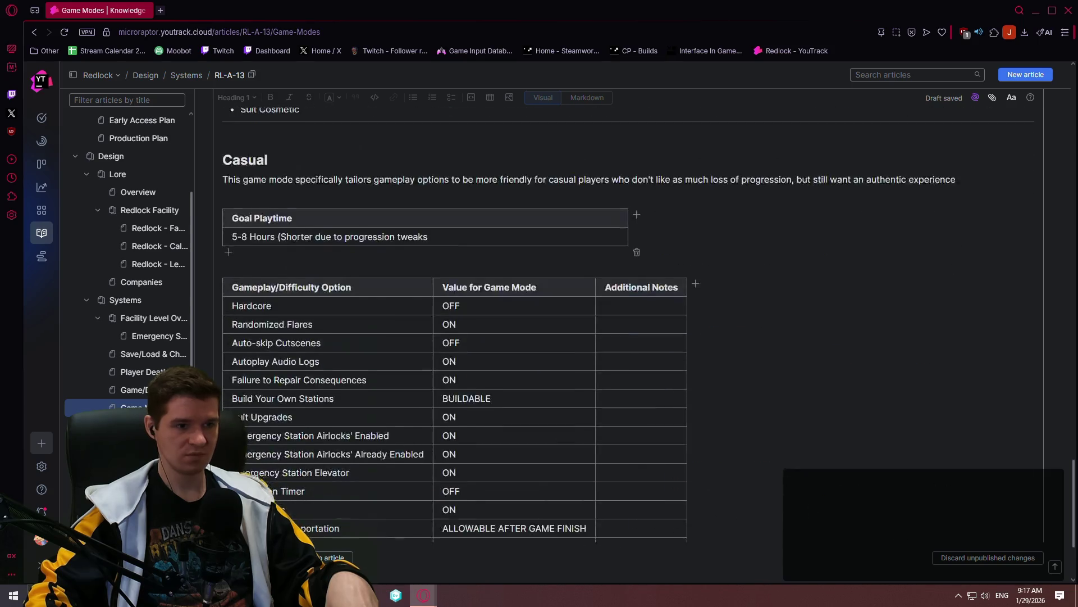
scroll(754, 444, "down", 3)
Set Checkpoint Teleportation and Keep Progression on Death to ON in the Casual table
left_click_drag(589, 418, 442, 417)
type("ON")
left_click(484, 432)
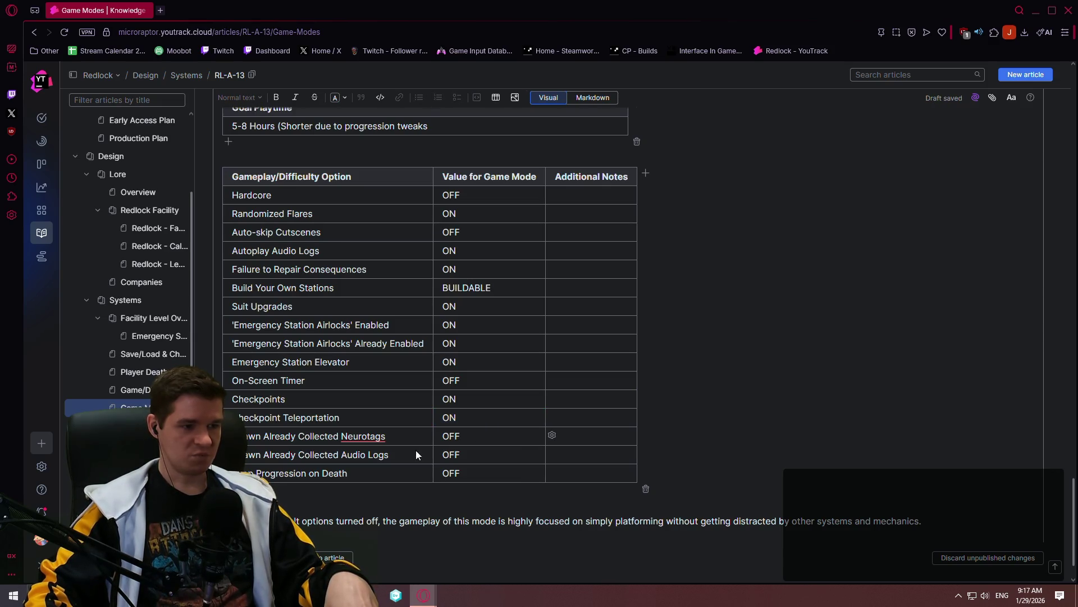
left_click(458, 473)
key("shift+Home")
type("ON")
scroll(469, 186, "down", 1)
scroll(470, 186, "up", 1)
Select the Hardcore OFF value for colouring
double_click(460, 186)
left_click(533, 169)
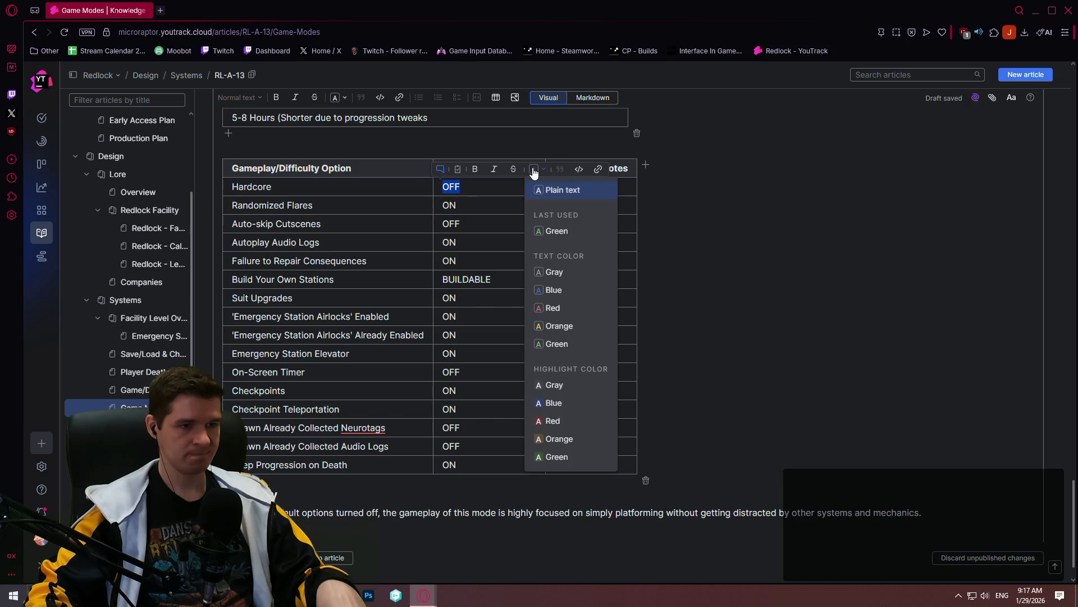
Colour the Casual table's Hardcore OFF value red
left_click(563, 422)
left_click(468, 206)
left_click_drag(490, 200, 445, 184)
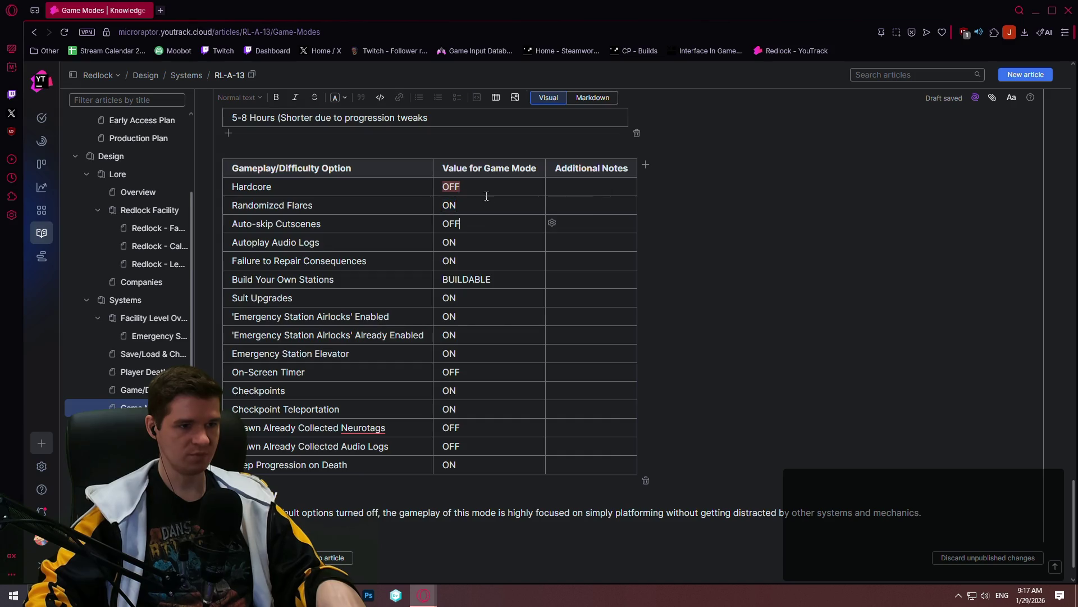
left_click(535, 170)
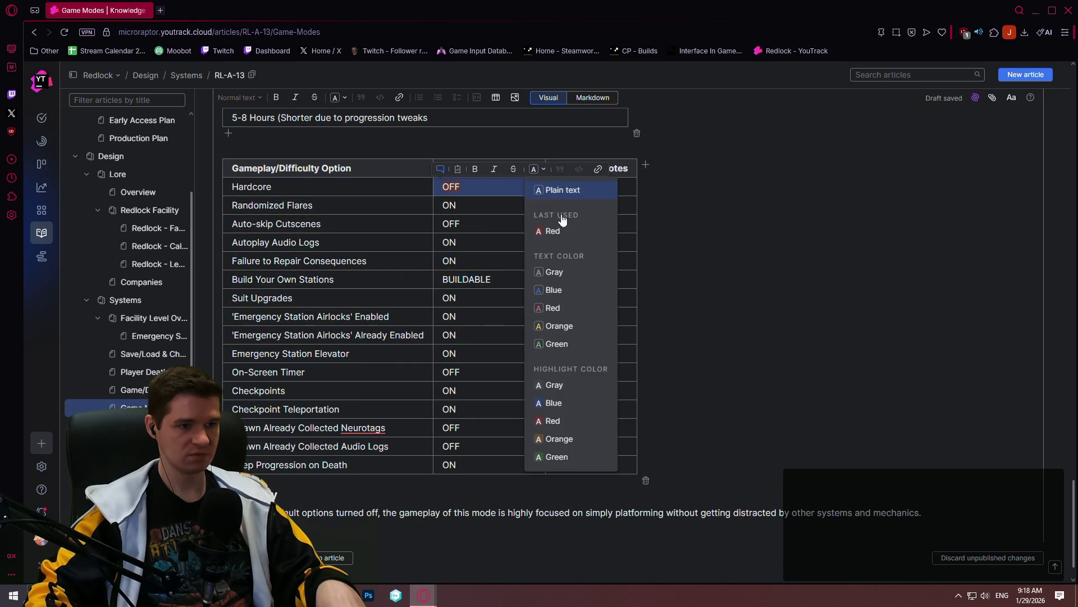
left_click(566, 309)
Colour the Randomized Flares ON value green
left_click(456, 205)
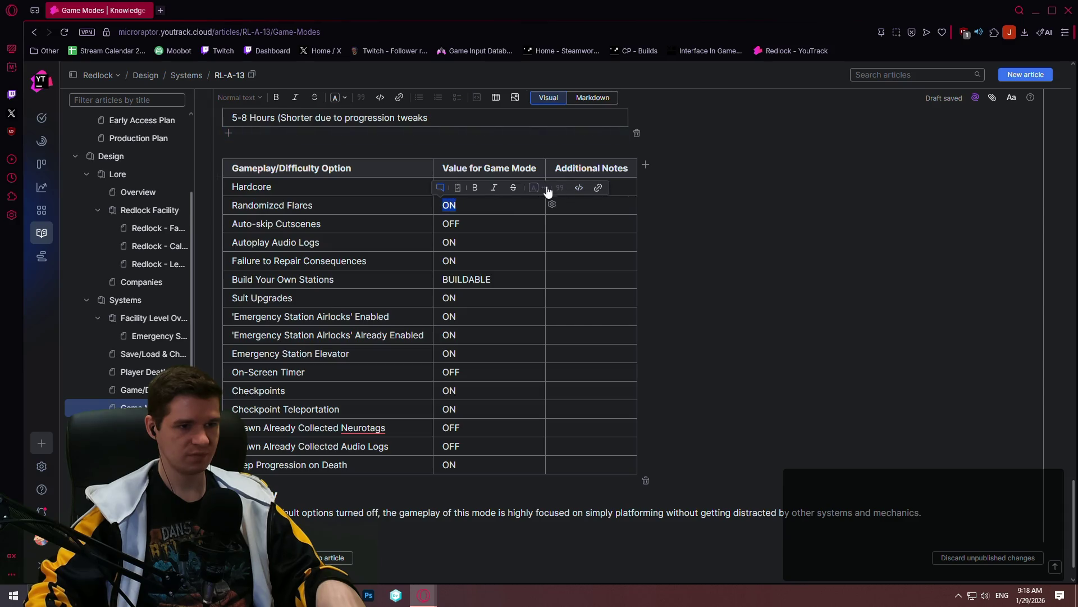
left_click(536, 188)
left_click(556, 363)
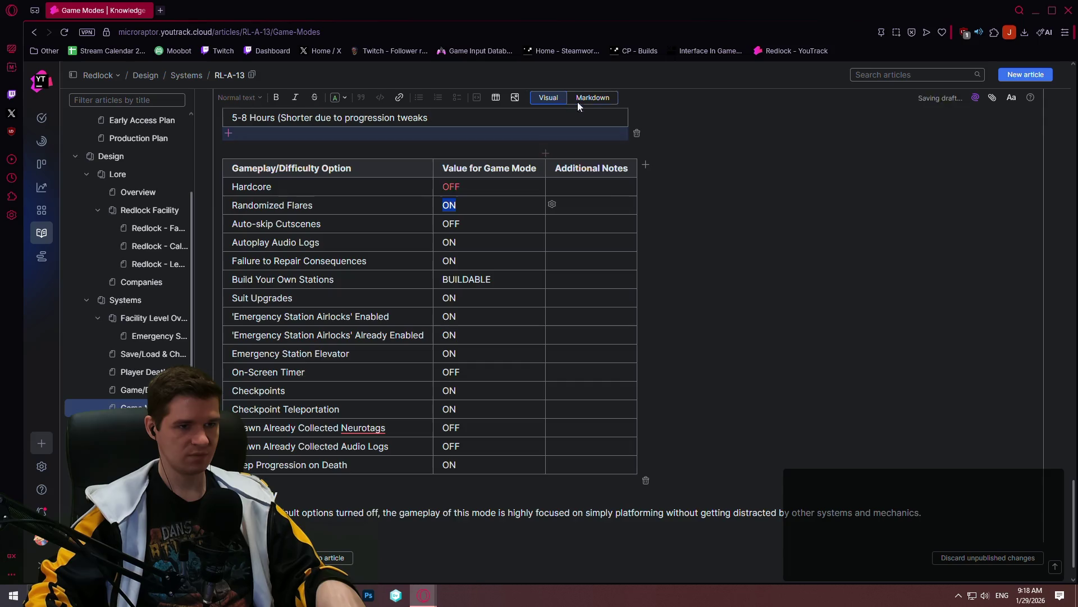
Switch to Markdown source and select the green colour span tag
left_click(592, 97)
left_click(453, 248)
left_click_drag(453, 248, 317, 247)
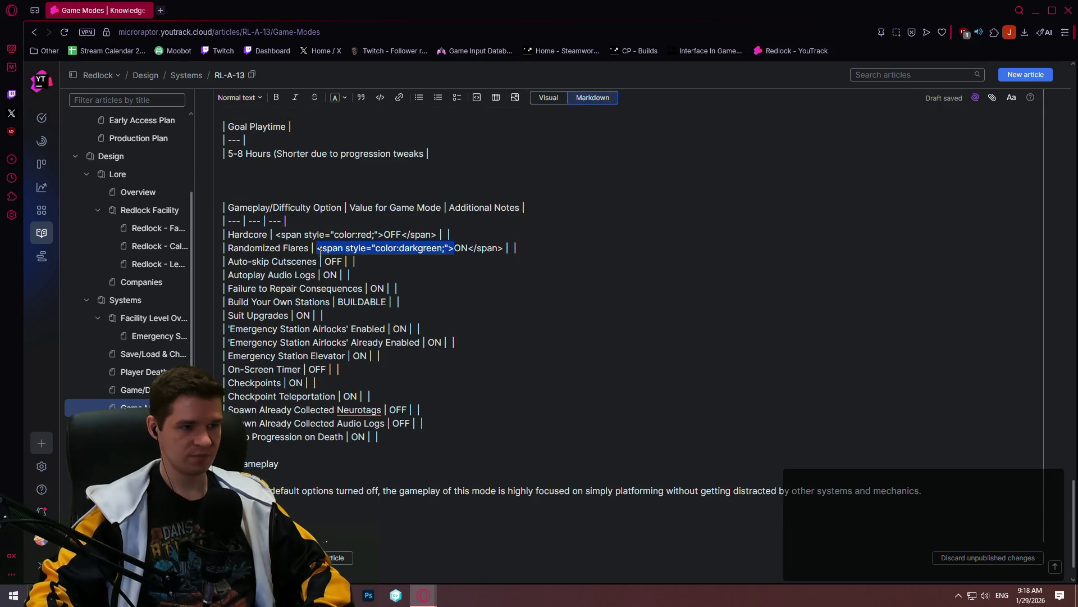
Paste the green opening span tag before every ON value in the Casual table Markdown
key("ctrl+c")
left_click(324, 275)
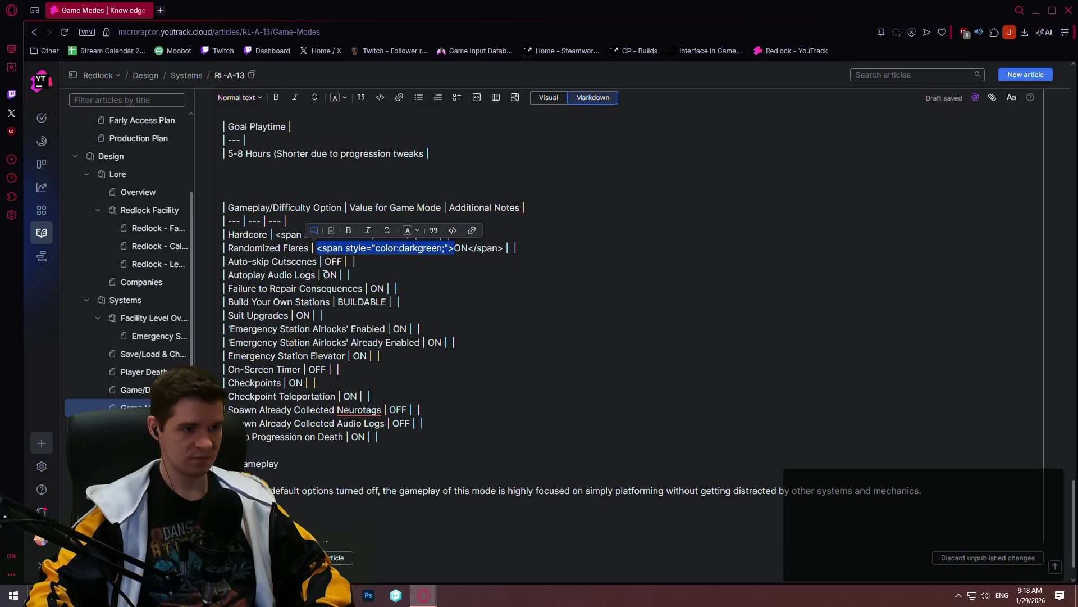
key("ctrl+v")
left_click(371, 289)
key("ctrl+v")
left_click(295, 315)
key("ctrl+v")
left_click(394, 329)
key("ctrl+v")
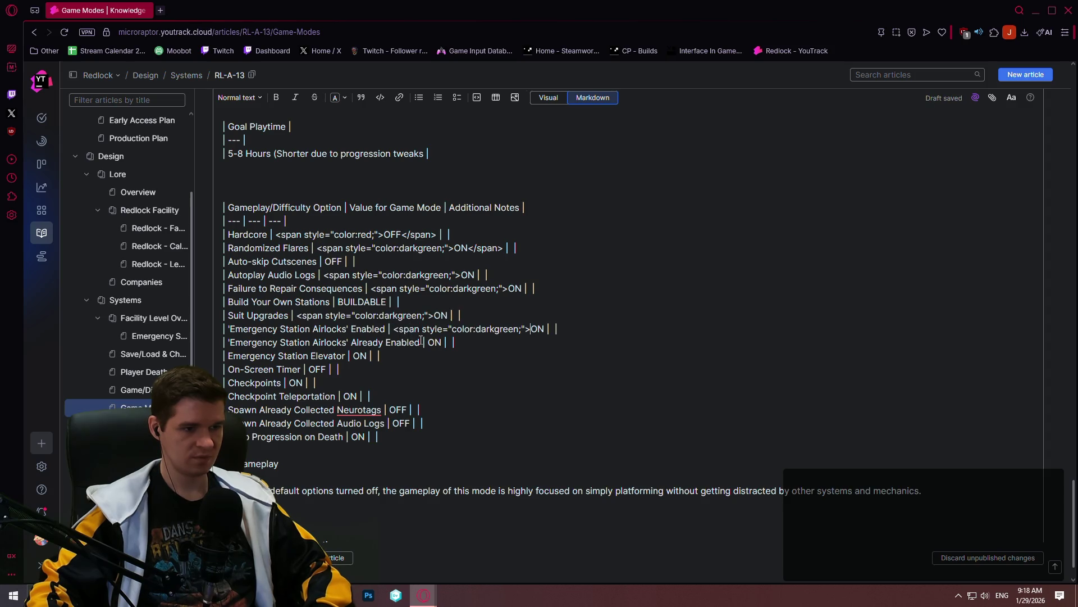
left_click(428, 343)
key("ctrl+v")
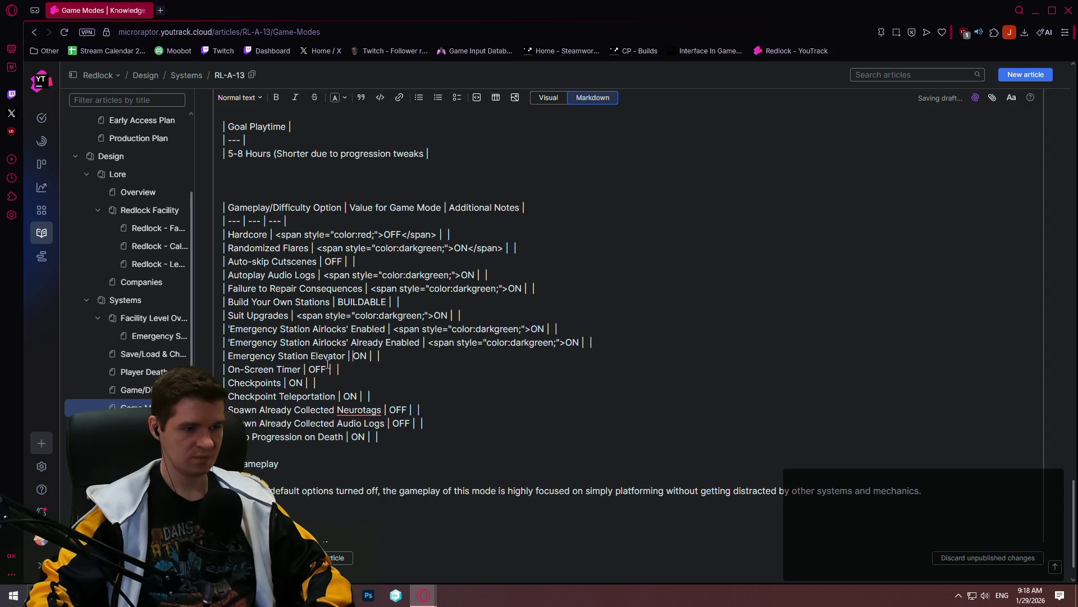
left_click(353, 356)
key("ctrl+v")
left_click(290, 382)
key("ctrl+v")
left_click(344, 396)
key("ctrl+v")
left_click(352, 438)
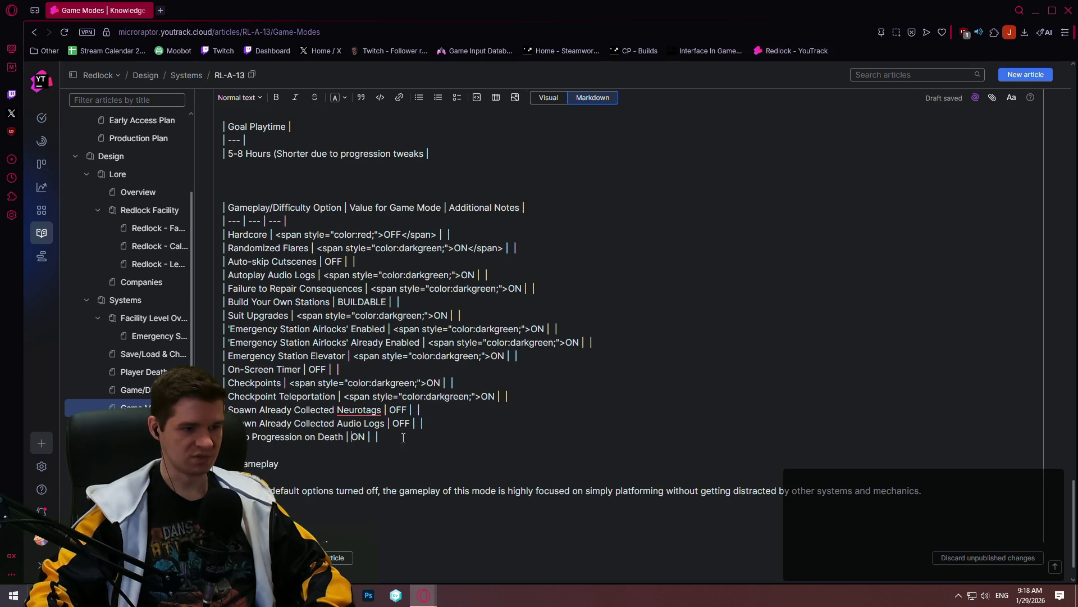
key("ctrl+v")
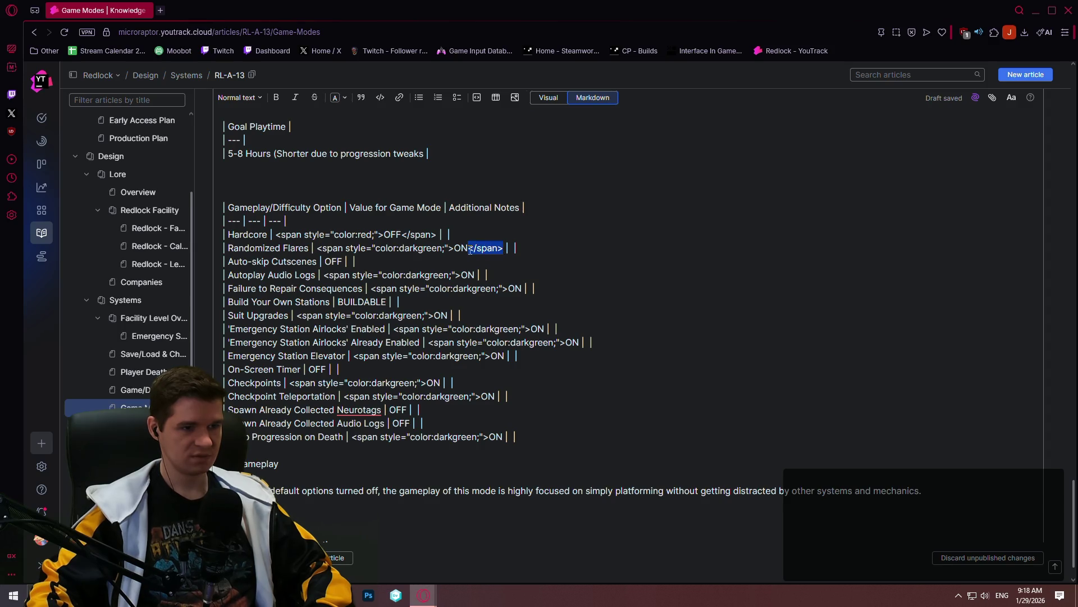
Paste the red opening span tag before every OFF value in the table
left_click(384, 234)
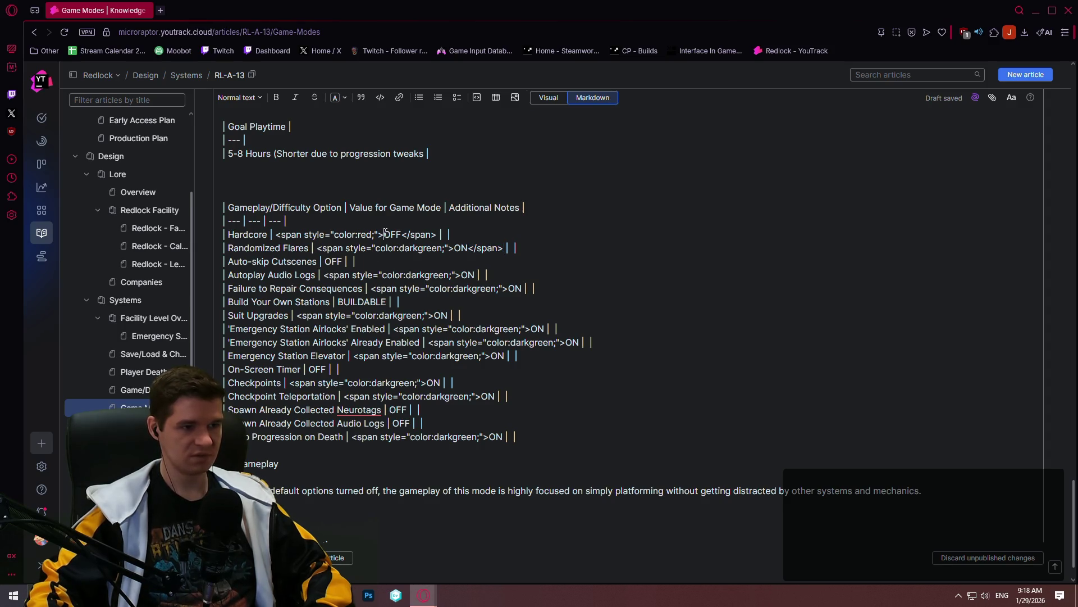
left_click_drag(383, 234, 275, 234)
key("ctrl+c")
left_click(326, 262)
key("ctrl+v")
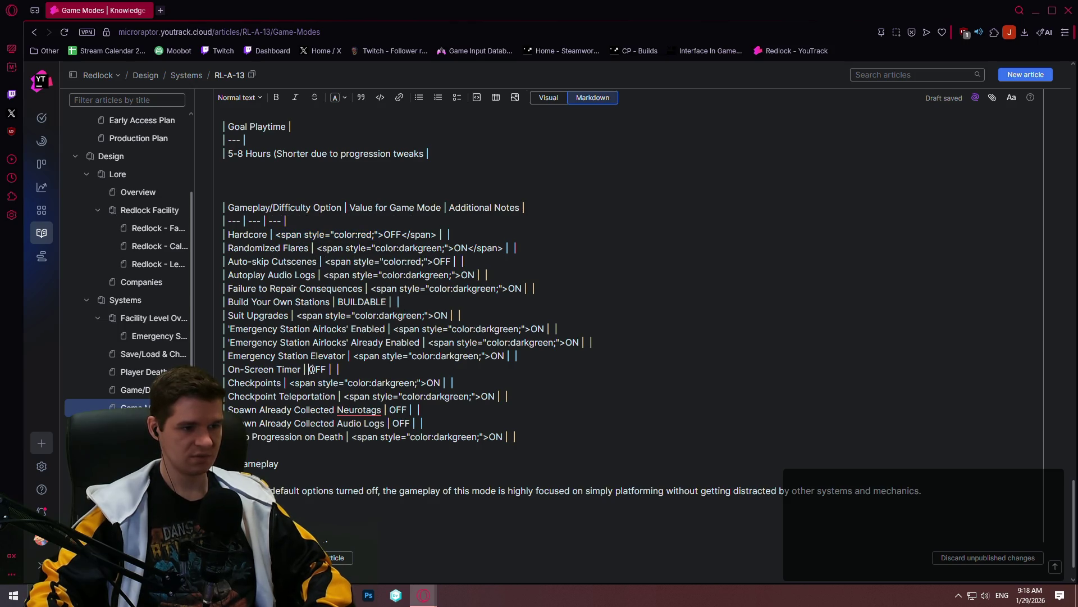
left_click(309, 369)
key("ctrl+v")
left_click(391, 410)
key("ctrl+v")
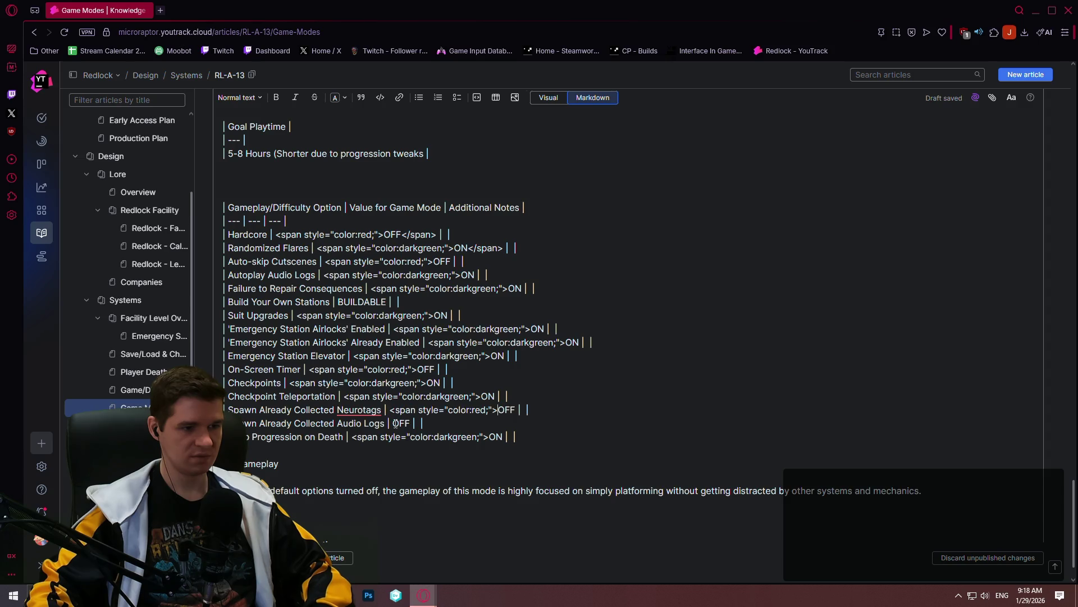
key("ctrl+v")
Close each coloured value with </span> and return to Visual mode to see the colours
left_click_drag(503, 247, 460, 247)
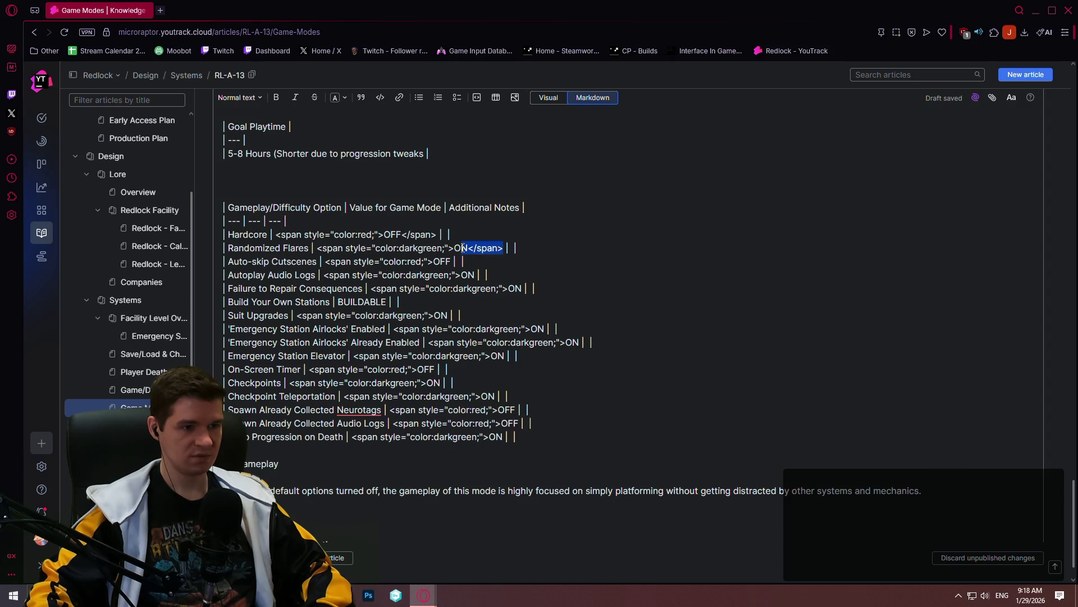
key("ctrl+c")
left_click(453, 261)
key("ctrl+v")
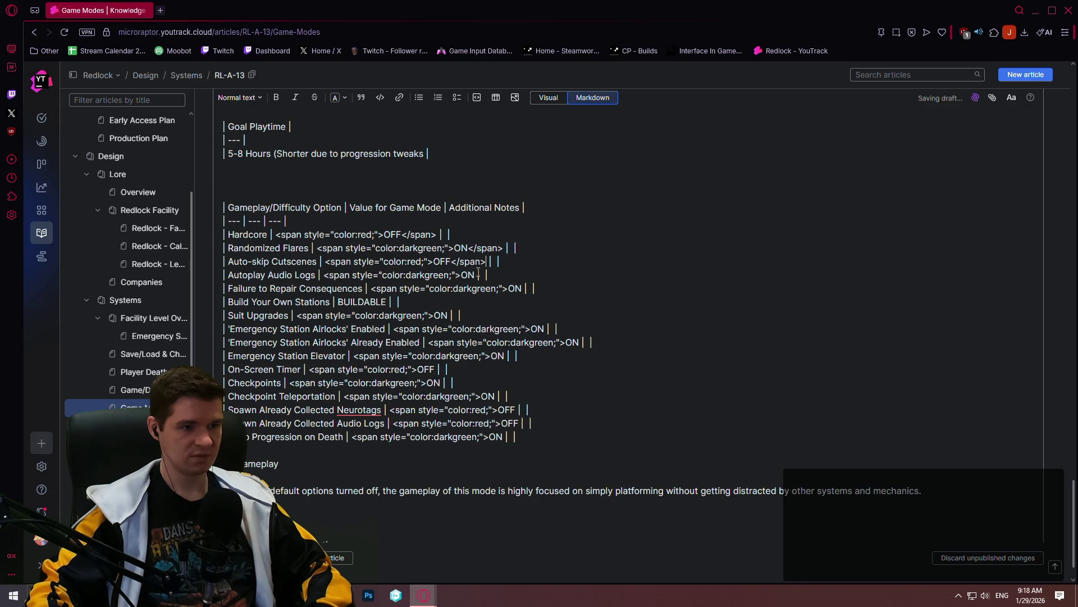
key("ctrl+v")
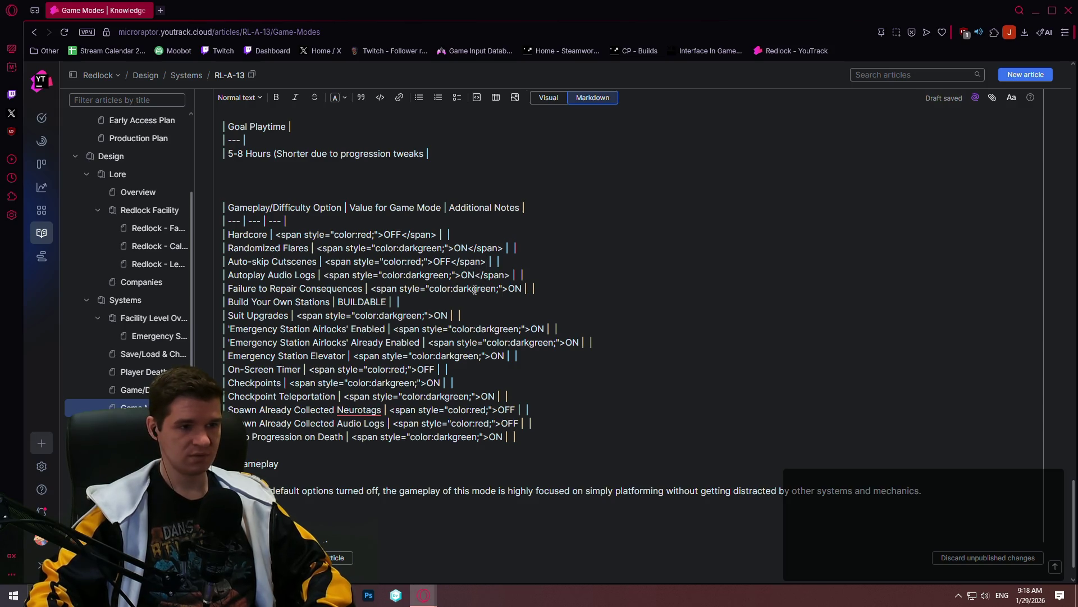
left_click(524, 288)
key("ctrl+v")
left_click(448, 316)
key("ctrl+v")
left_click(546, 330)
key("ctrl+v")
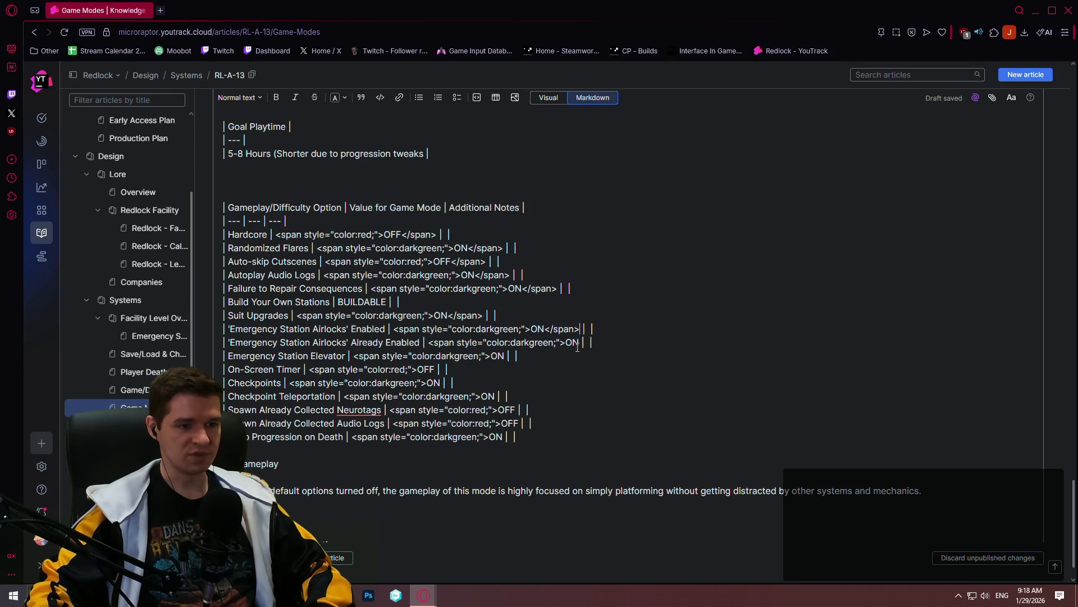
left_click(582, 342)
key("ctrl+v")
left_click(505, 356)
key("ctrl+v")
key("ctrl+v")
left_click(440, 383)
key("ctrl+v")
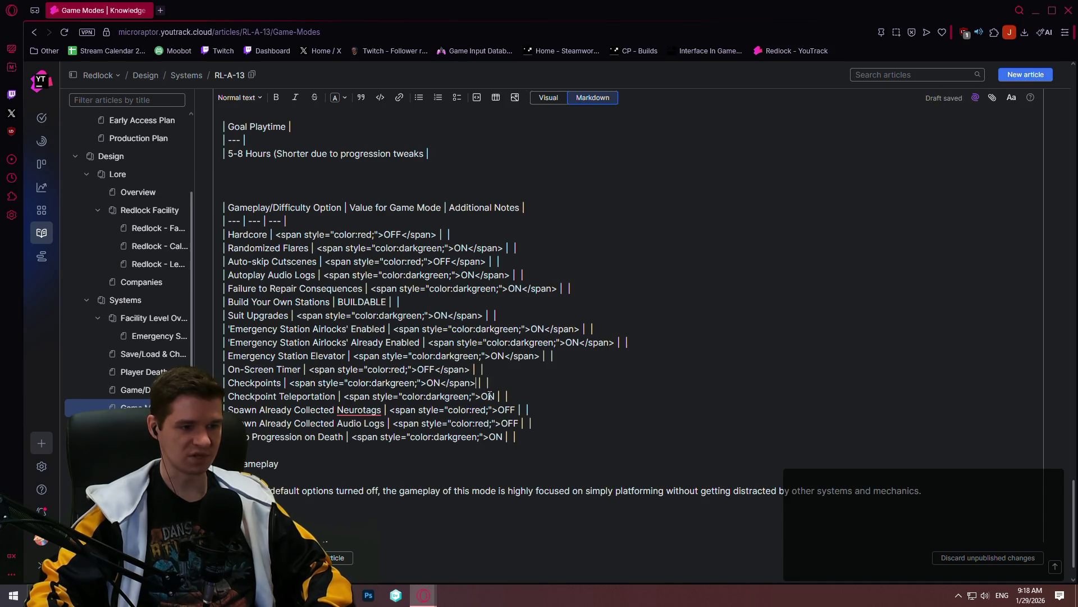
left_click(496, 396)
key("ctrl+v")
left_click(515, 410)
key("ctrl+v")
key("ctrl+v")
key("ctrl+v")
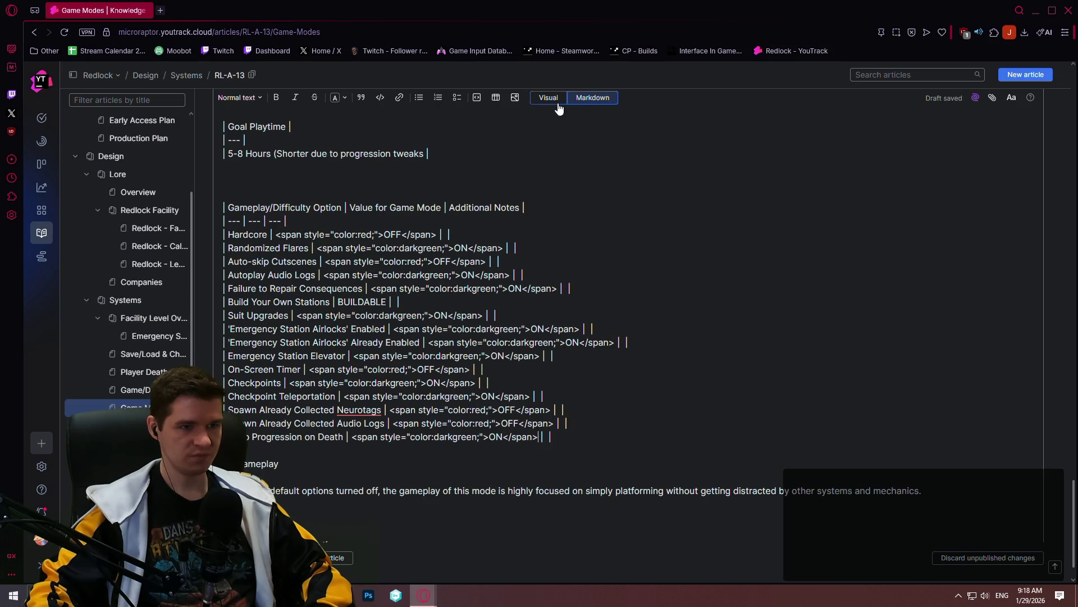
left_click(548, 98)
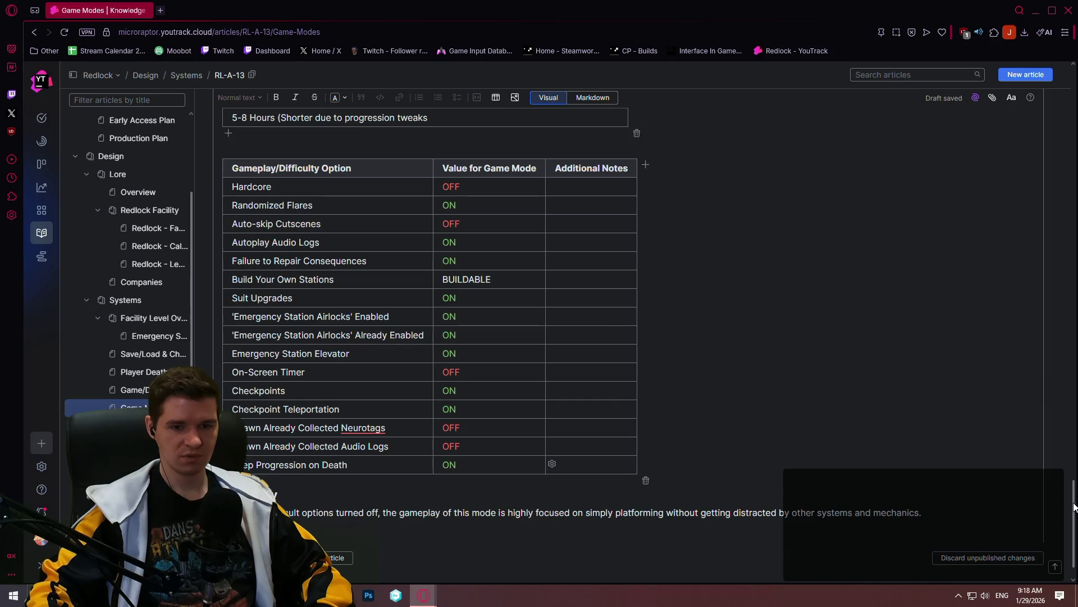
left_click_drag(1074, 419, 1056, 538)
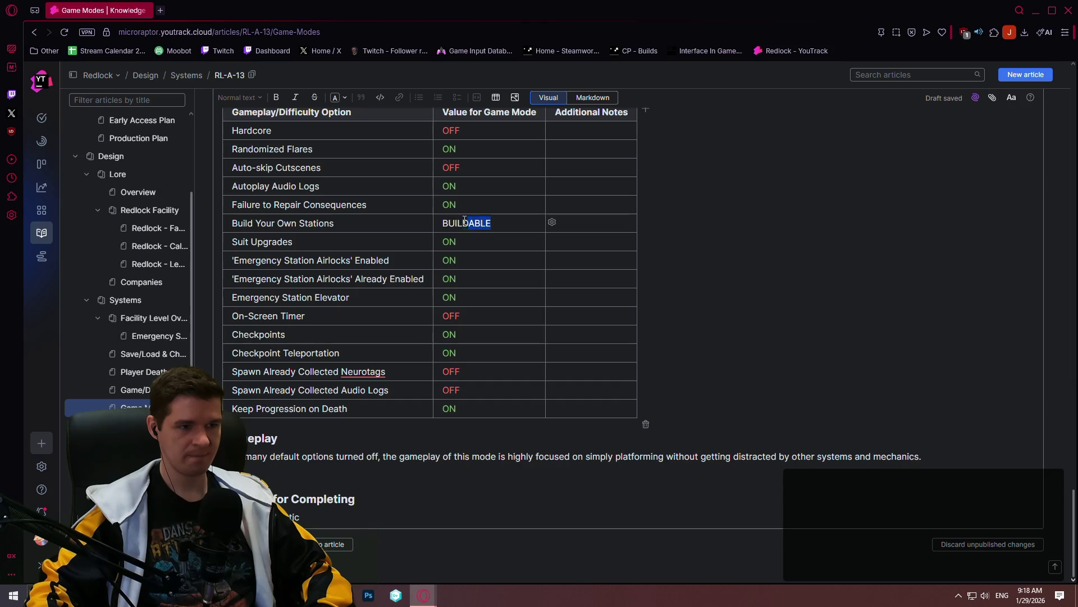
Colour the BUILDABLE stations value blue, then select the old gameplay paragraph below
left_click_drag(491, 224, 441, 223)
left_click(537, 206)
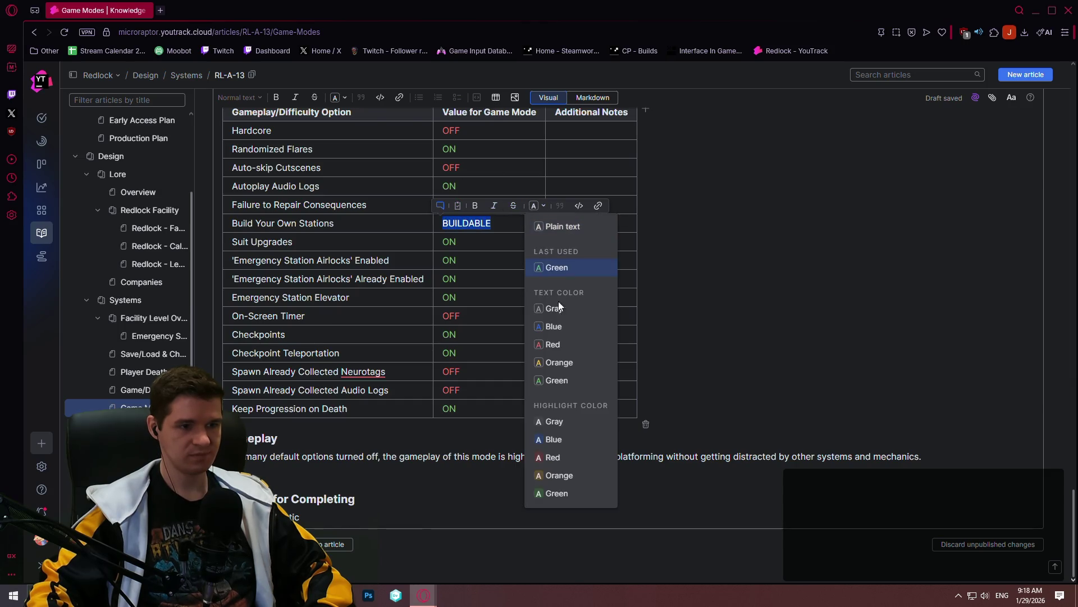
left_click(563, 326)
left_click(560, 368)
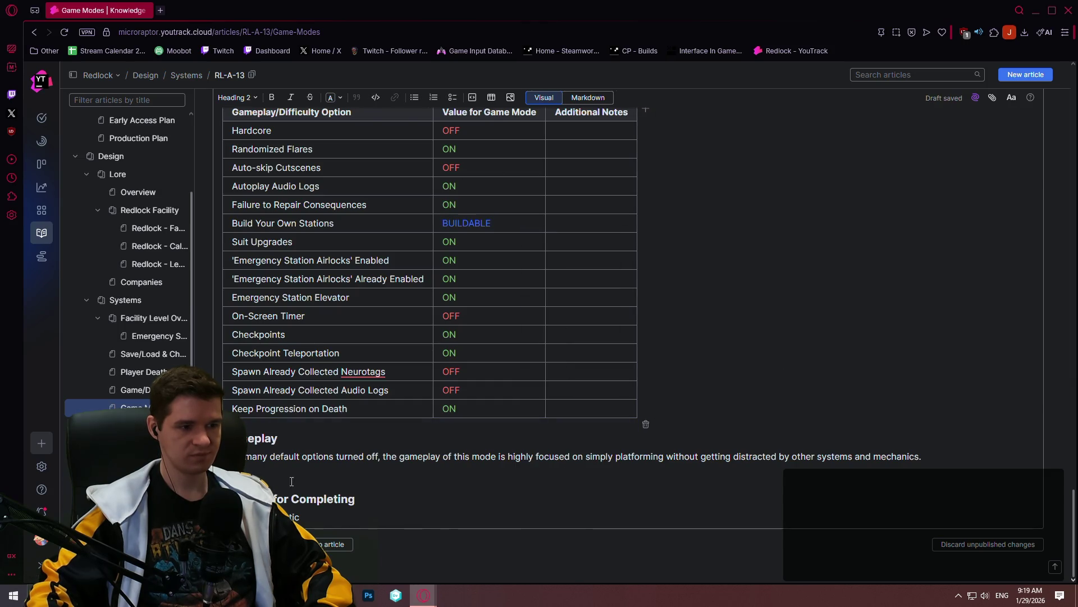
left_click_drag(922, 456, 228, 456)
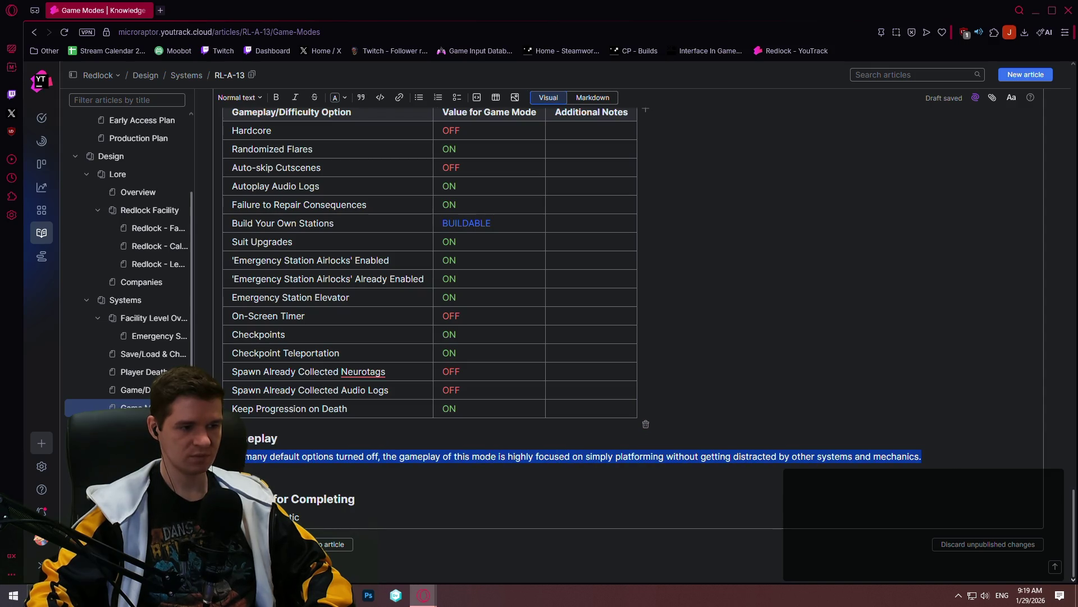
Replace the old gameplay paragraph with the new Casual description of harsher elements off
key("BackSpace")
type("game mode ")
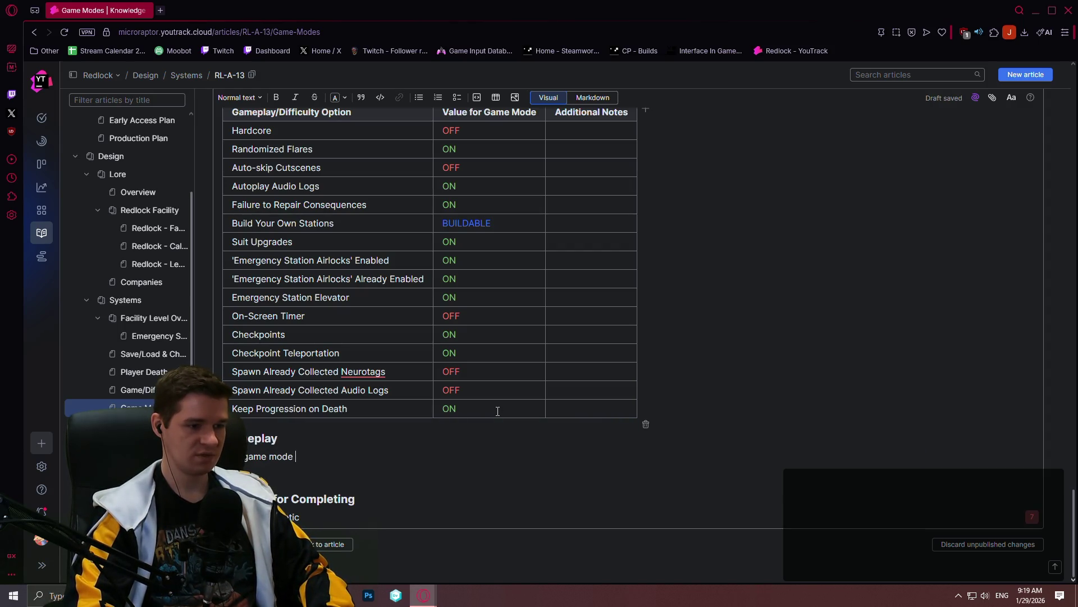
type("turns ")
type("off some of the harsher elem")
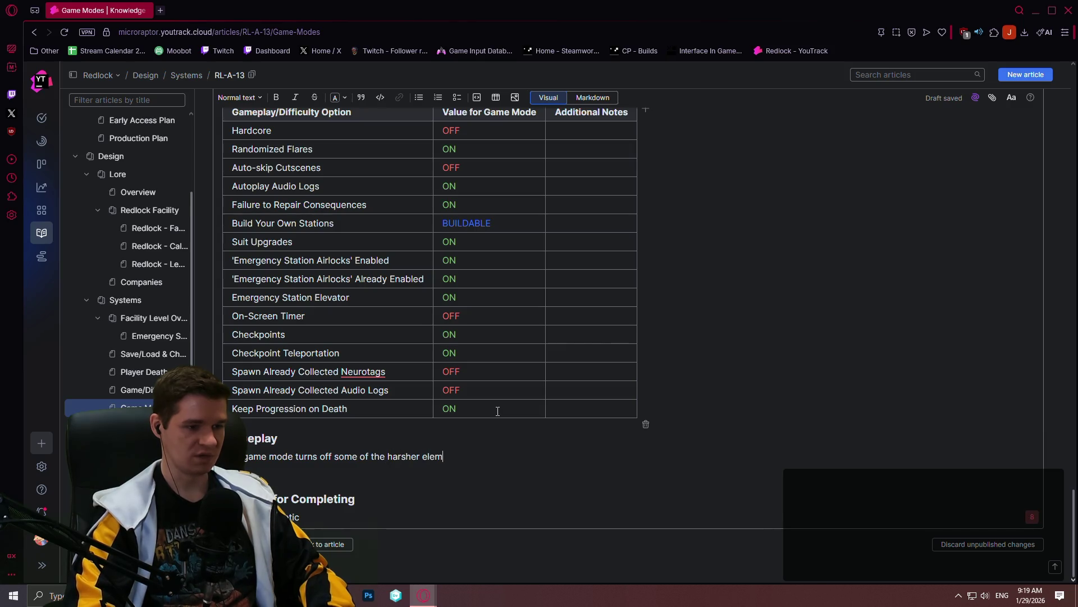
type("to be present in the de")
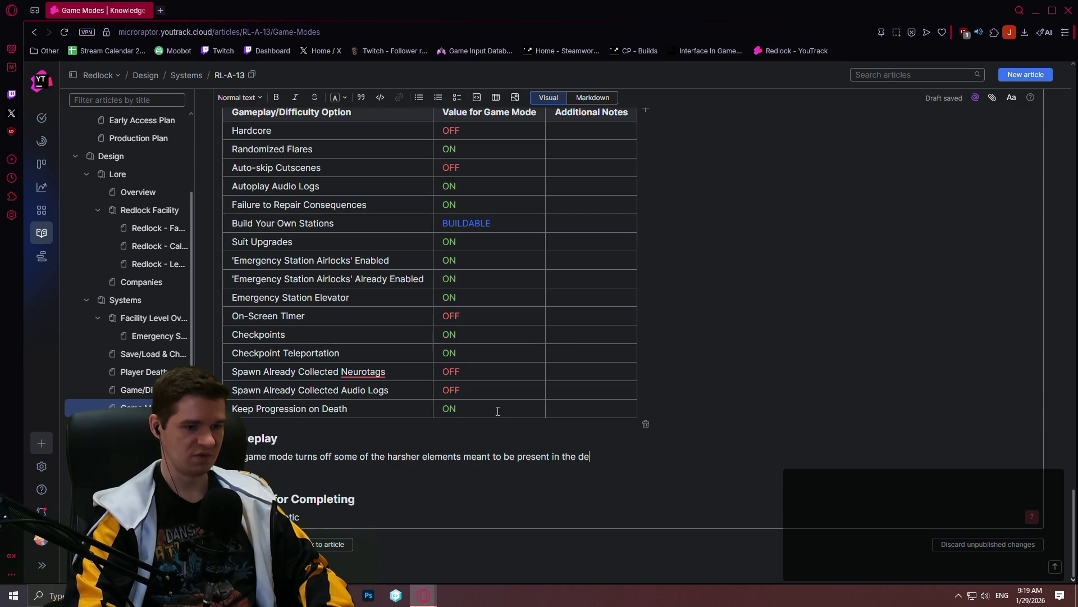
type("ience")
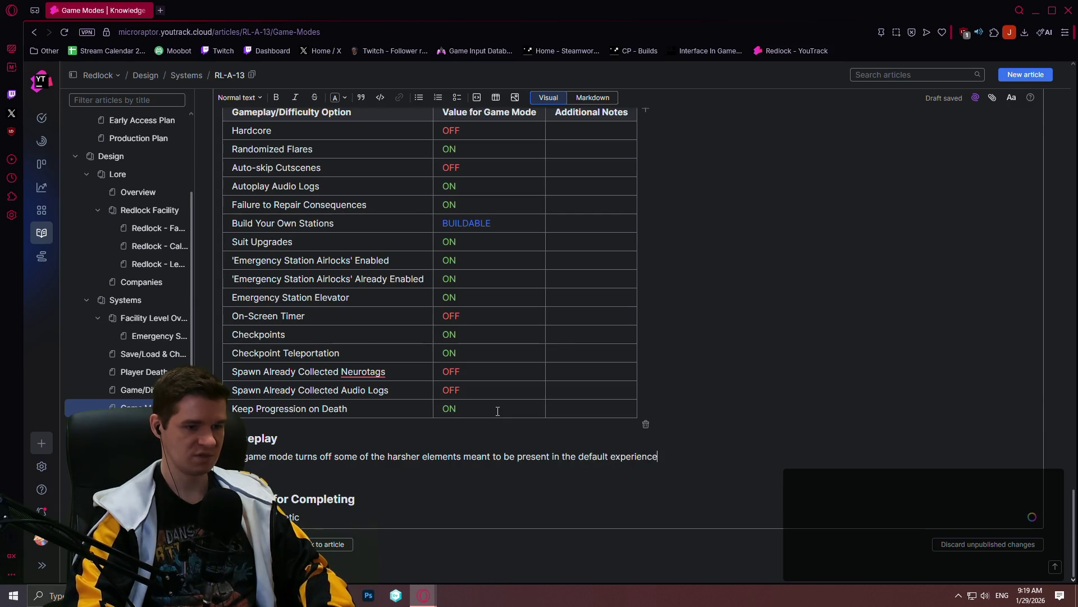
type(", but still provi")
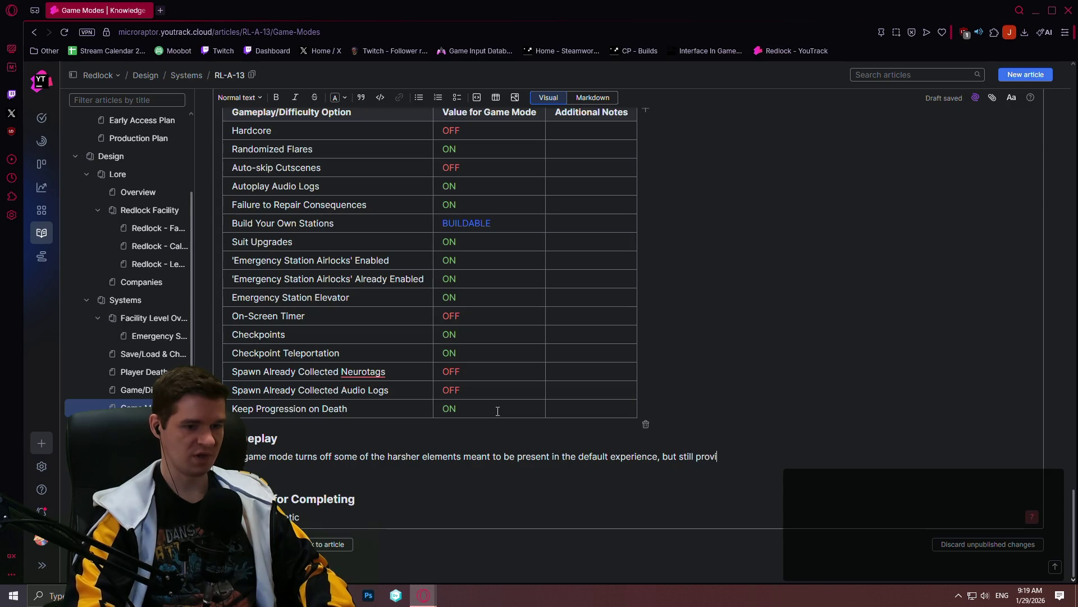
type(" u")
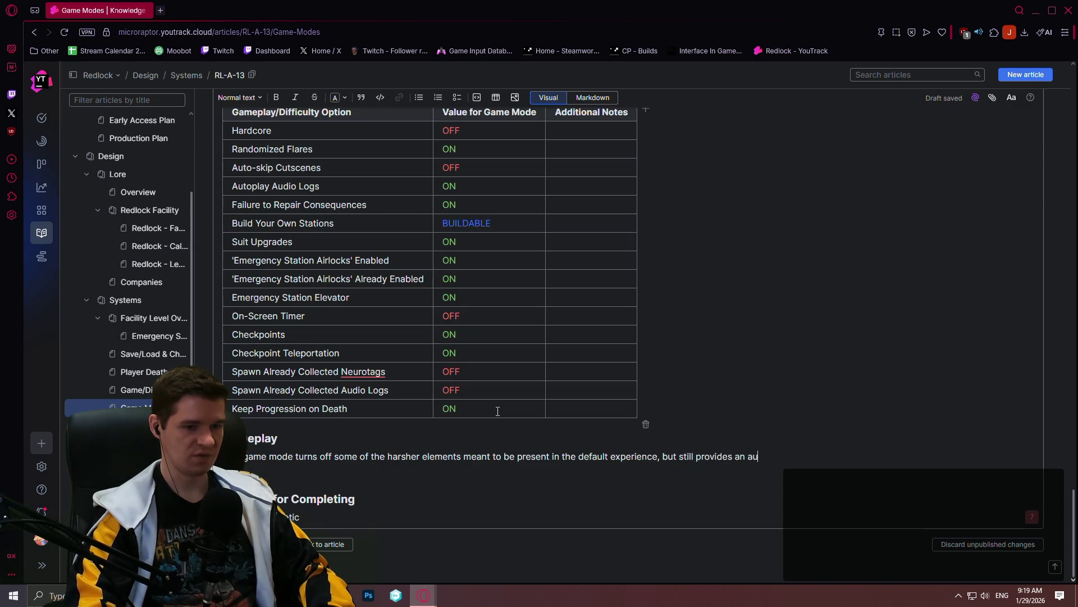
type("thentic experience that")
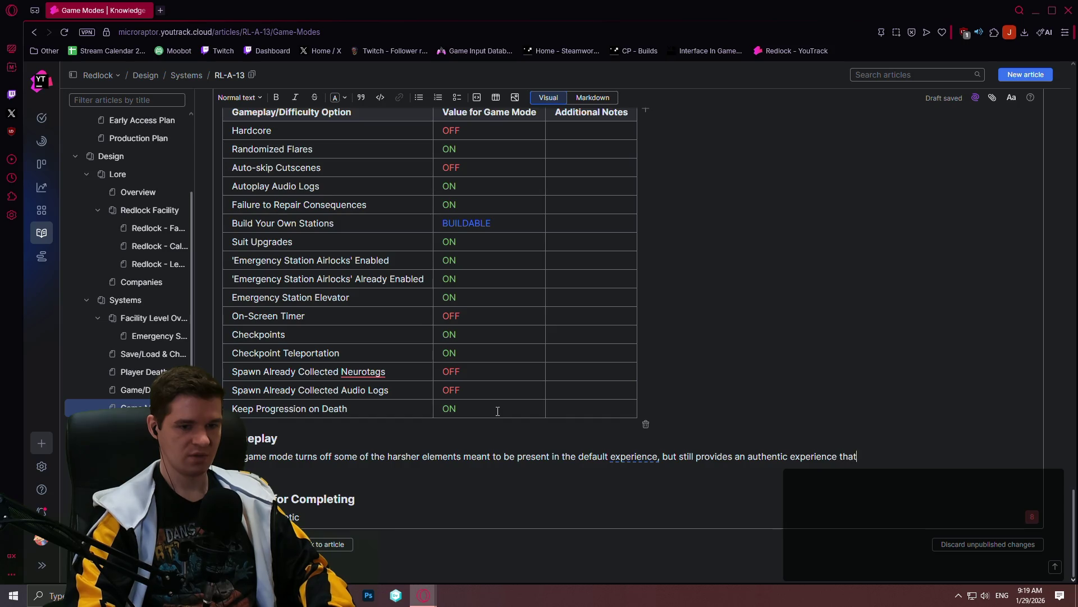
type(" won't diminish the fu")
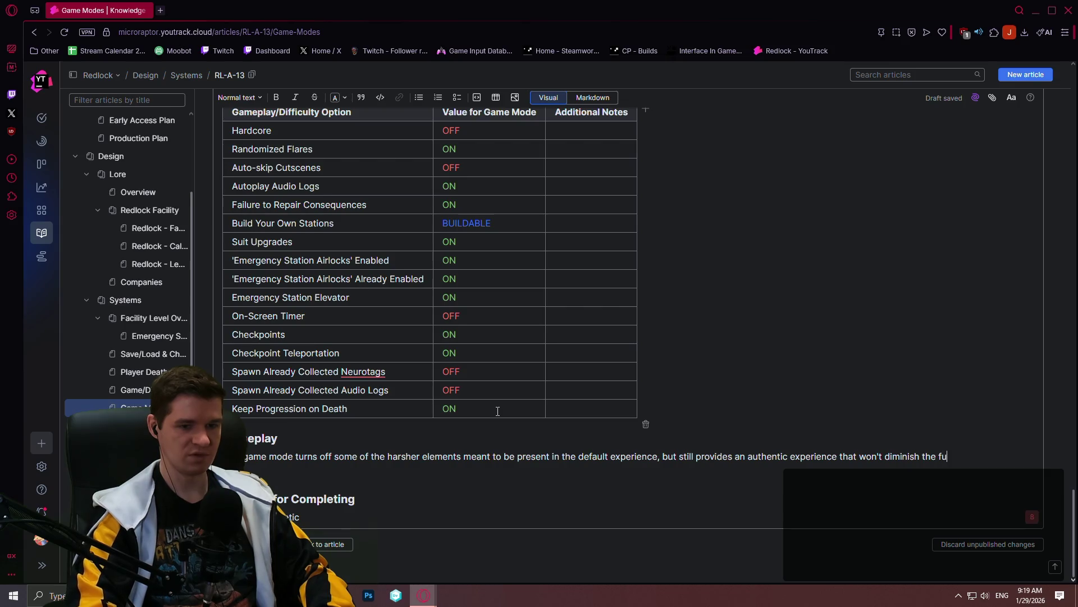
type("n for players w")
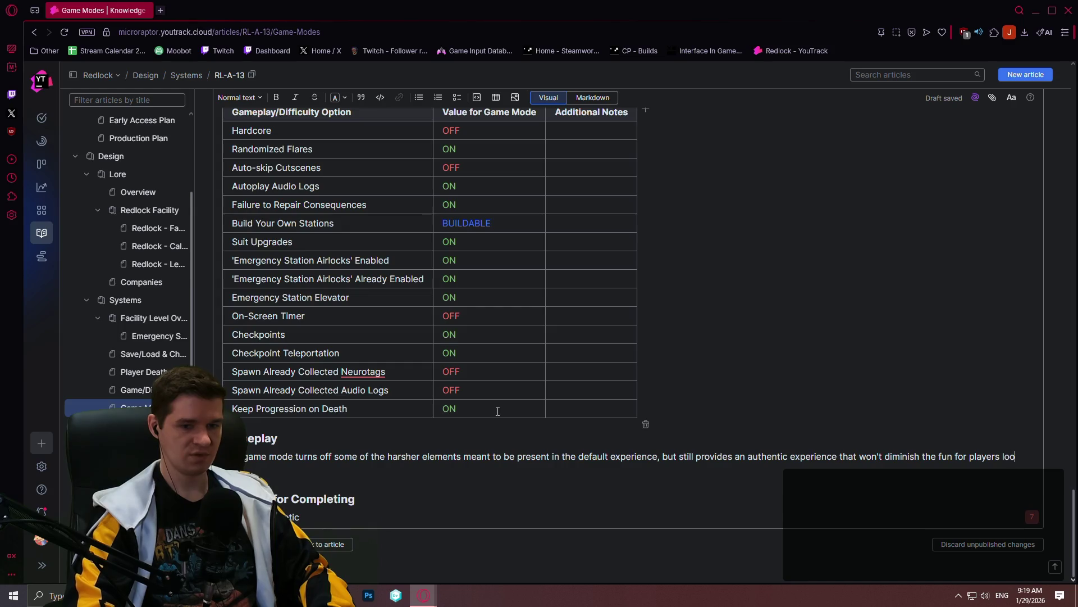
type("g for less harsh failure")
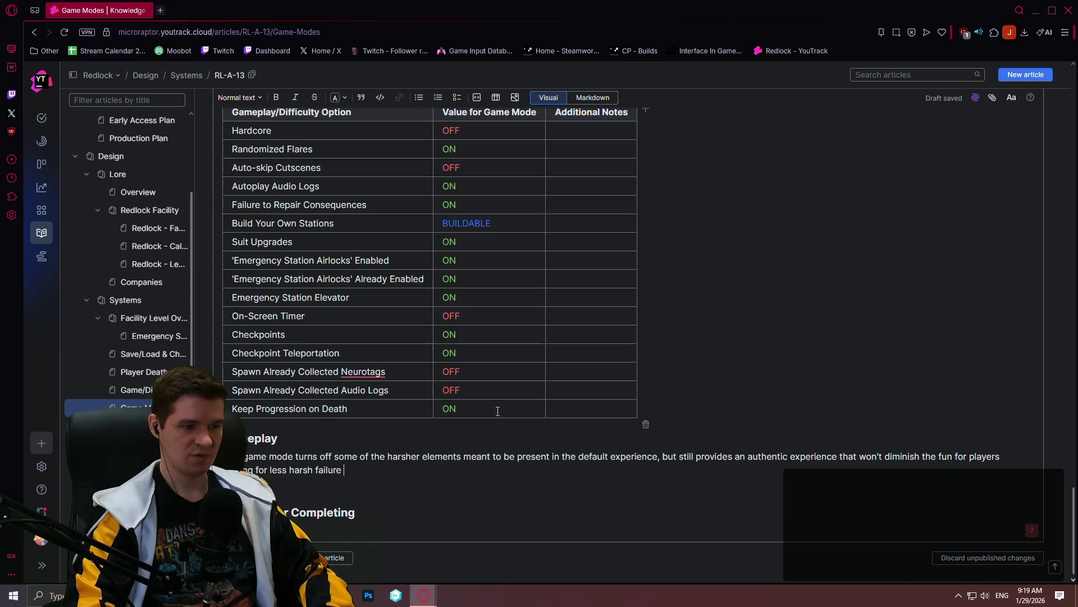
type("seu")
type("quences.")
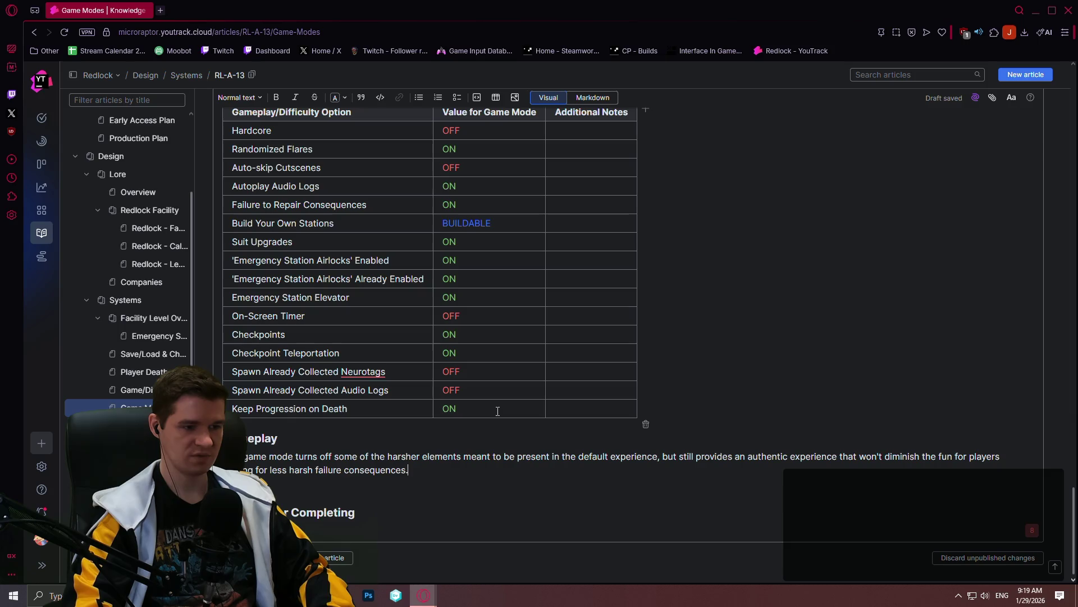
scroll(363, 455, "down", 1)
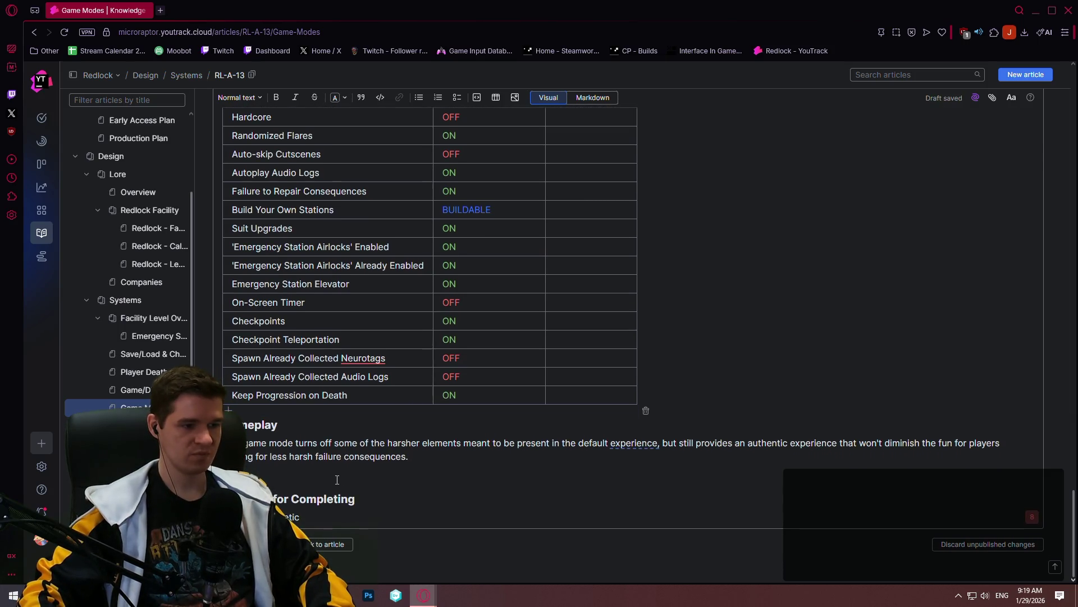
scroll(396, 449, "up", 2)
scroll(395, 448, "up", 1)
scroll(395, 449, "down", 3)
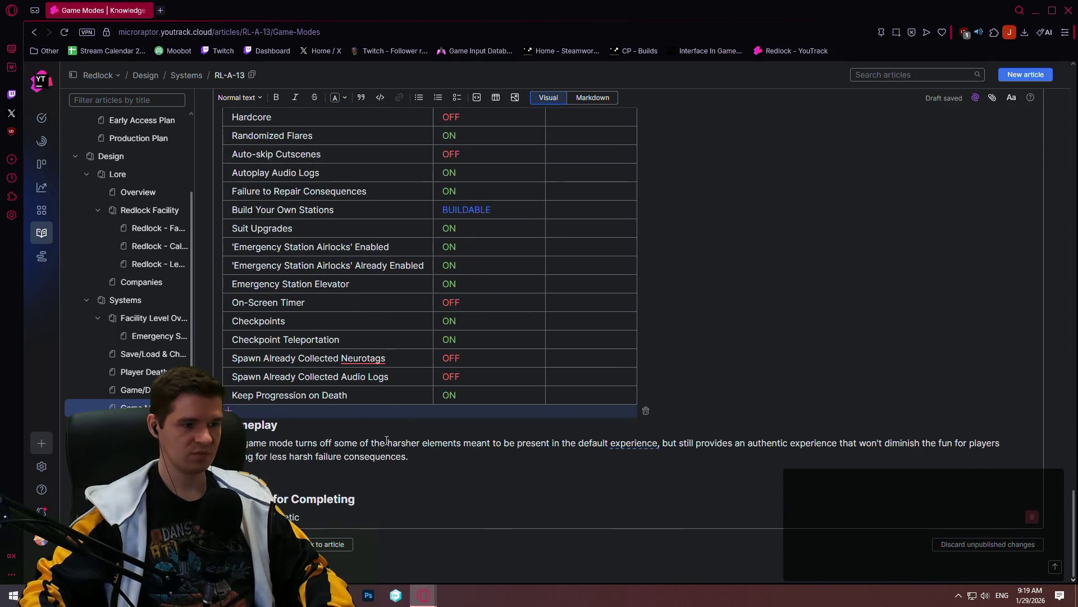
Leave edit mode and jump to the Default section's table to compare modes
left_click(328, 543)
scroll(815, 270, "up", 3)
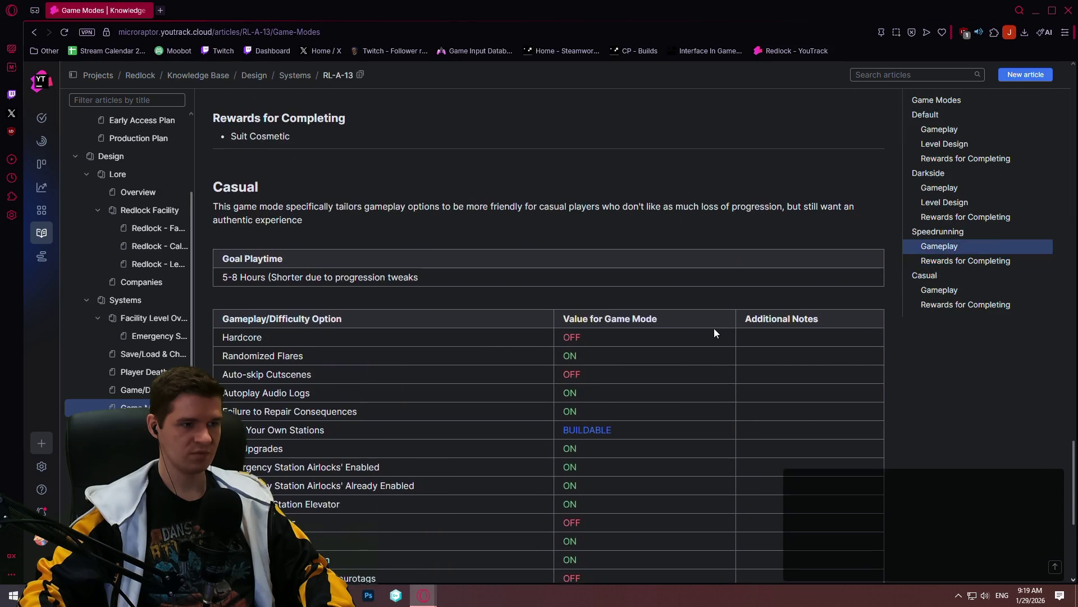
scroll(714, 328, "up", 1)
scroll(734, 353, "up", 2)
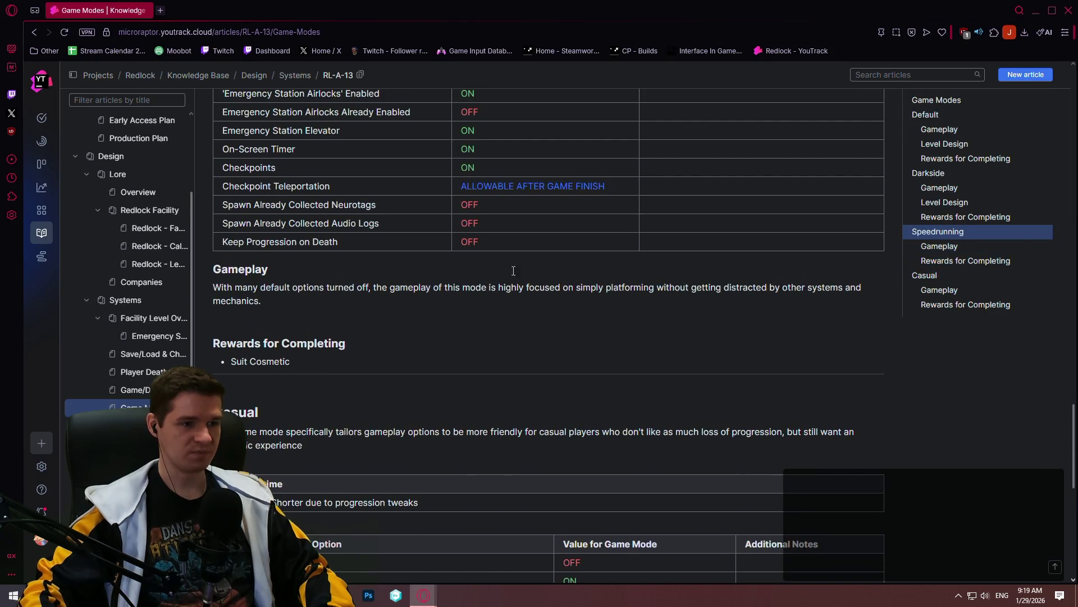
left_click(1046, 115)
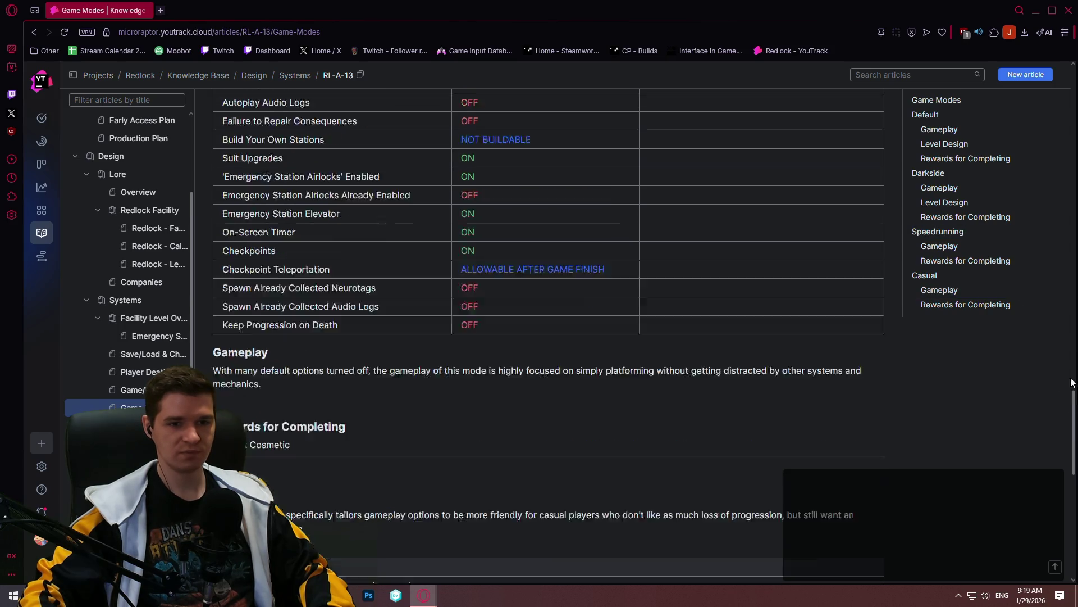
scroll(1061, 136, "down", 10)
scroll(1030, 402, "up", 3)
scroll(1050, 253, "up", 5)
scroll(1049, 238, "down", 1)
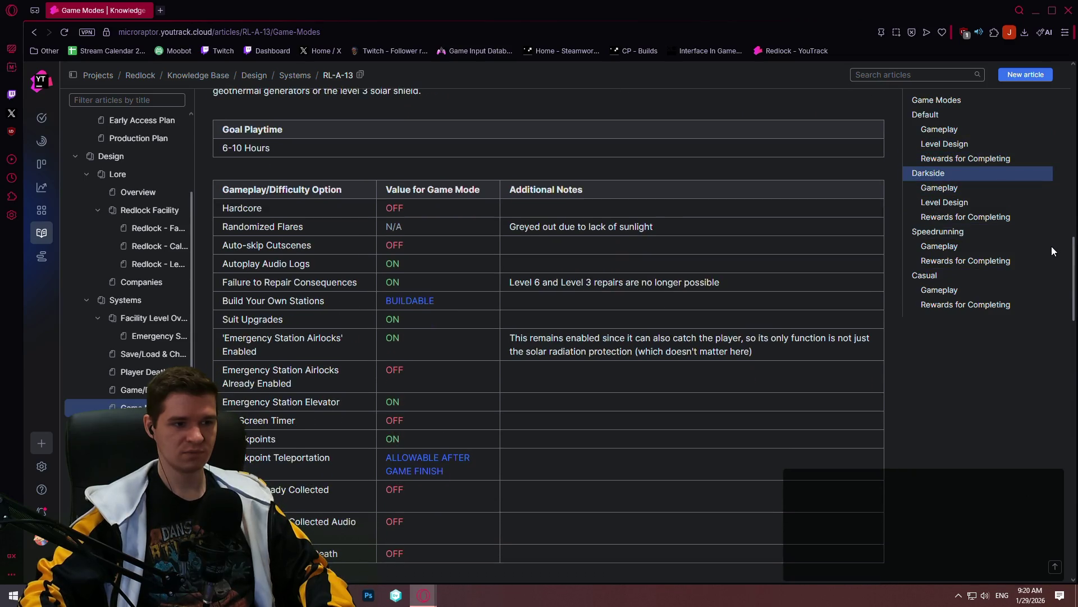
scroll(1052, 247, "down", 1)
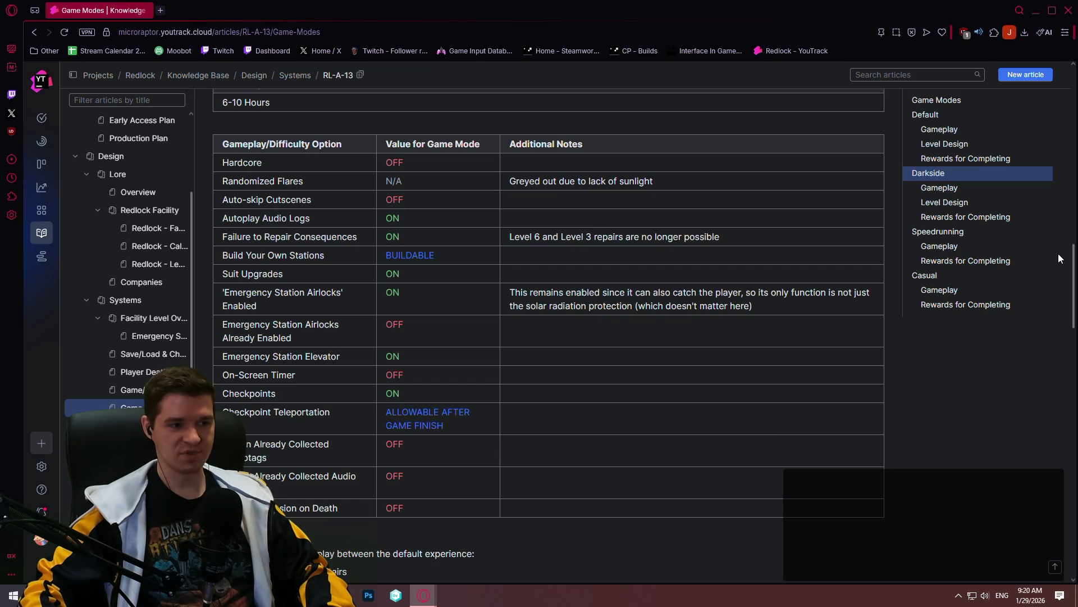
left_click_drag(1072, 259, 1072, 102)
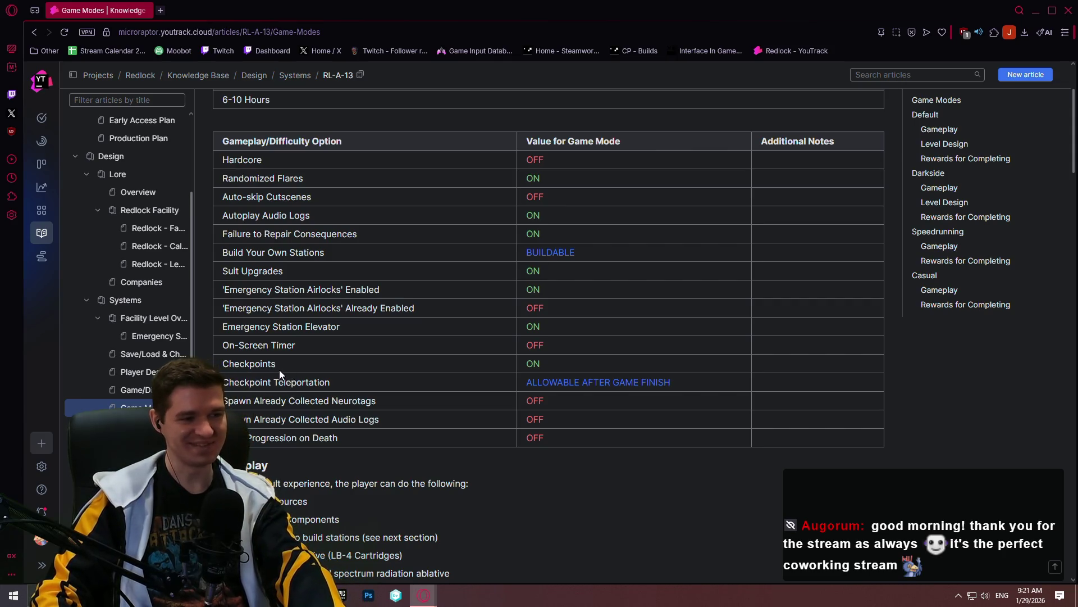
Switch to the Game/Difficulty Options article from the sidebar
left_click(126, 389)
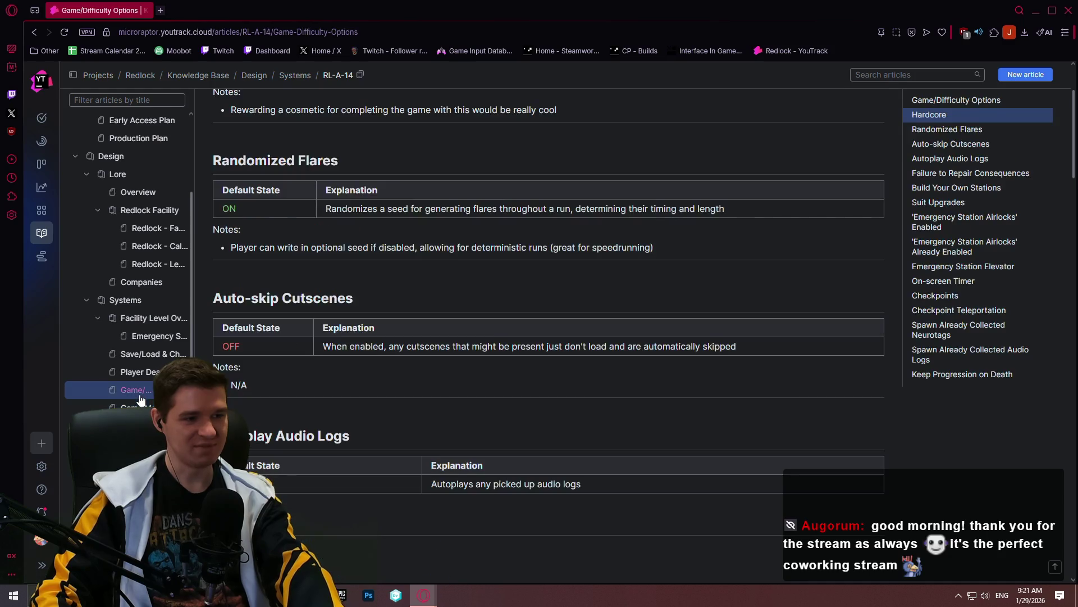
Browse the Game Modes, Game/Difficulty Options (Checkpoints section) and Player Death articles
left_click(131, 407)
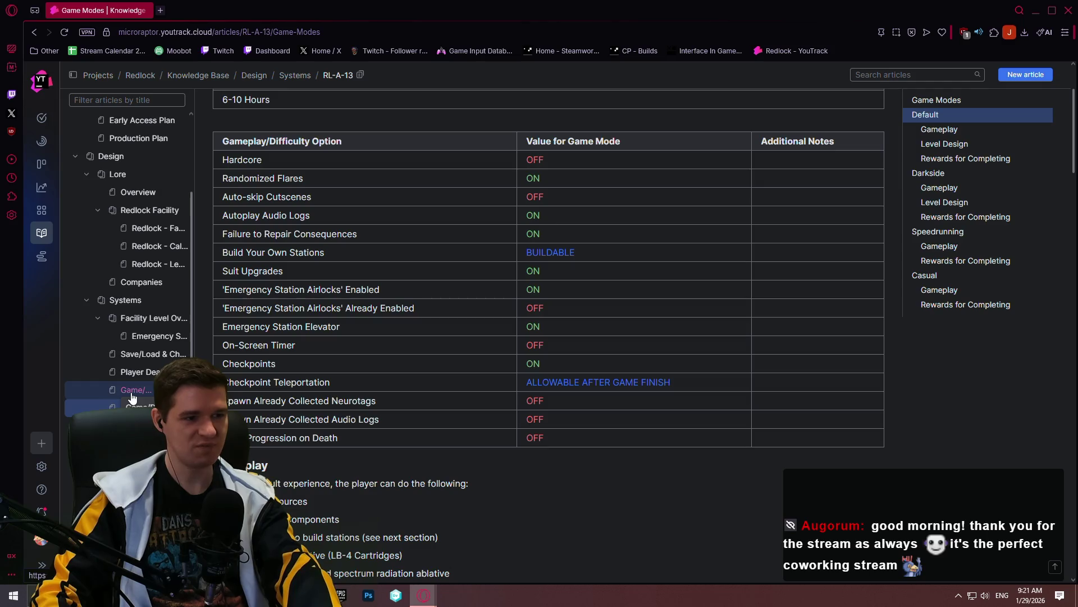
left_click(130, 392)
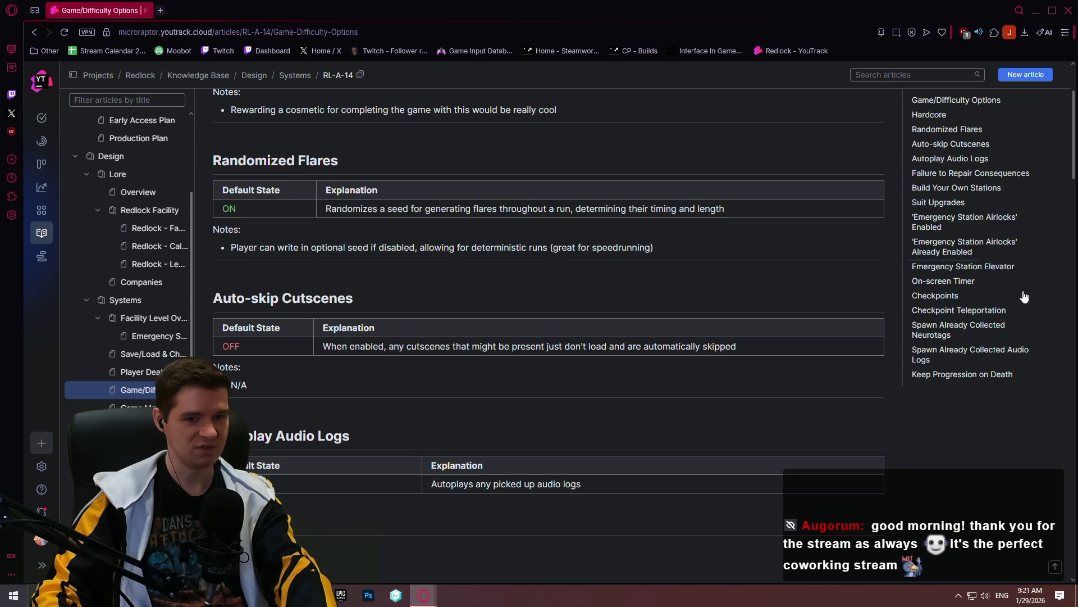
left_click(936, 295)
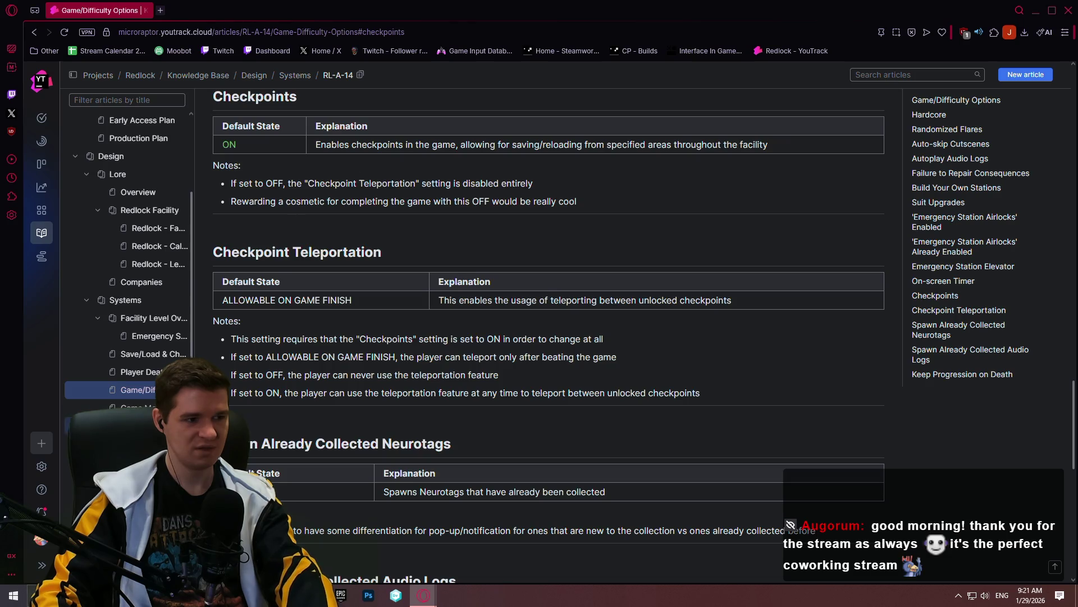
left_click(149, 404)
left_click(136, 353)
left_click(134, 375)
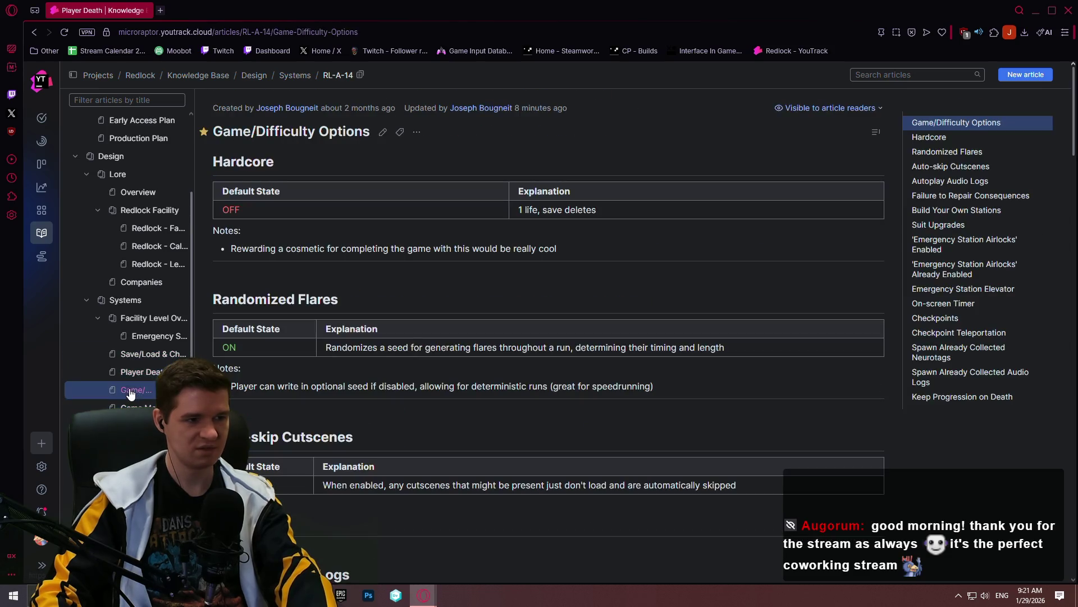
mouse_move(1074, 97)
left_mouse_down()
mouse_move(1046, 537)
mouse_move(1064, 460)
mouse_move(1076, 491)
left_mouse_up()
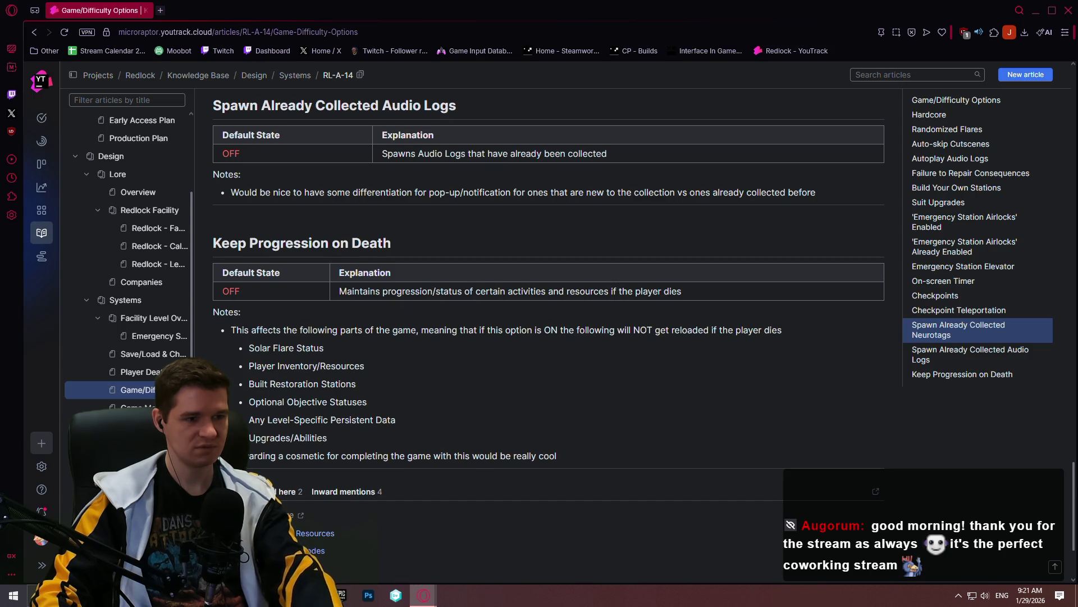
Settle on the Game Modes article and bring the notes window forward
left_click(122, 406)
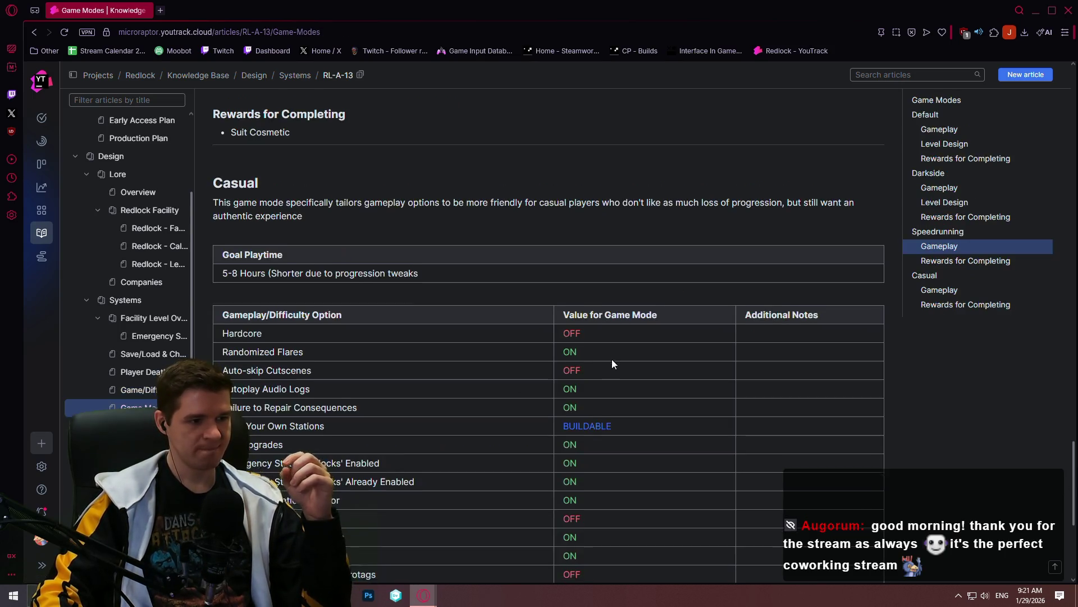
scroll(611, 360, "down", 5)
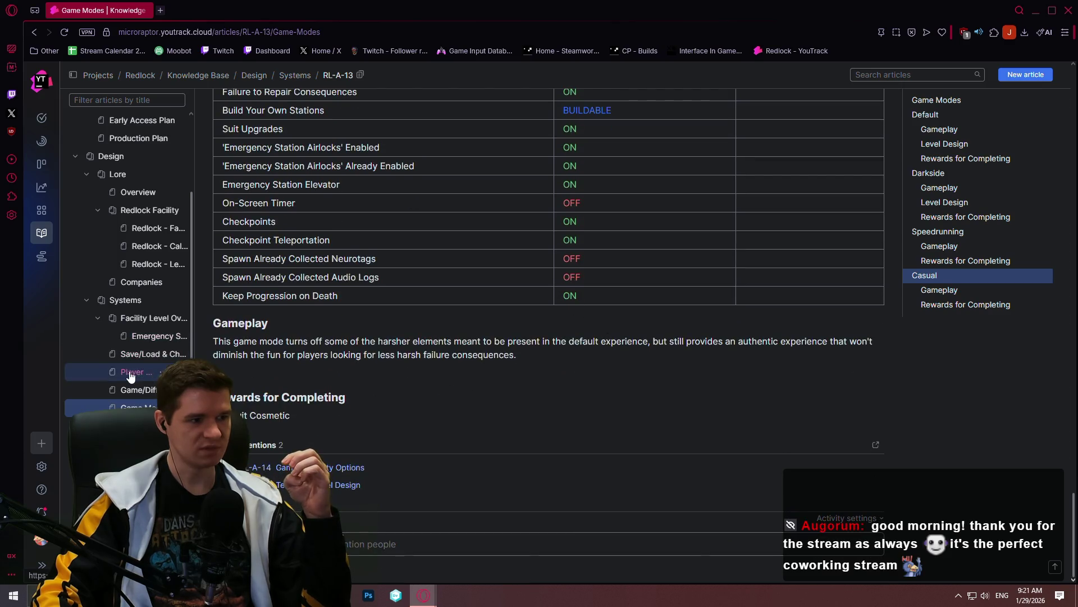
left_click(423, 595)
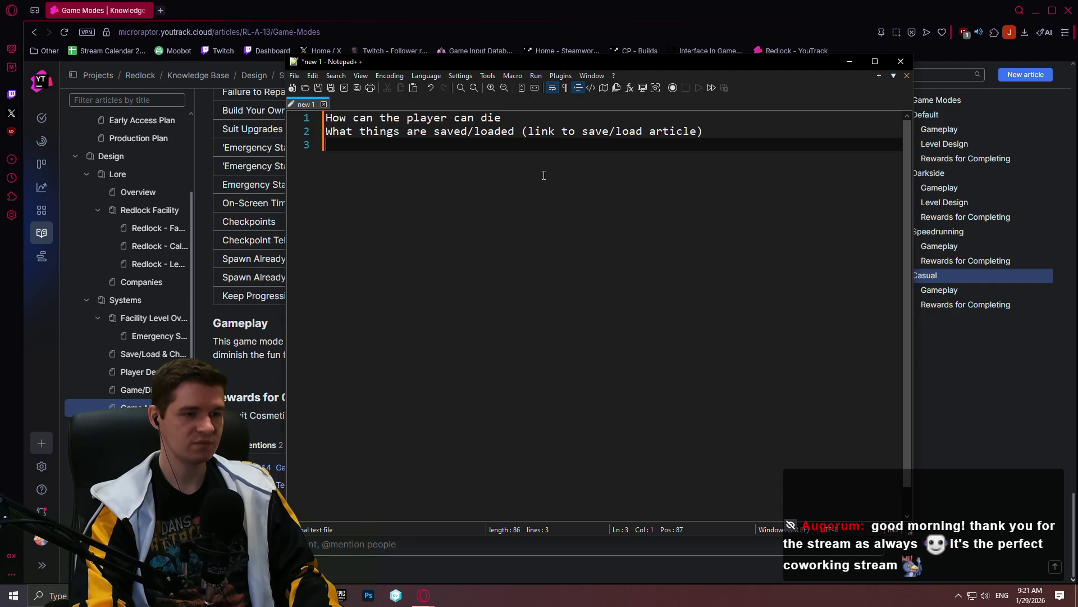
type("Gam")
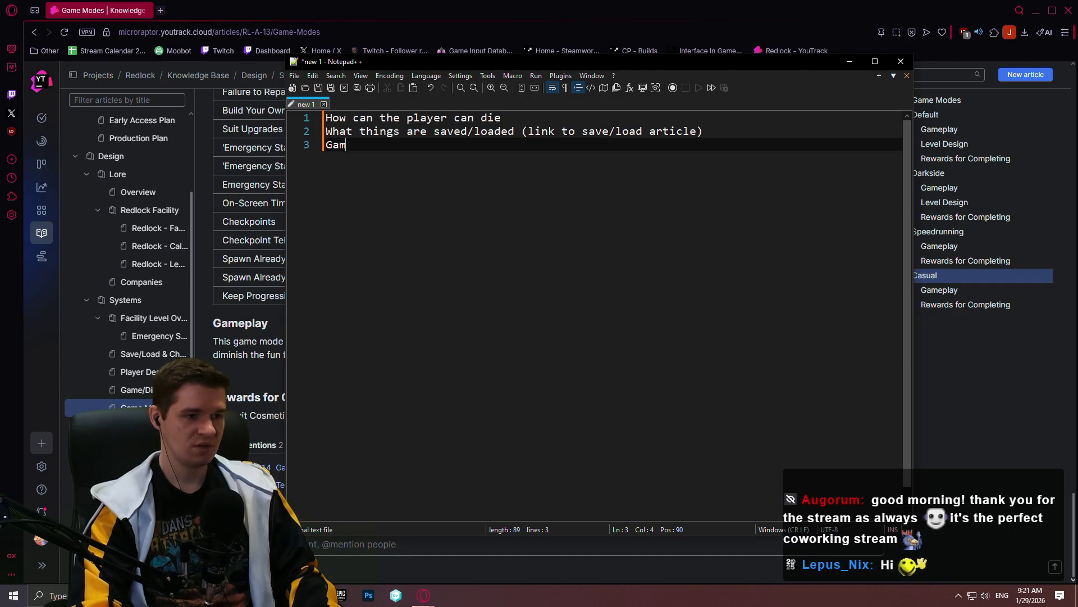
type("e Modes affecting D")
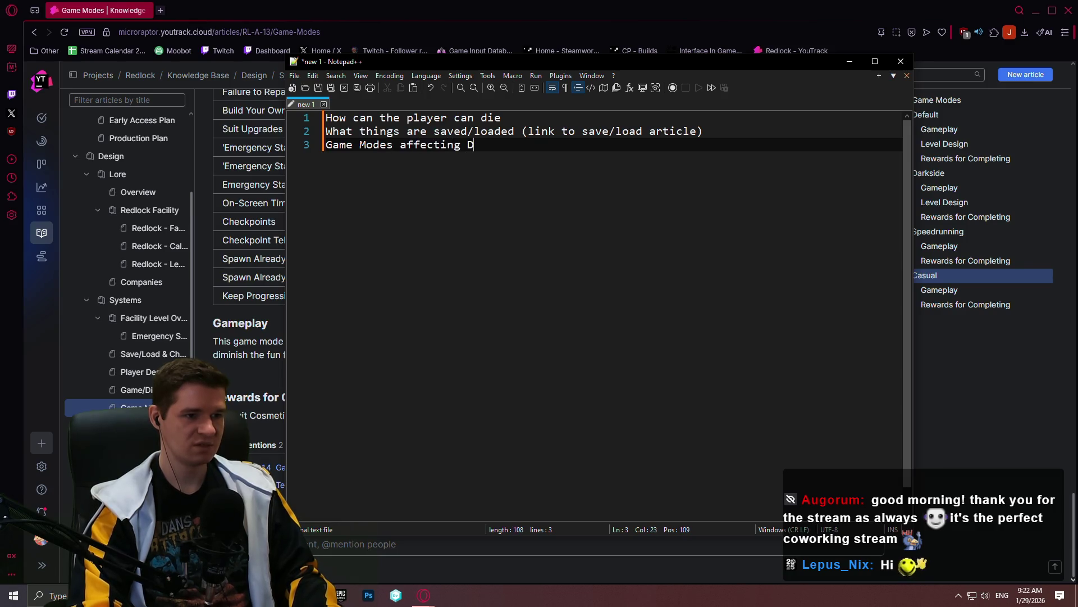
Write the third note line 'Game Options affecting death', replacing the word Modes with Options
key("BackSpace")
key("BackSpace")
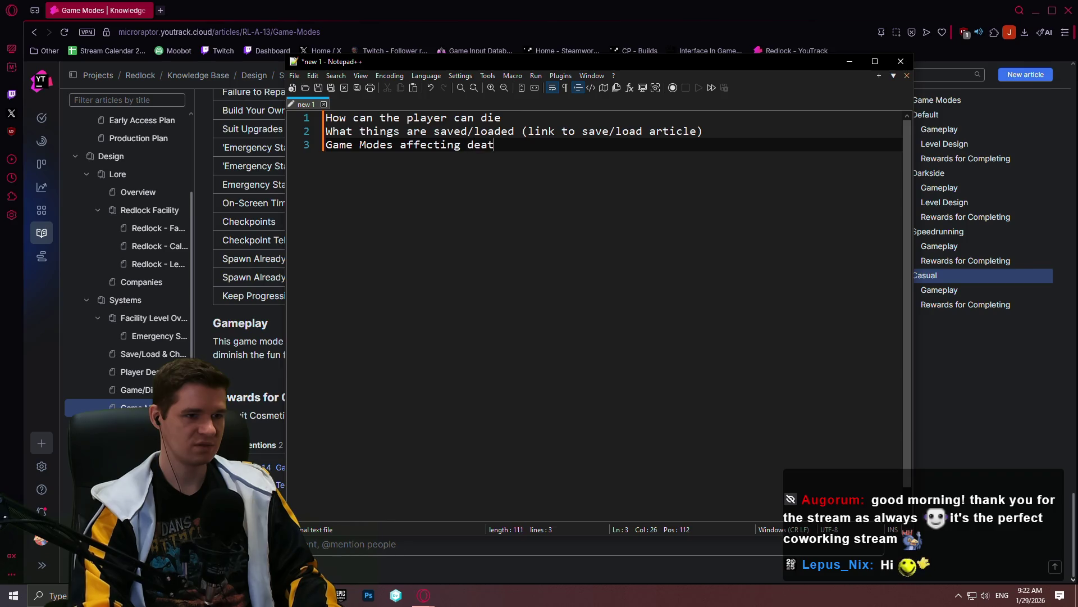
type("h")
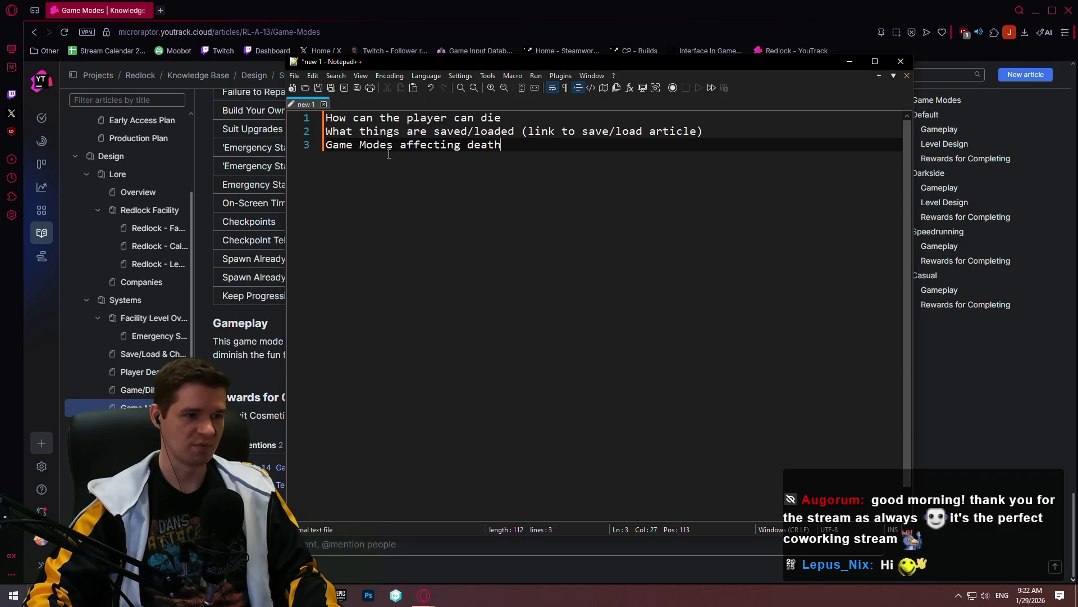
double_click(384, 146)
type("Options")
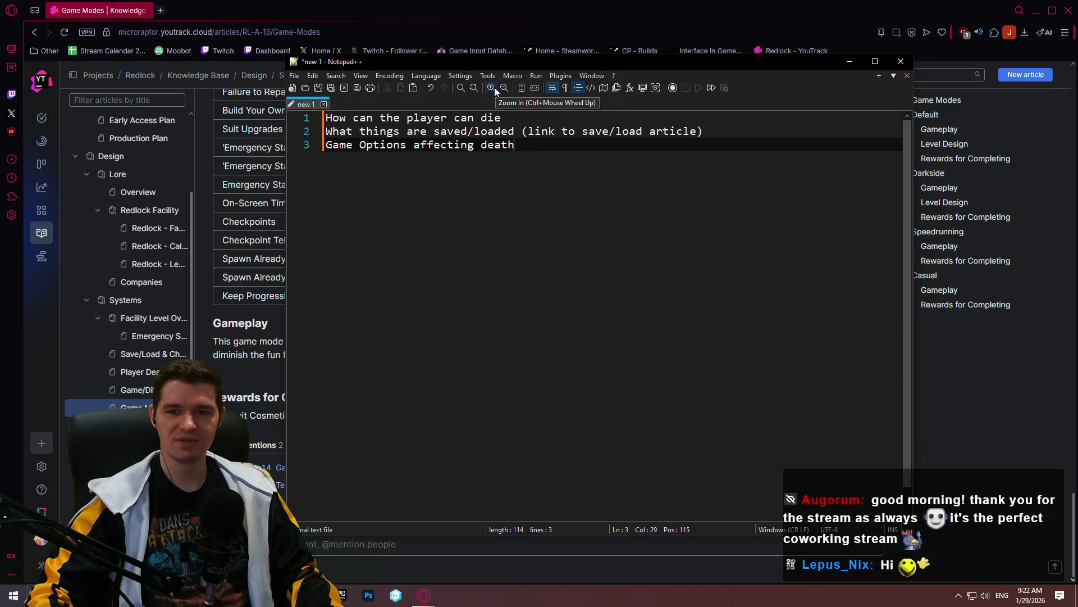
left_click_drag(587, 170, 339, 103)
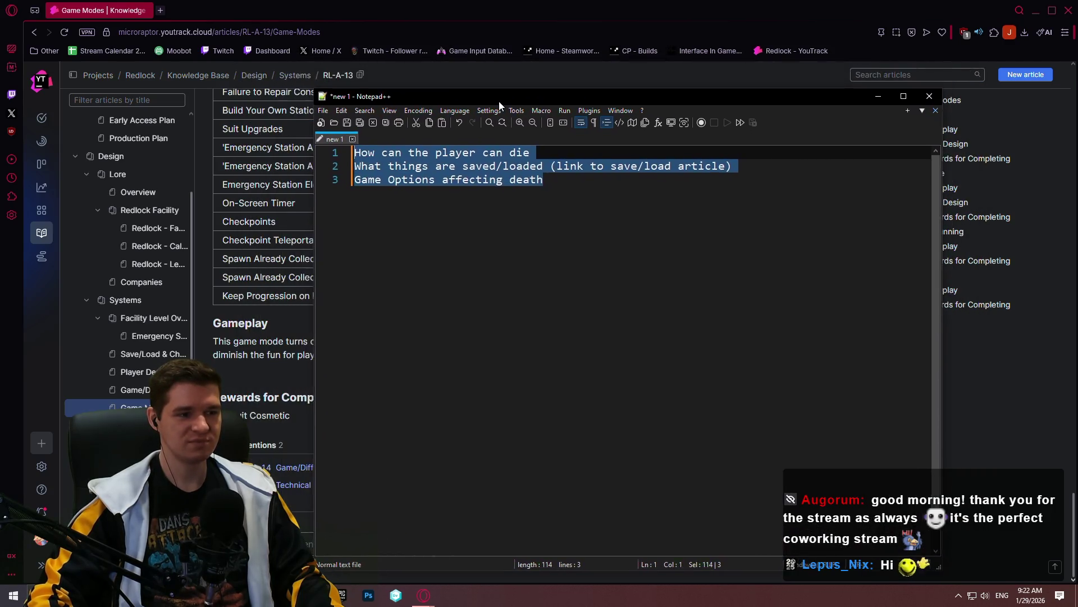
left_click_drag(470, 67, 485, 88)
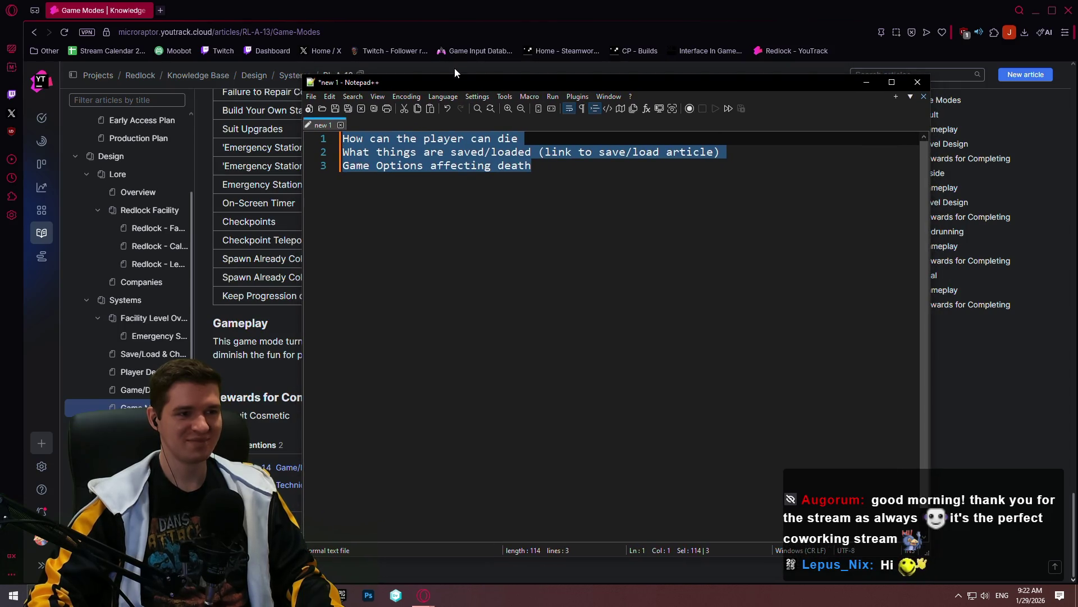
left_click(662, 172)
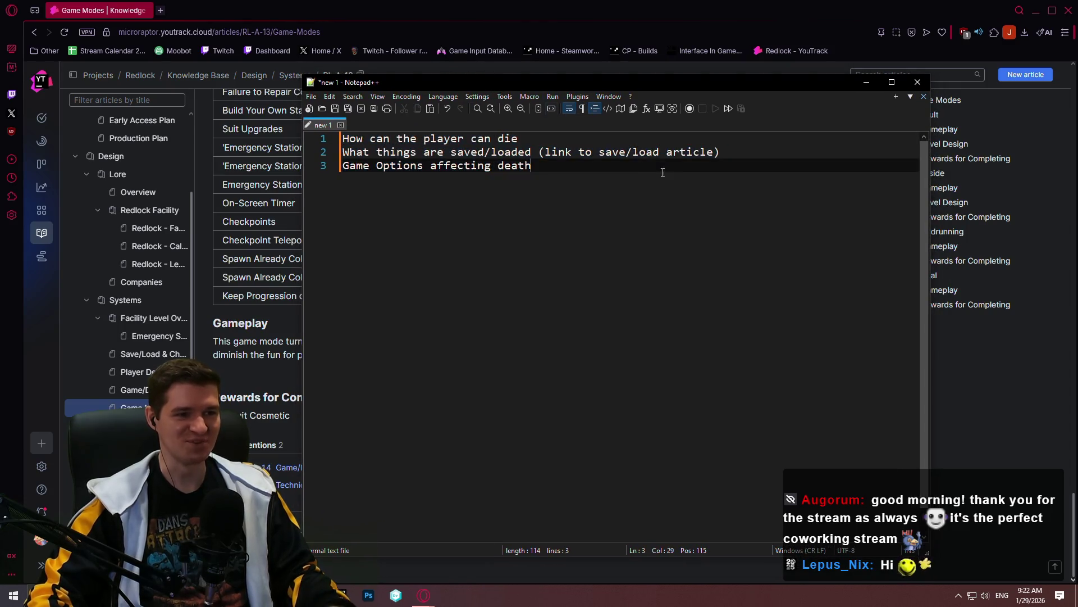
Select and review all three note lines in Notepad++
key("ctrl+a")
left_click(547, 171)
key("ctrl+a")
left_click(560, 171)
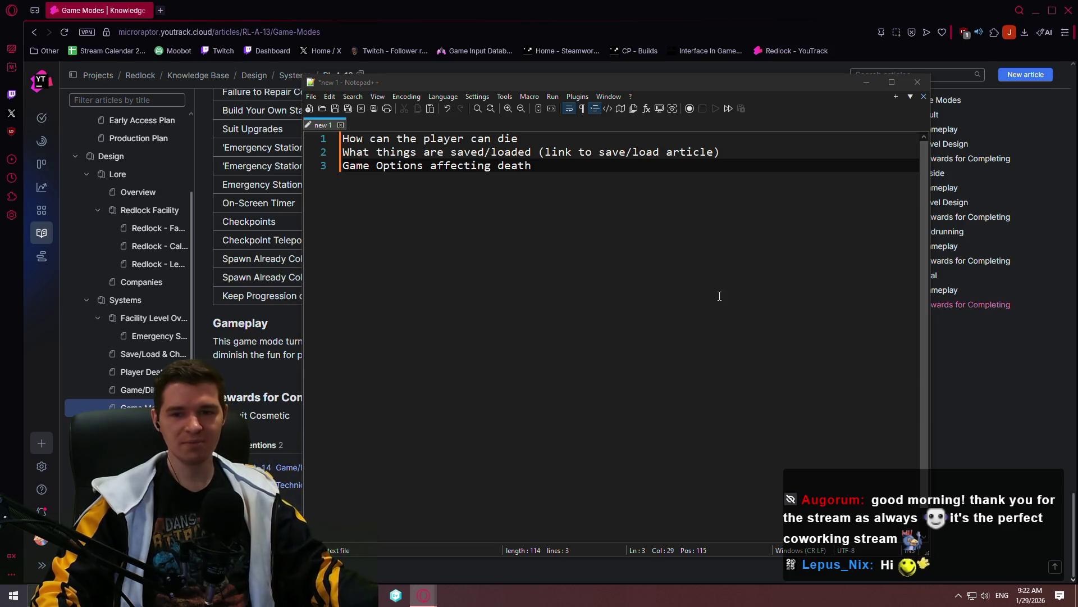
left_click(679, 278)
left_click_drag(581, 200, 284, 127)
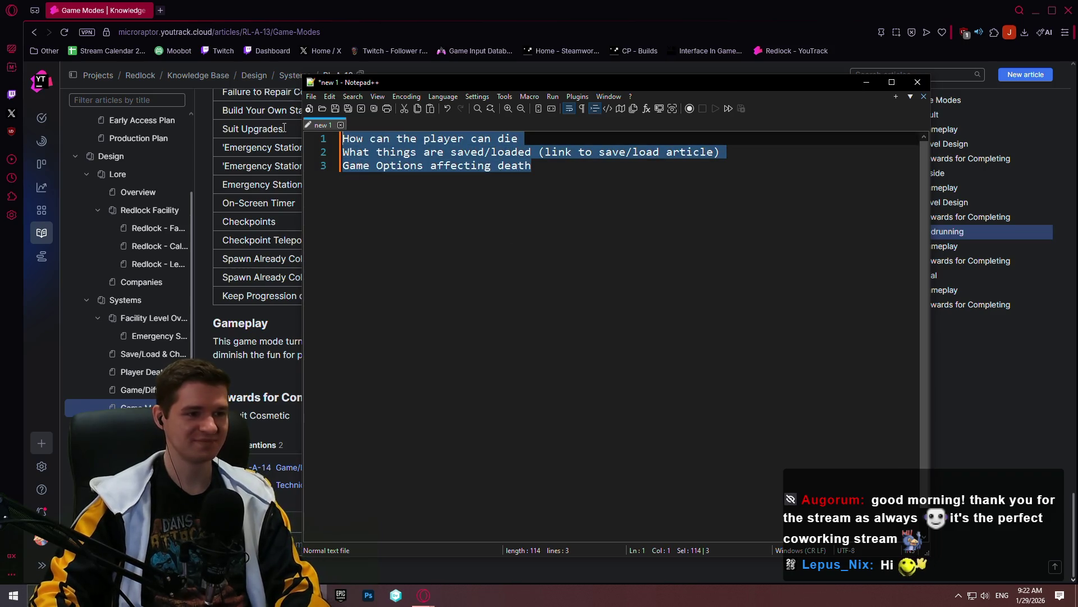
Put the notes window away so the empty Player Death article shows
left_click(147, 375)
key("alt+Tab")
left_click_drag(850, 78, 851, 93)
key("alt+Tab")
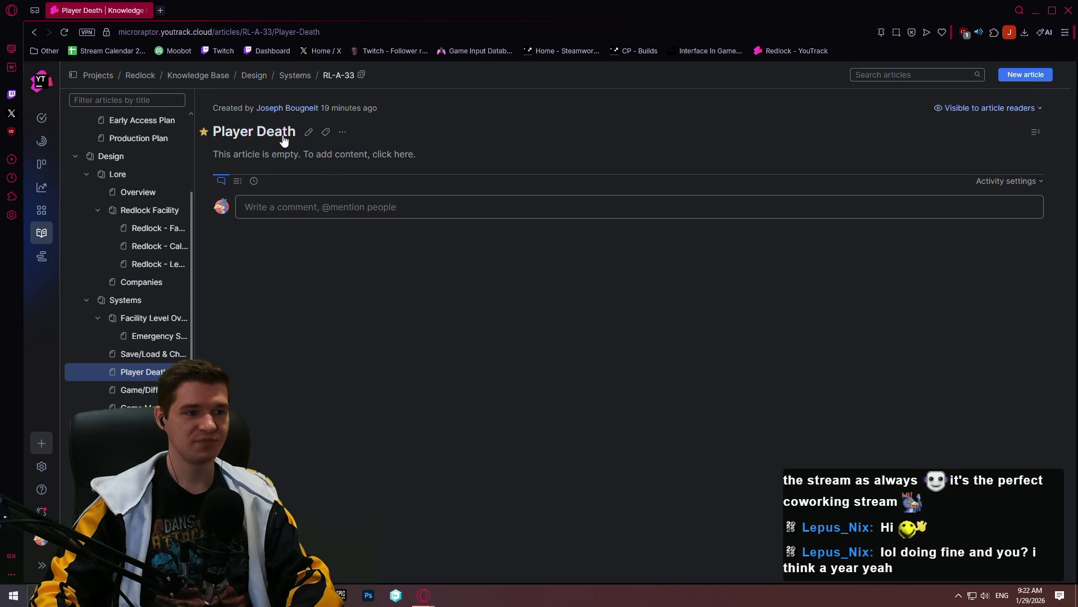
Start editing the empty Player Death article, then switch to Steam's library home
left_click(308, 131)
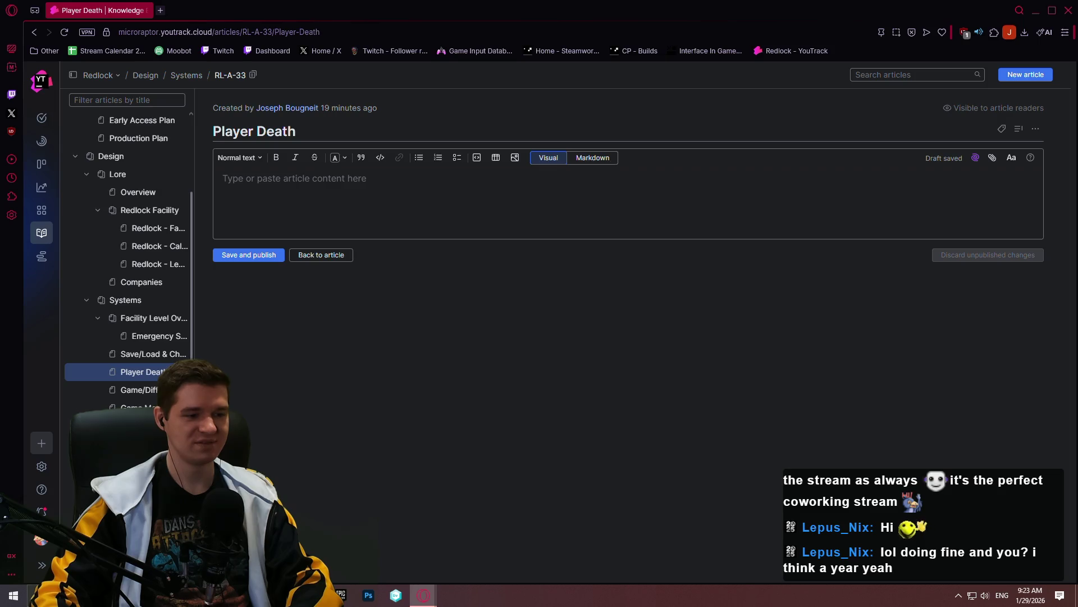
key("alt+Tab")
left_click(109, 43)
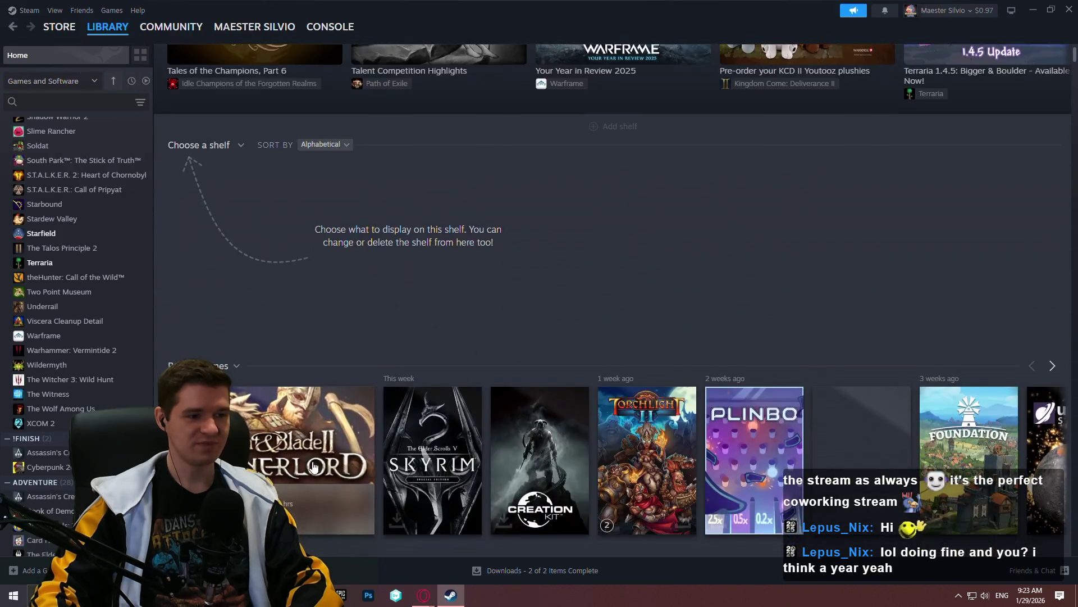
Reach the Shokuho mod page via Bannerlord's Workshop, browsing most popular items of all time
left_click(304, 488)
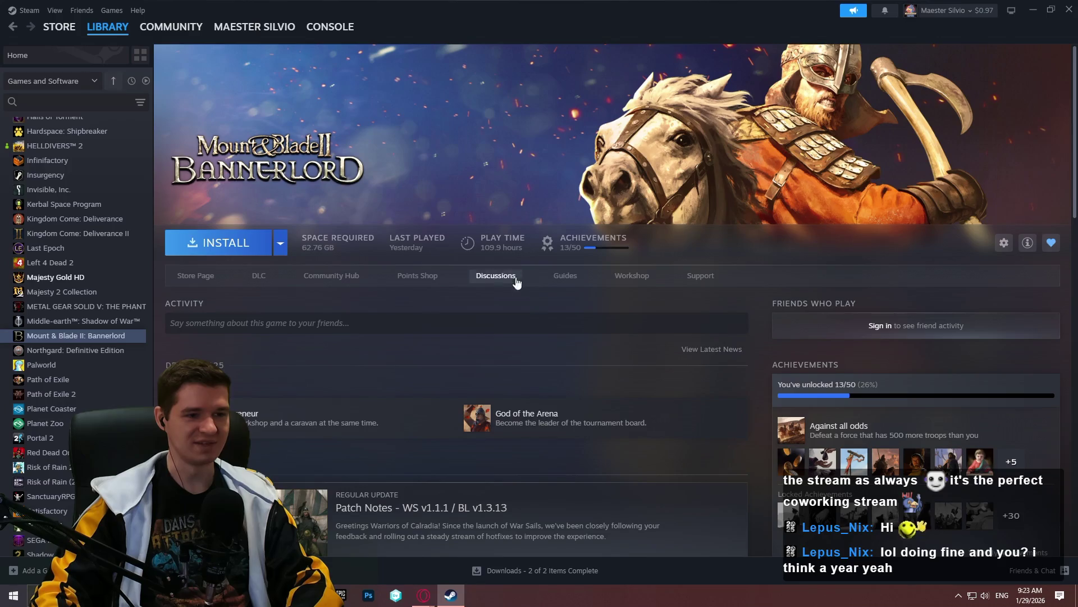
left_click(633, 275)
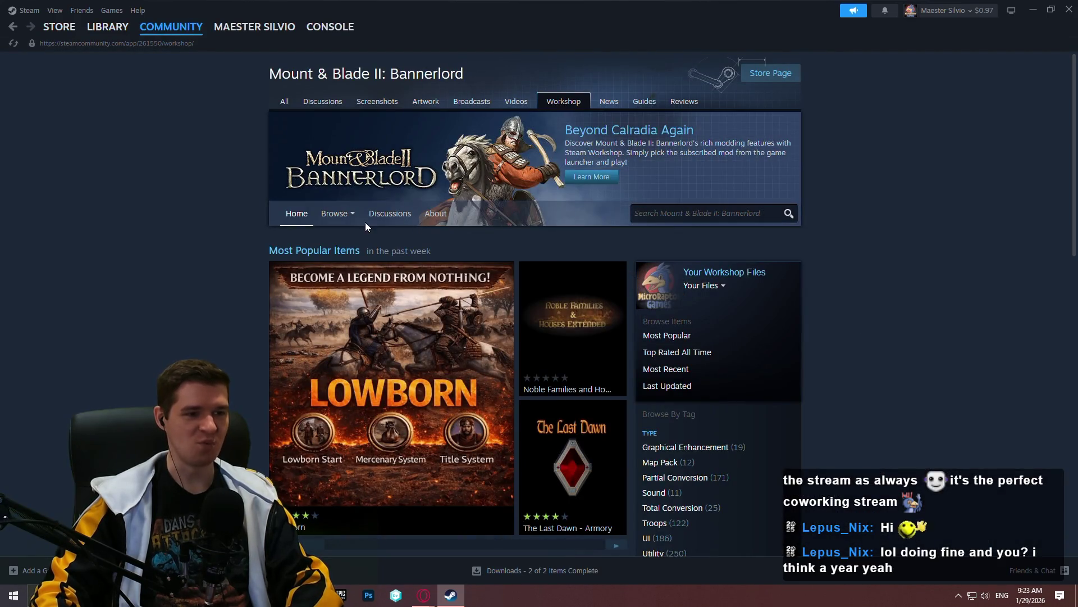
mouse_move(337, 213)
left_click(339, 231)
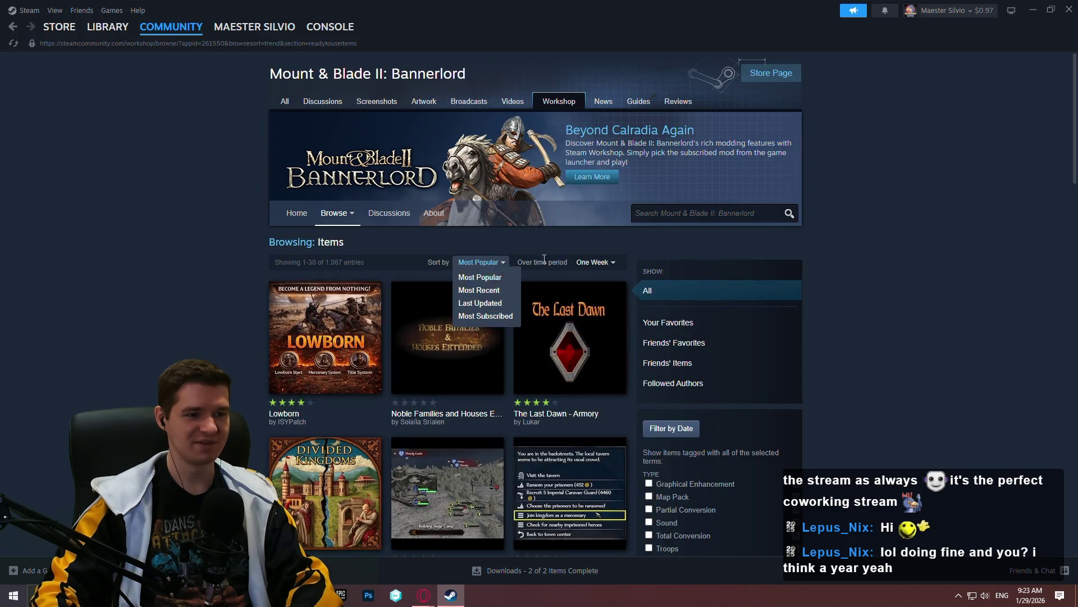
left_click(592, 358)
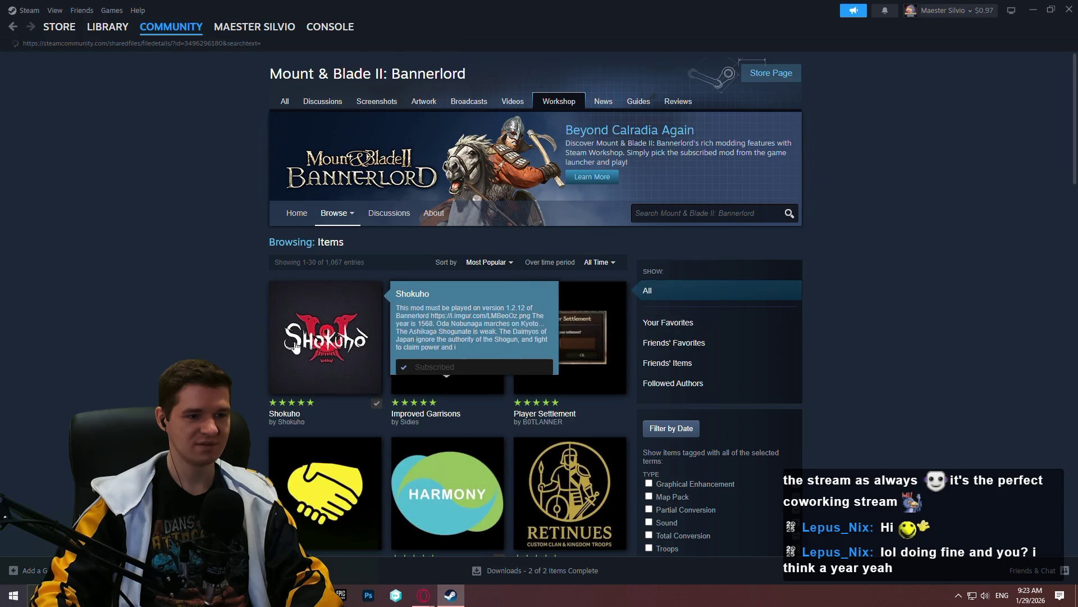
left_click(296, 347)
Flip through the mod's screenshots, then return to writing in the empty Player Death body
left_click(401, 340)
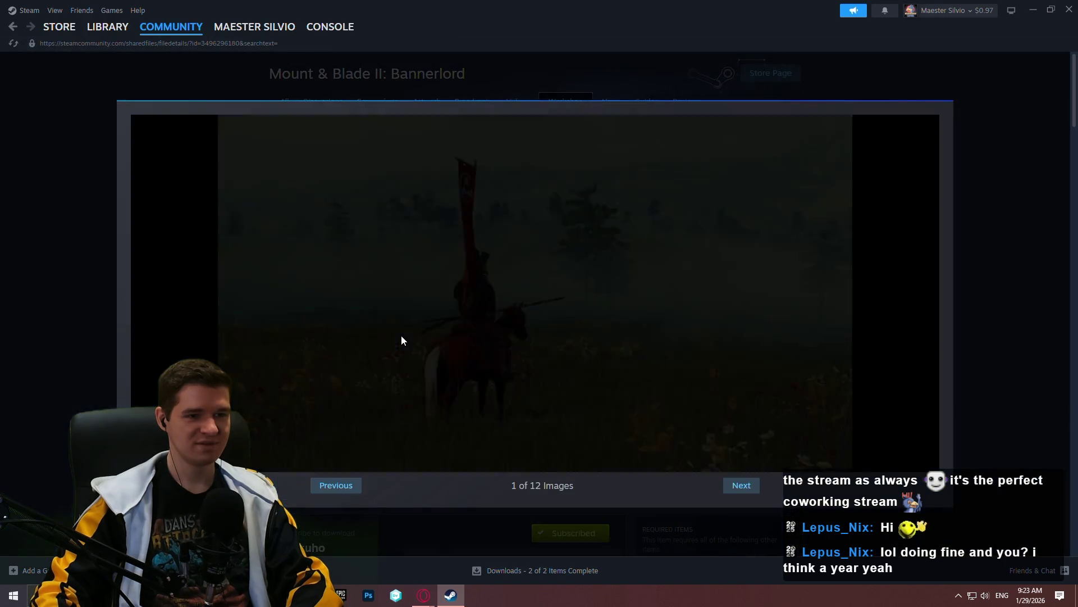
left_click(730, 489)
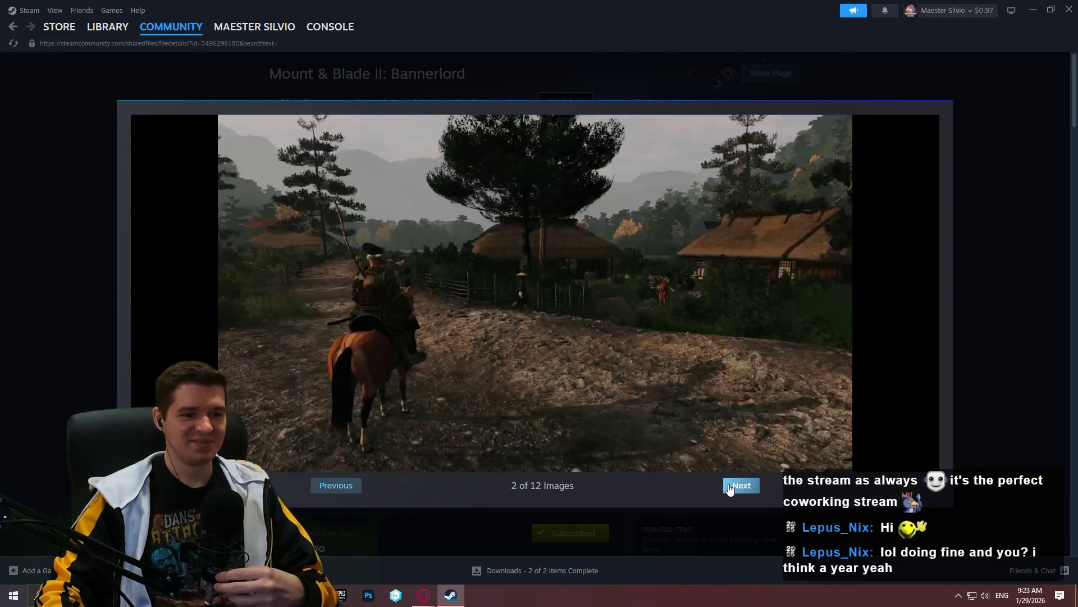
left_click(732, 486)
left_click(1010, 198)
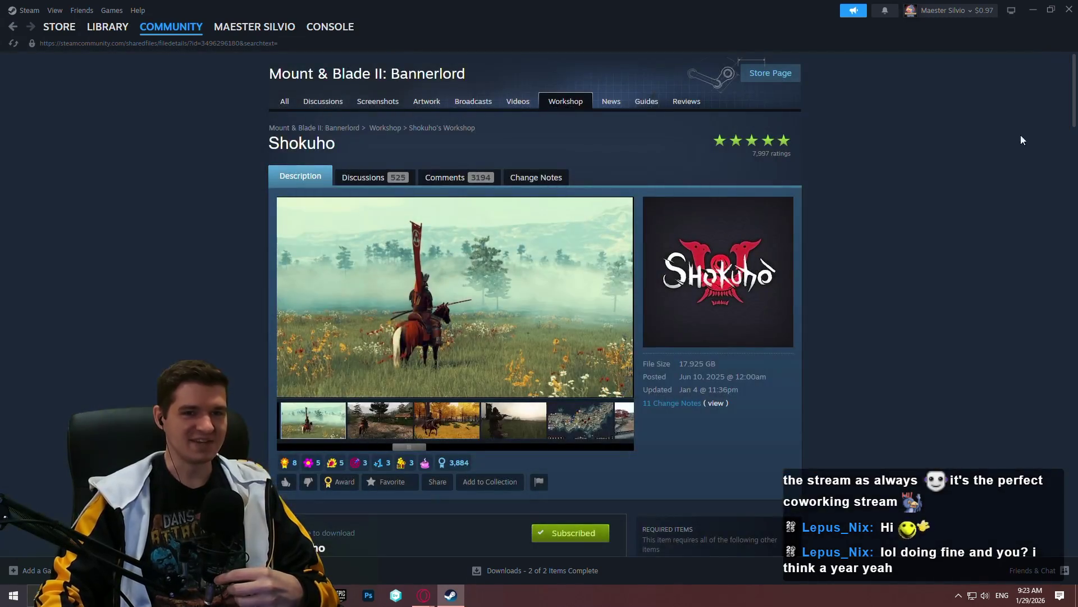
left_click(1068, 9)
left_click(569, 235)
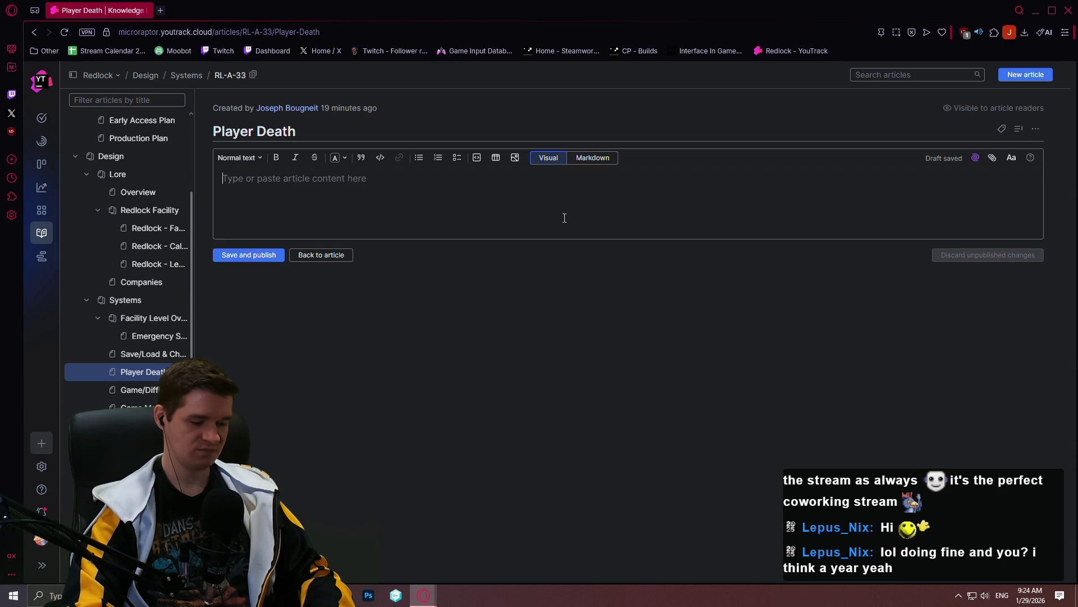
type("Sources o")
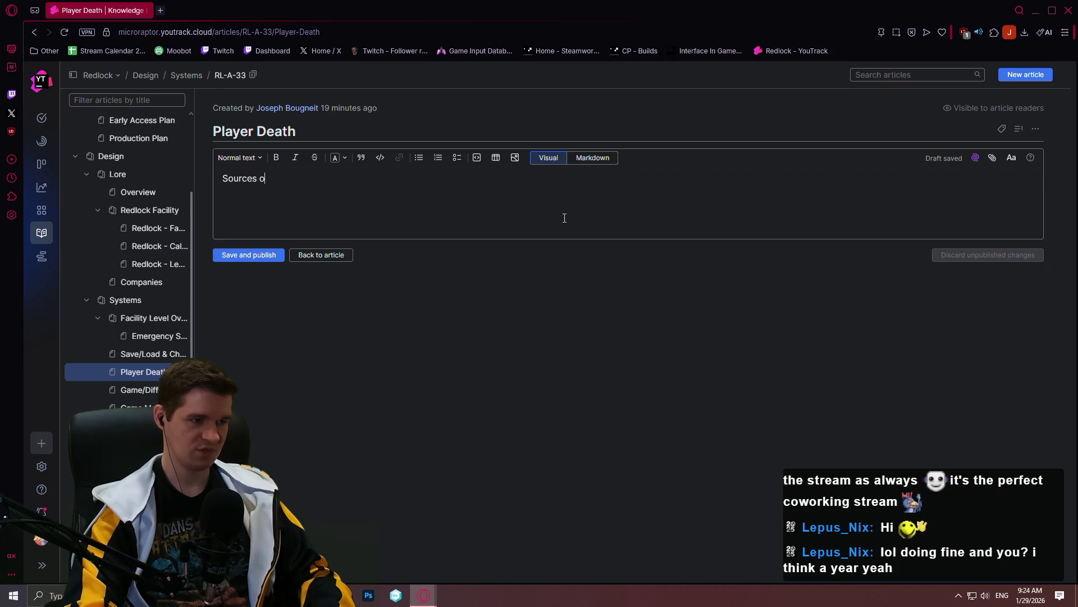
type("f Death")
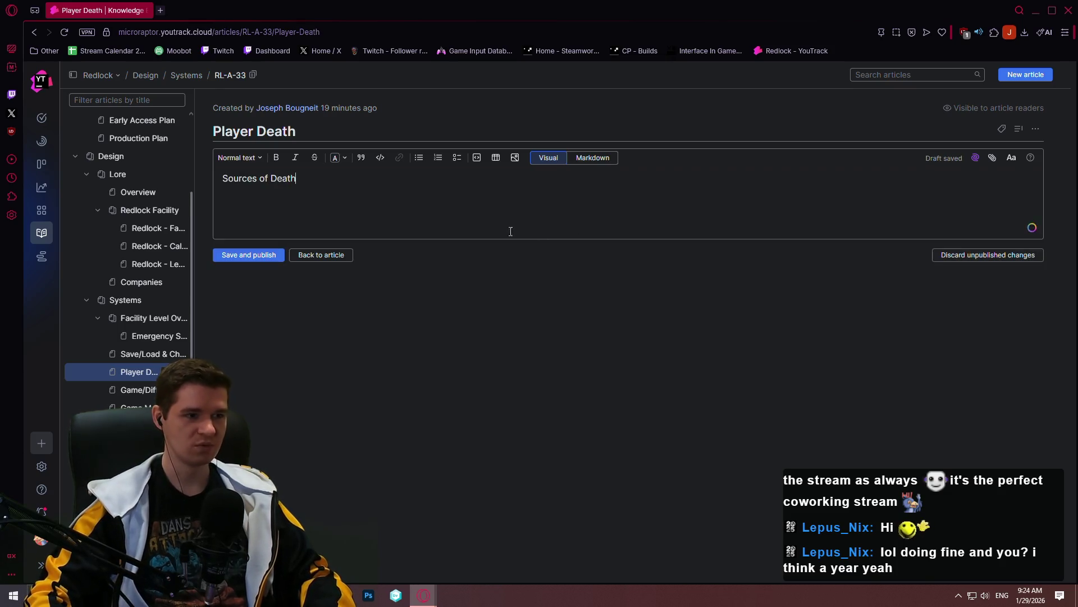
Make 'Sources of Death' a top-level heading
triple_click(254, 178)
left_click(251, 160)
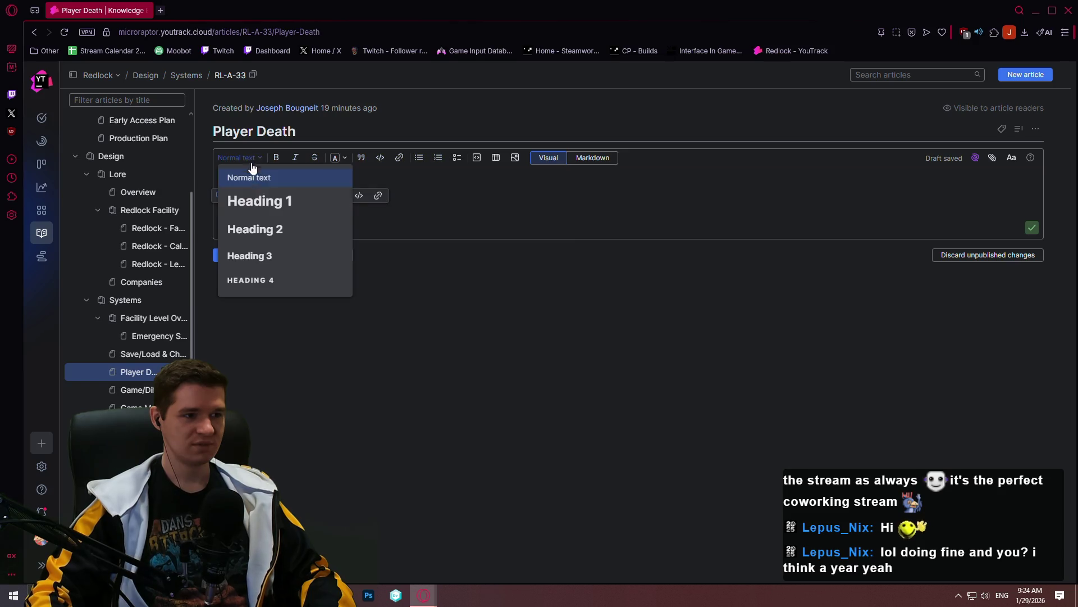
left_click(256, 203)
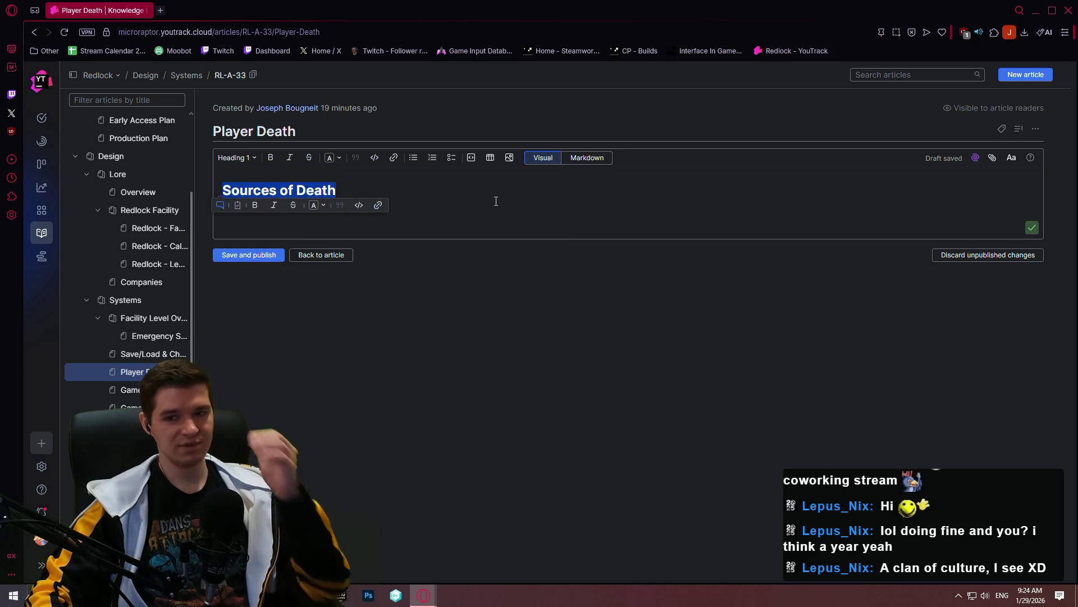
left_click(439, 195)
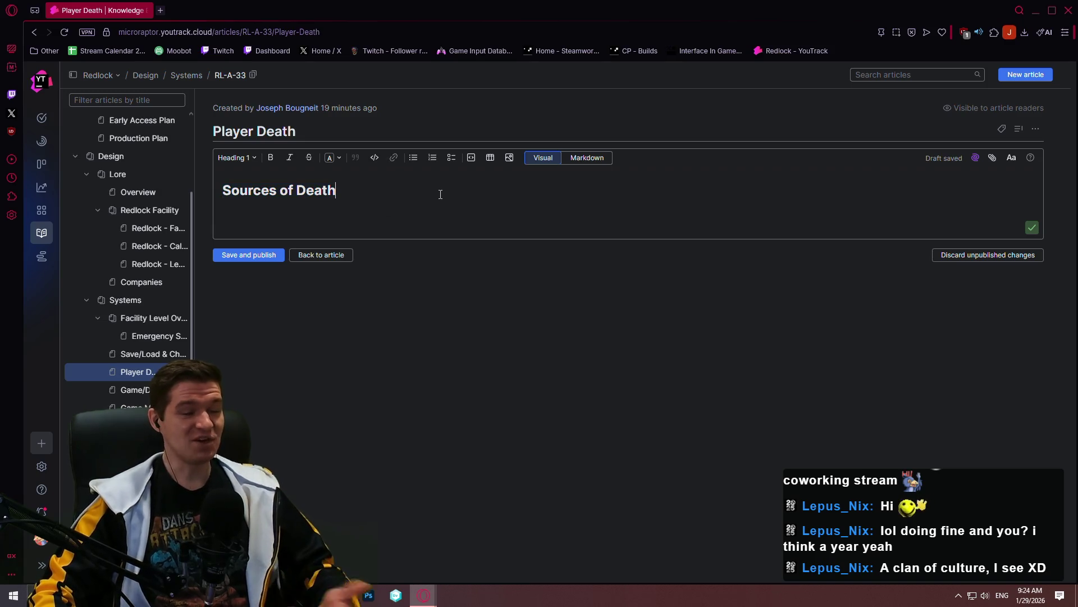
Add a --- divider under the heading via Markdown mode, then begin a screen capture of the page
left_click(590, 158)
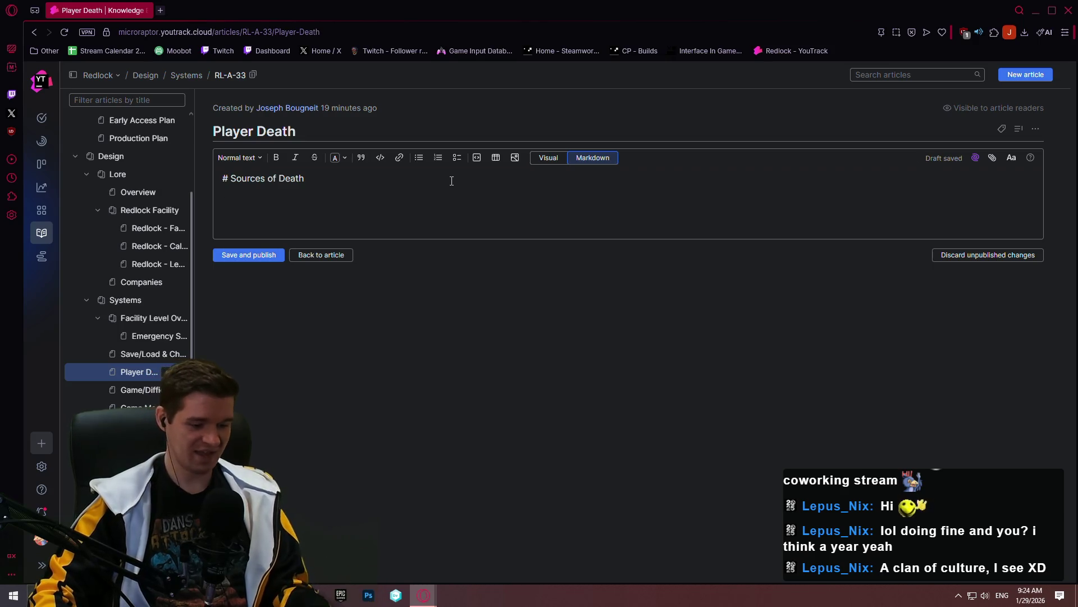
type("---")
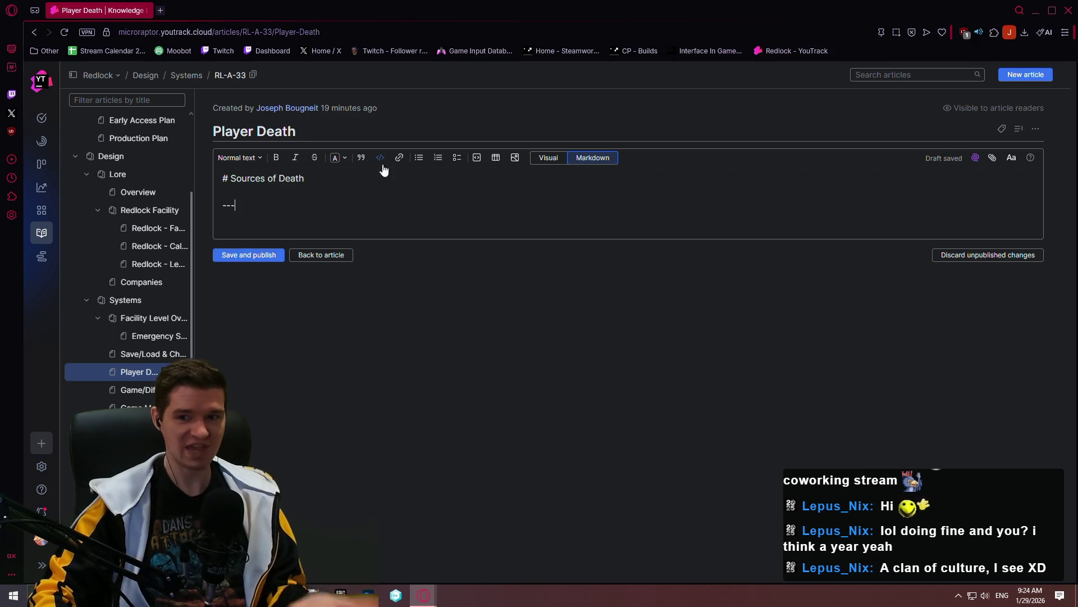
key("Return")
left_click(548, 159)
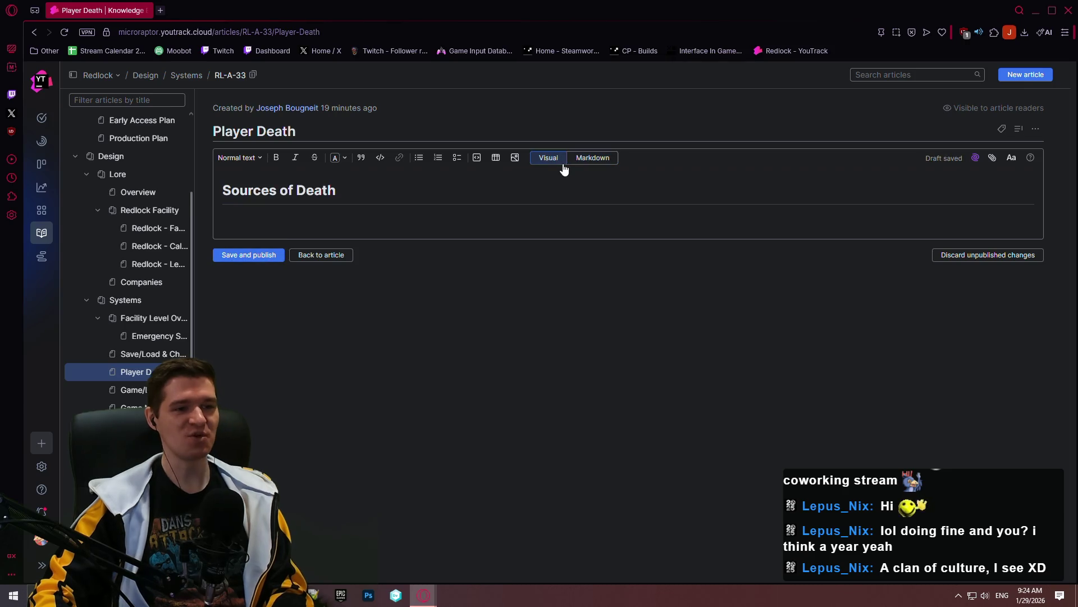
left_click(815, 394)
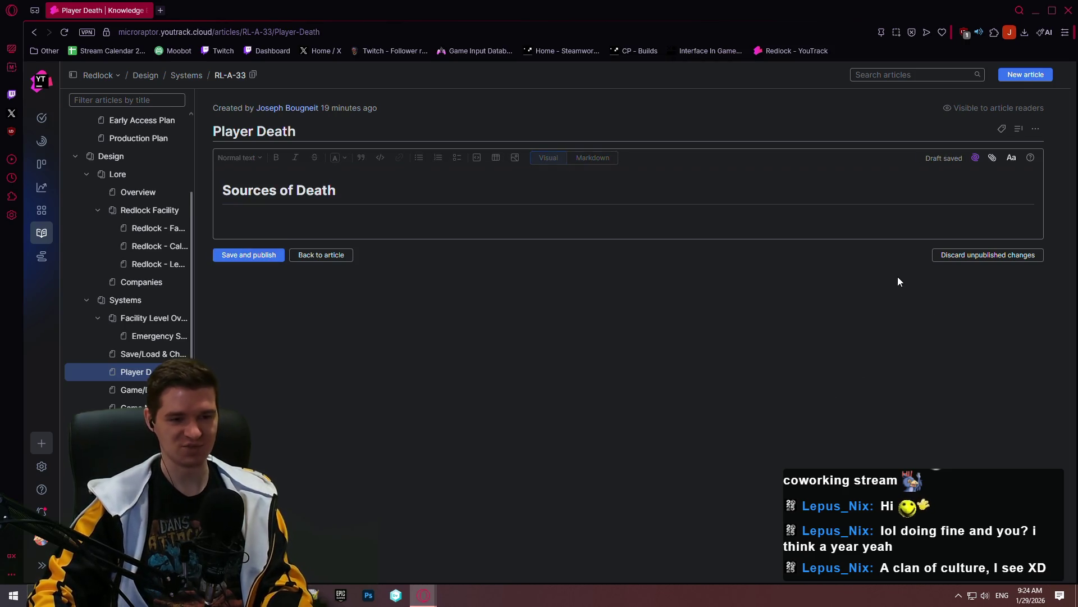
key("Print")
left_click_drag(262, 235, 971, 569)
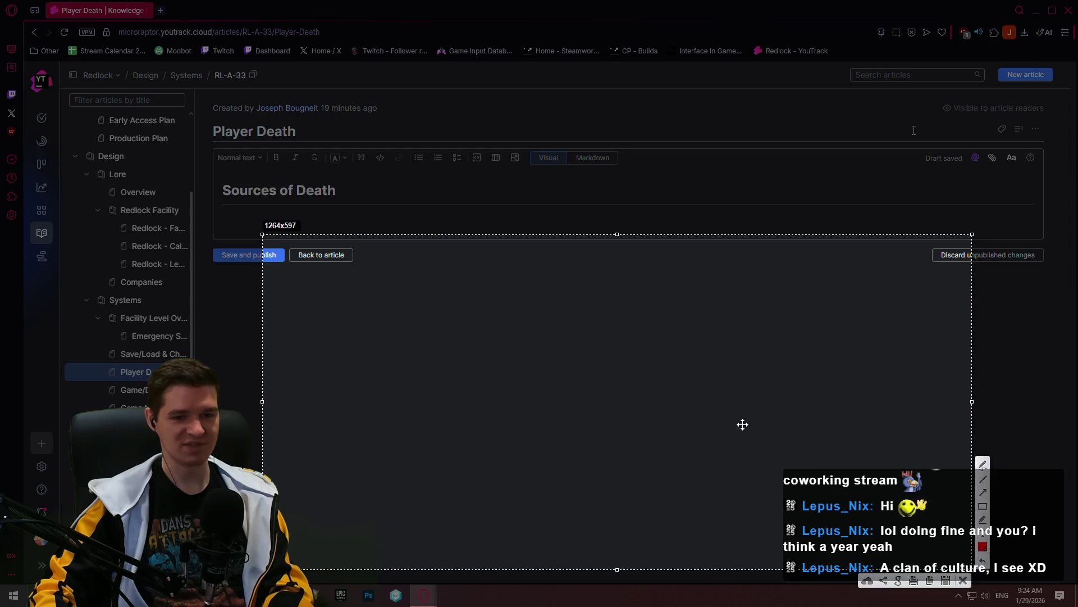
Draw two stacked red boxes on the left joined by two vertical lines
left_click_drag(744, 424, 726, 395)
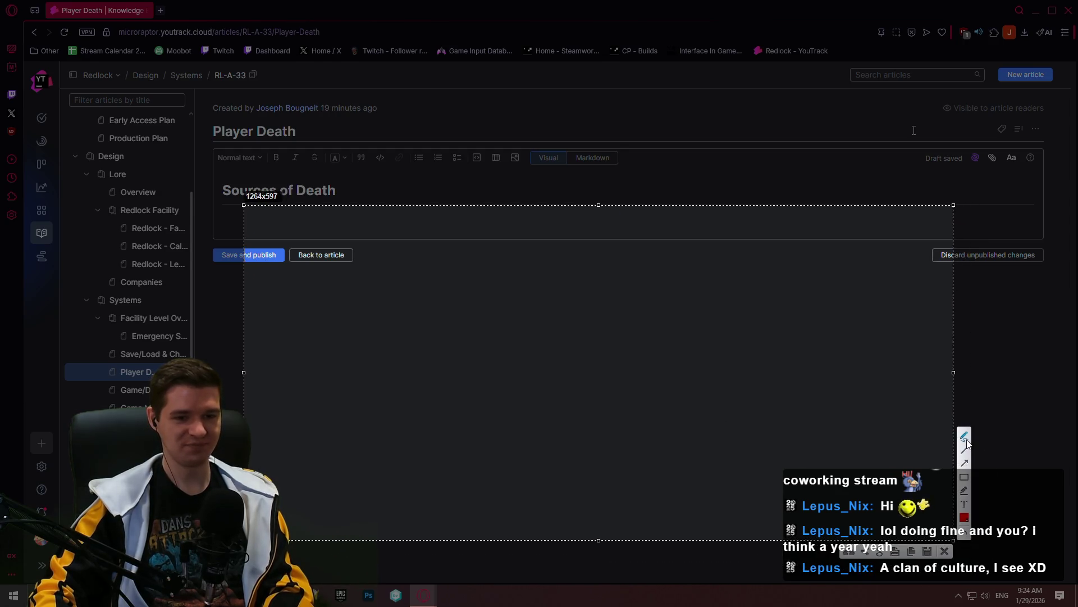
left_click_drag(358, 299, 358, 321)
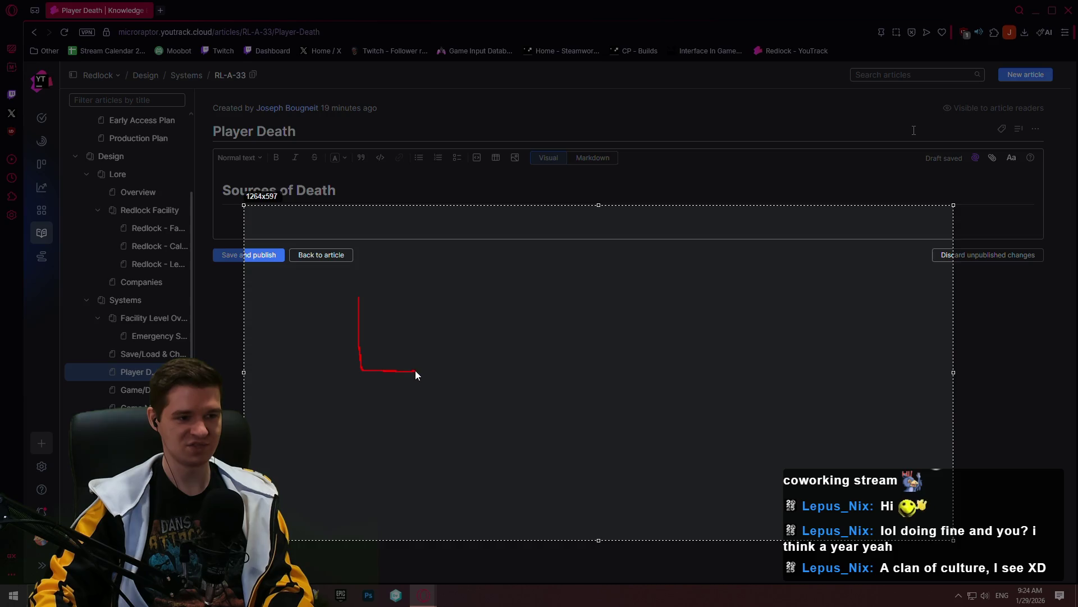
key("ctrl+z")
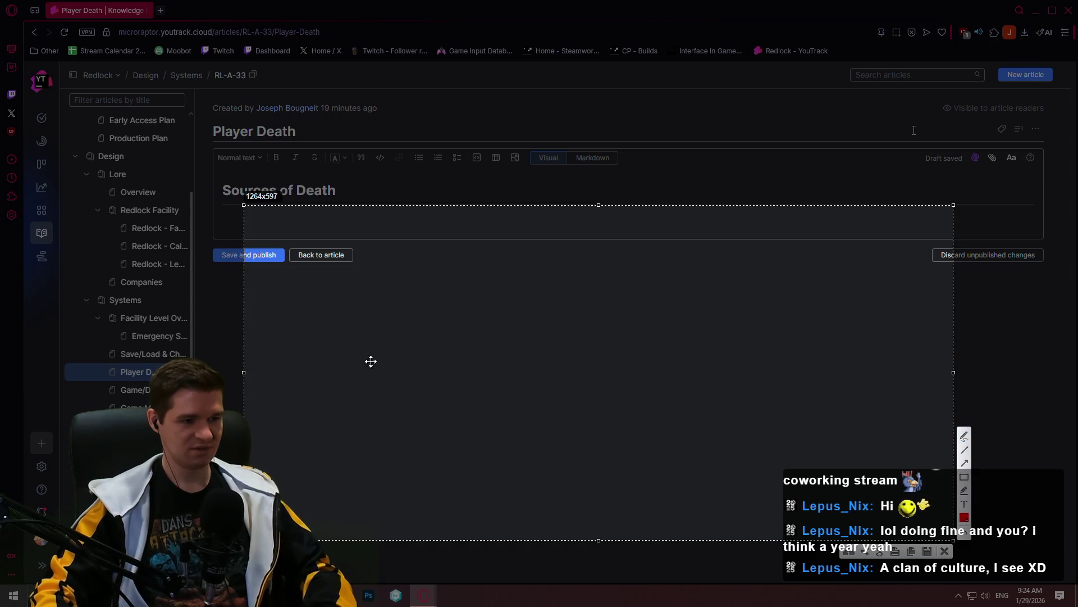
left_click_drag(342, 354, 476, 395)
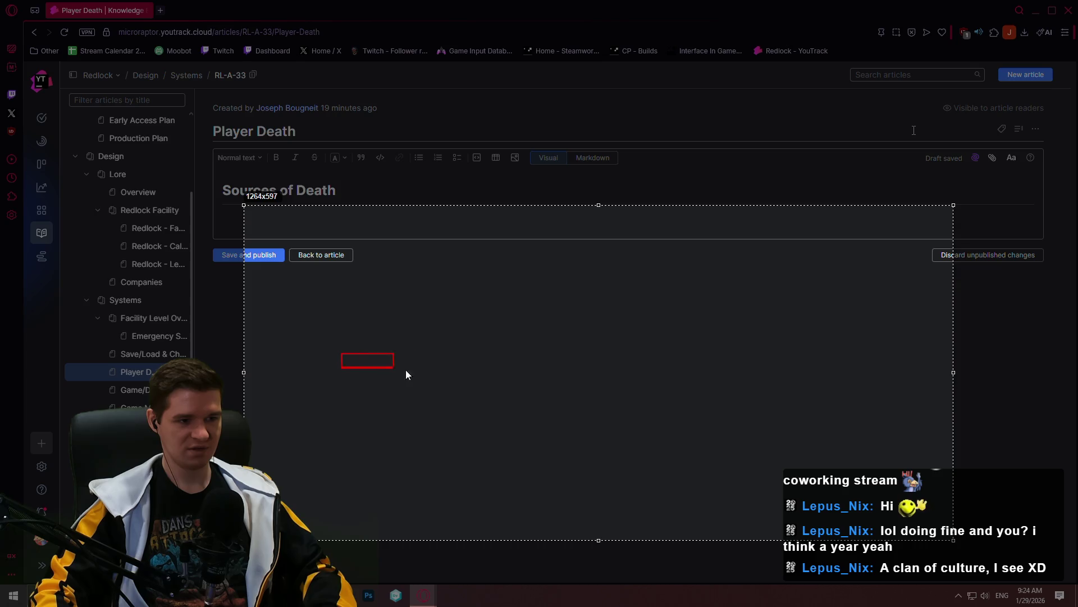
left_click_drag(333, 268, 493, 297)
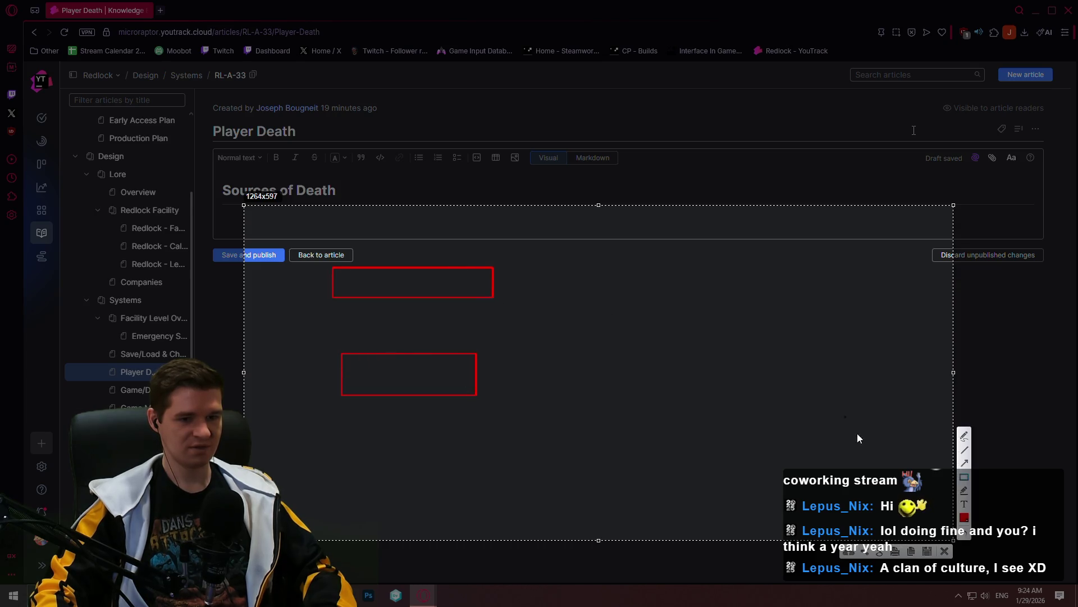
left_click(965, 452)
left_click_drag(359, 299, 353, 325)
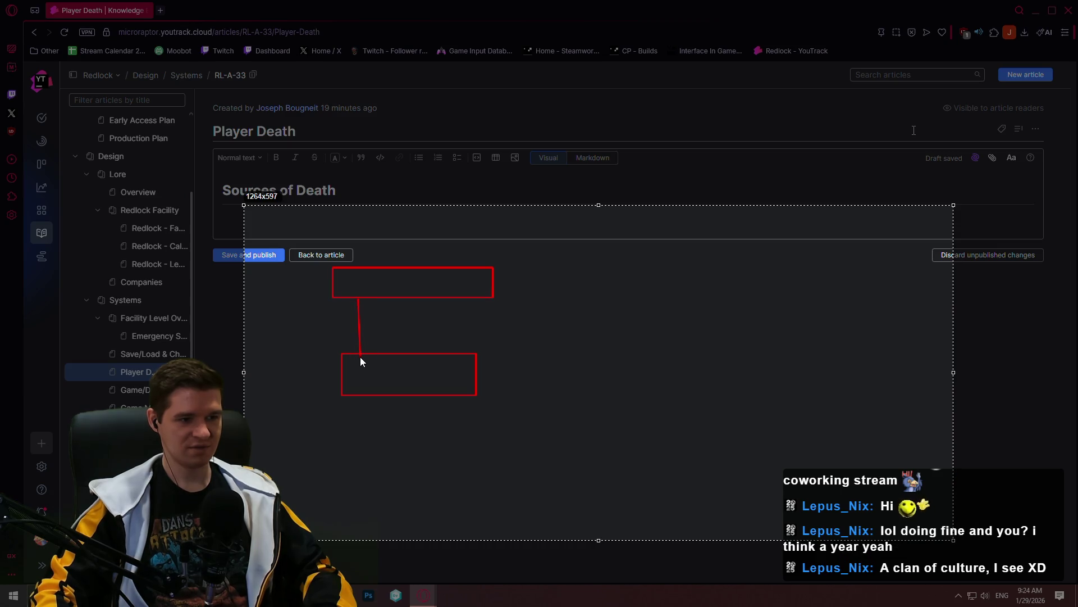
left_click_drag(459, 298, 457, 354)
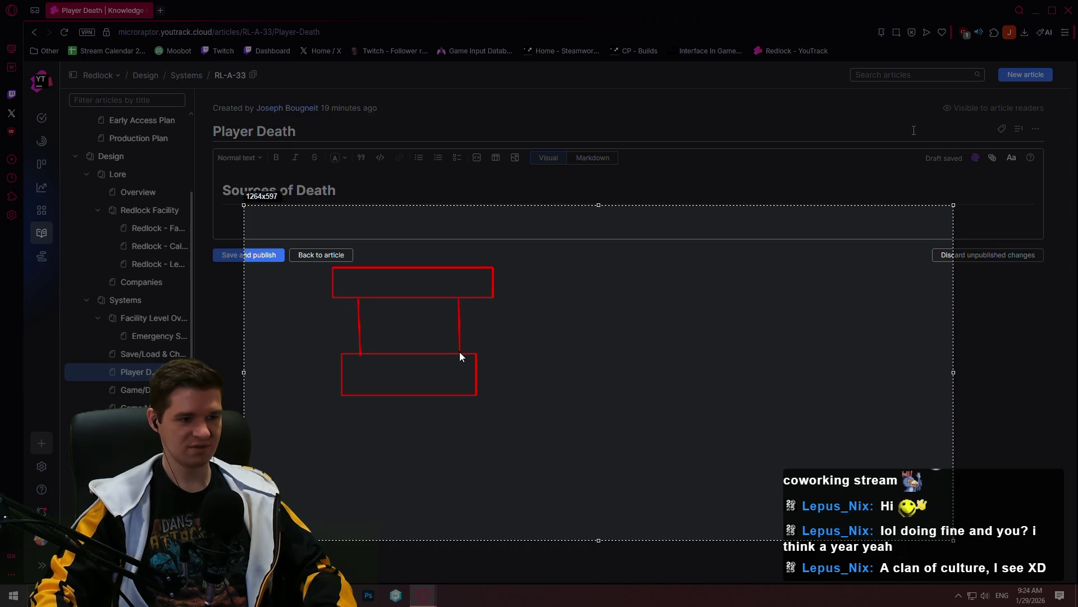
Label the upper left box 'Have Enemies'
left_click(964, 437)
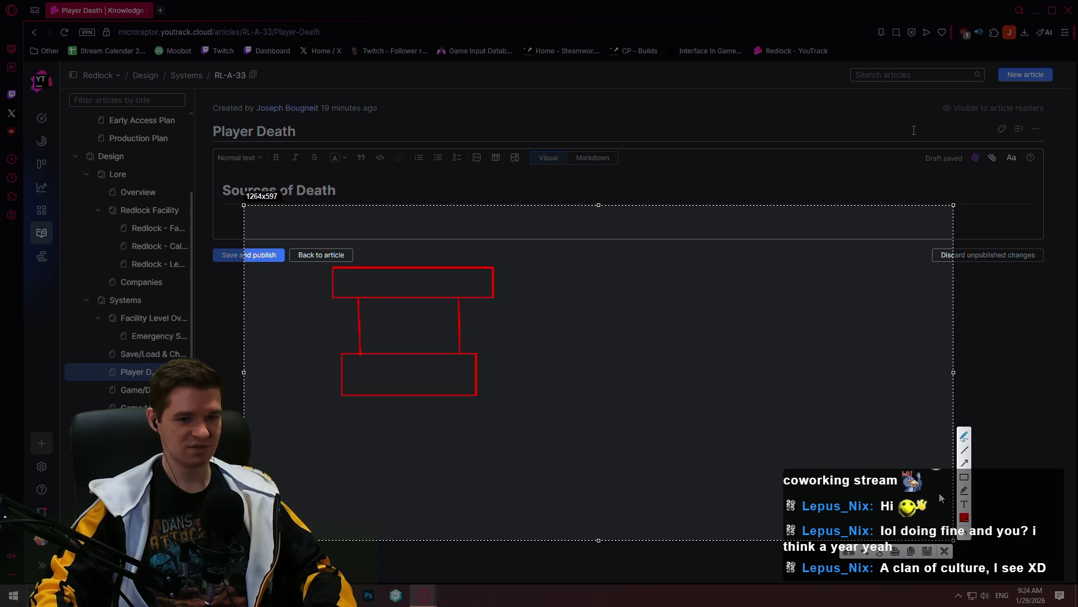
left_click(968, 505)
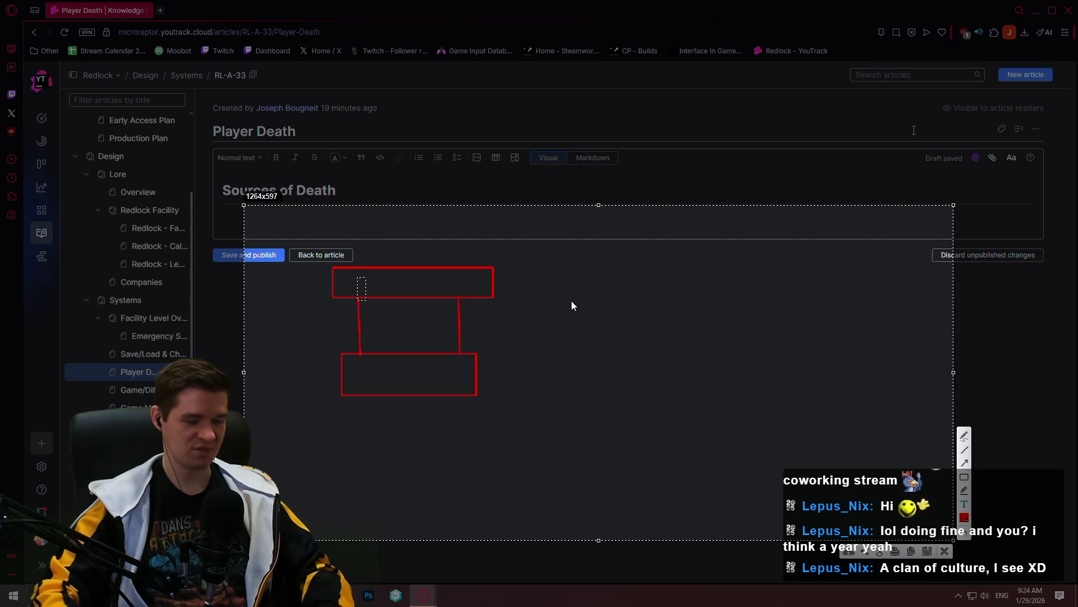
type("save Enemi")
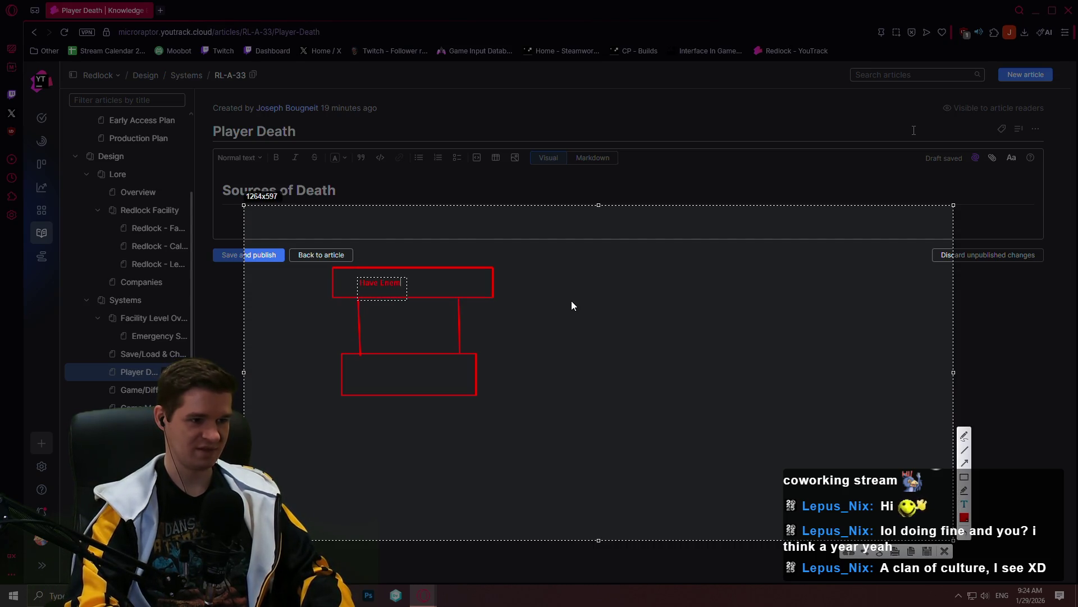
type("es")
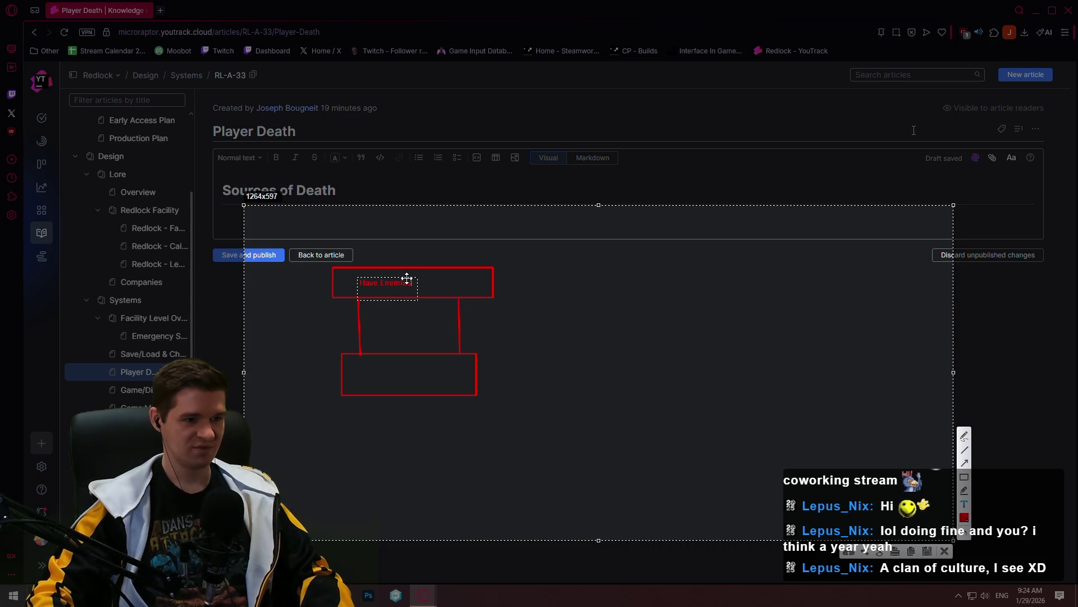
left_click_drag(410, 278, 433, 279)
left_click(533, 286)
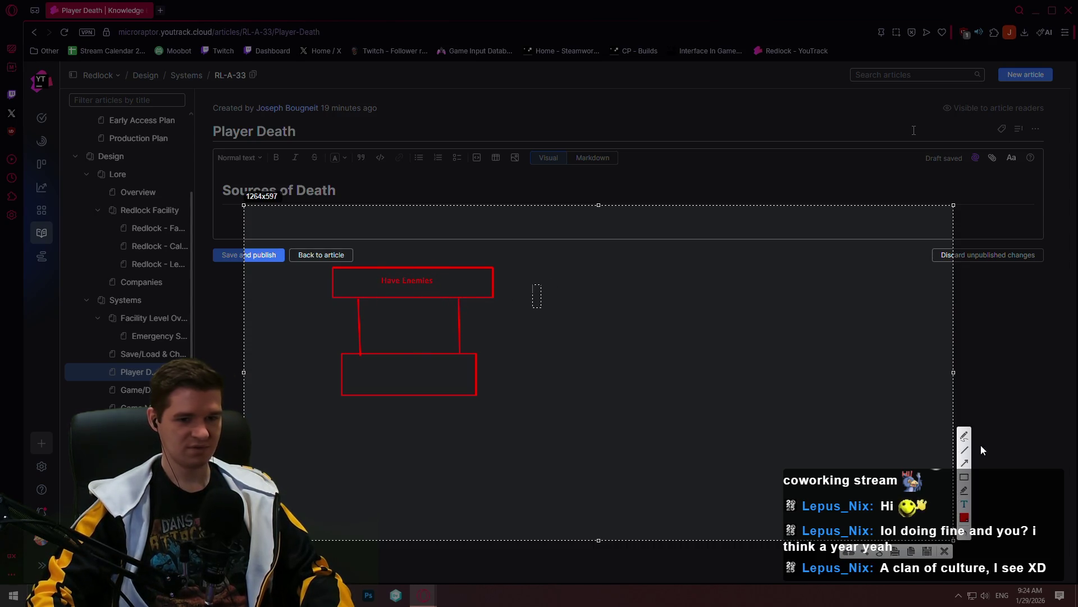
Sketch three stick figures beneath the left boxes
left_click(964, 436)
mouse_move(353, 409)
left_mouse_down()
mouse_move(330, 480)
mouse_move(364, 464)
mouse_move(380, 479)
left_mouse_up()
mouse_move(332, 432)
left_mouse_down()
mouse_move(379, 440)
mouse_move(430, 426)
mouse_move(426, 414)
mouse_move(421, 475)
mouse_move(406, 490)
left_mouse_up()
left_click_drag(422, 480, 428, 486)
mouse_move(470, 418)
left_mouse_down()
mouse_move(466, 482)
mouse_move(454, 502)
left_mouse_up()
left_click_drag(466, 482, 475, 499)
left_click_drag(454, 454, 492, 451)
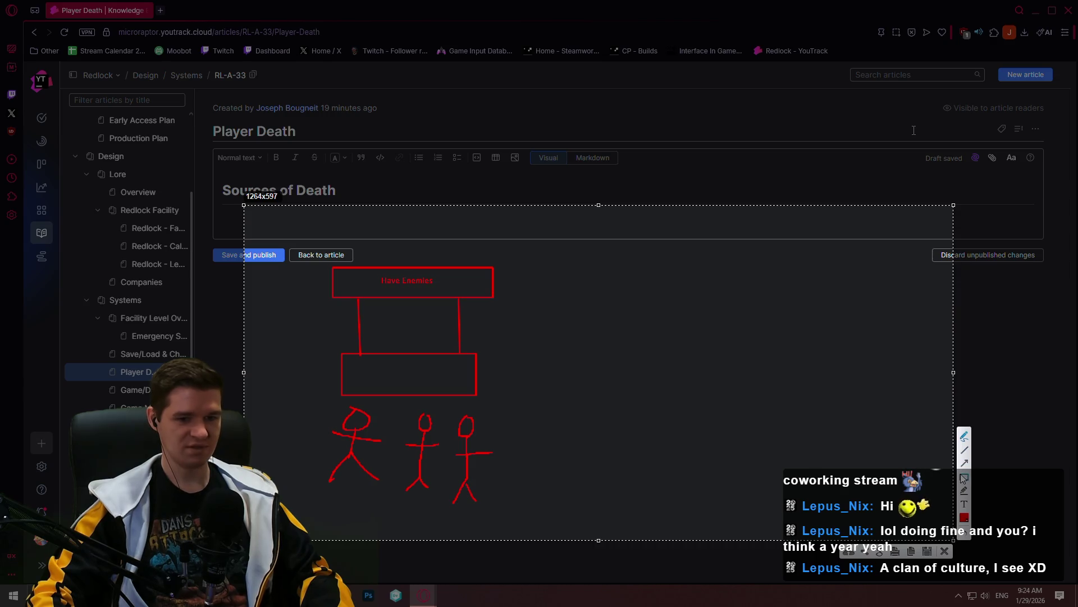
Draw a matching pair of joined boxes on the right labelled 'Don't Have Enemies'
left_click_drag(637, 268, 810, 297)
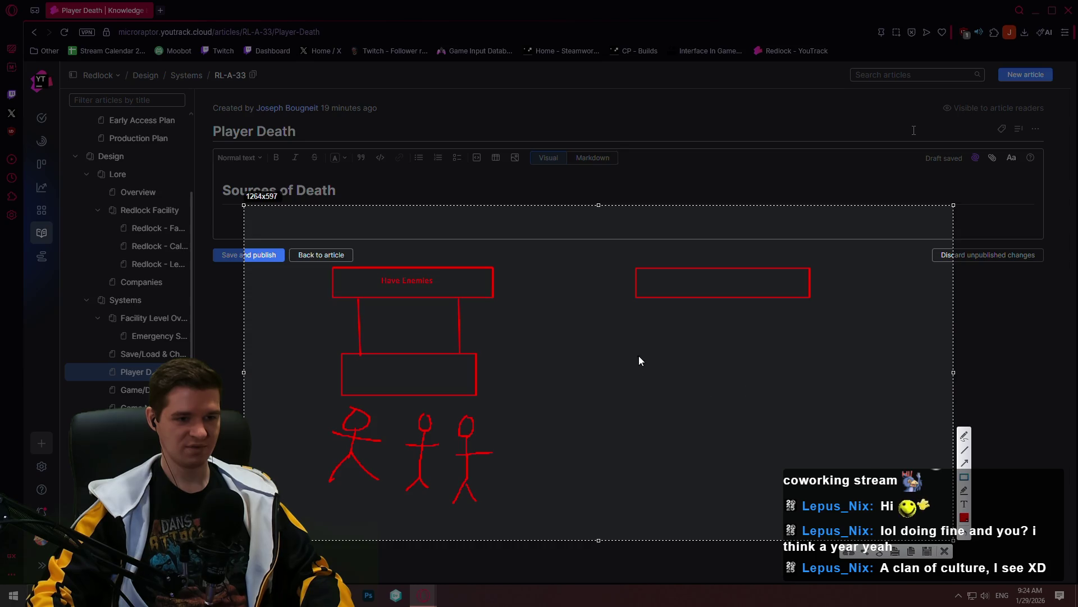
left_click_drag(643, 356, 795, 396)
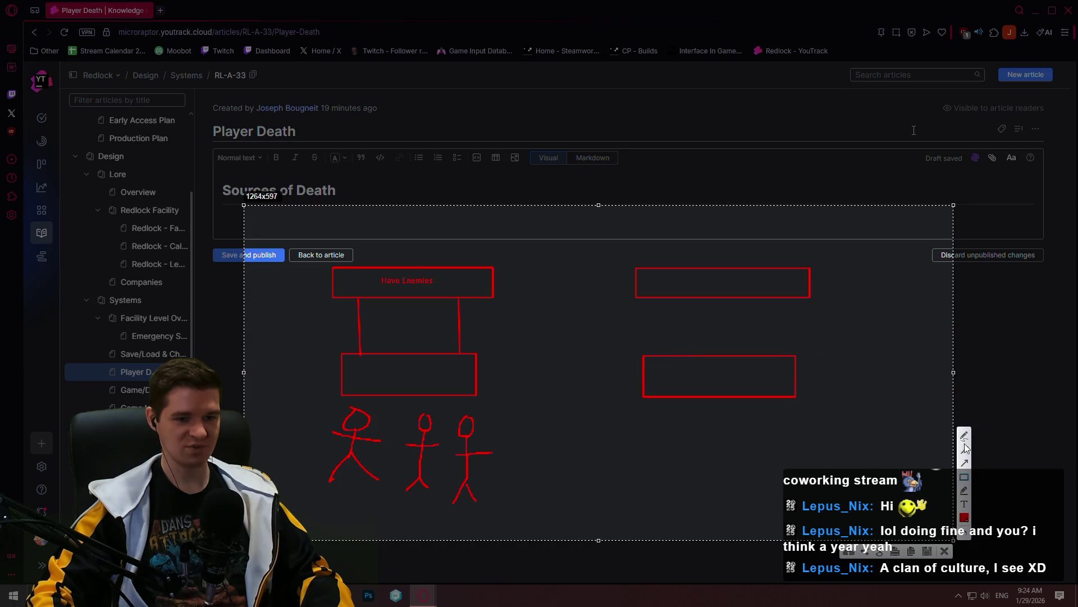
left_click_drag(668, 298, 669, 354)
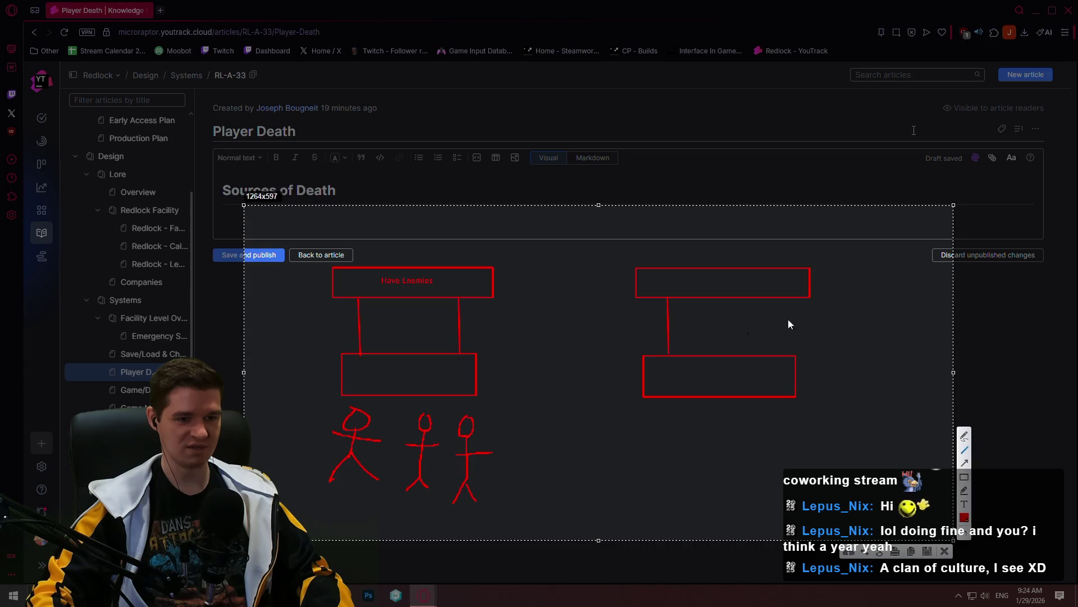
left_click_drag(774, 300, 770, 354)
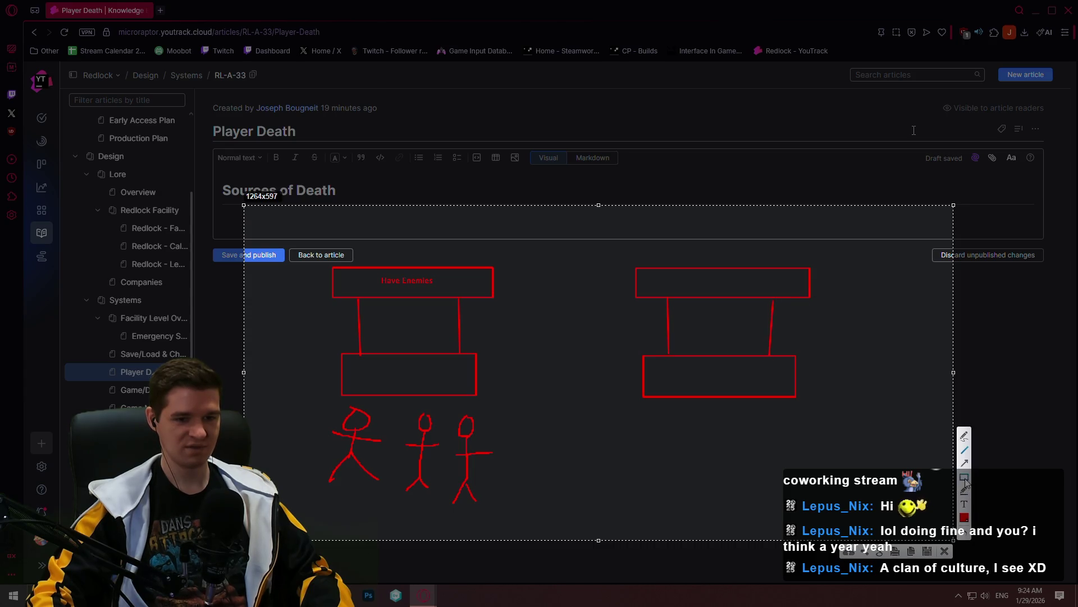
left_click(665, 278)
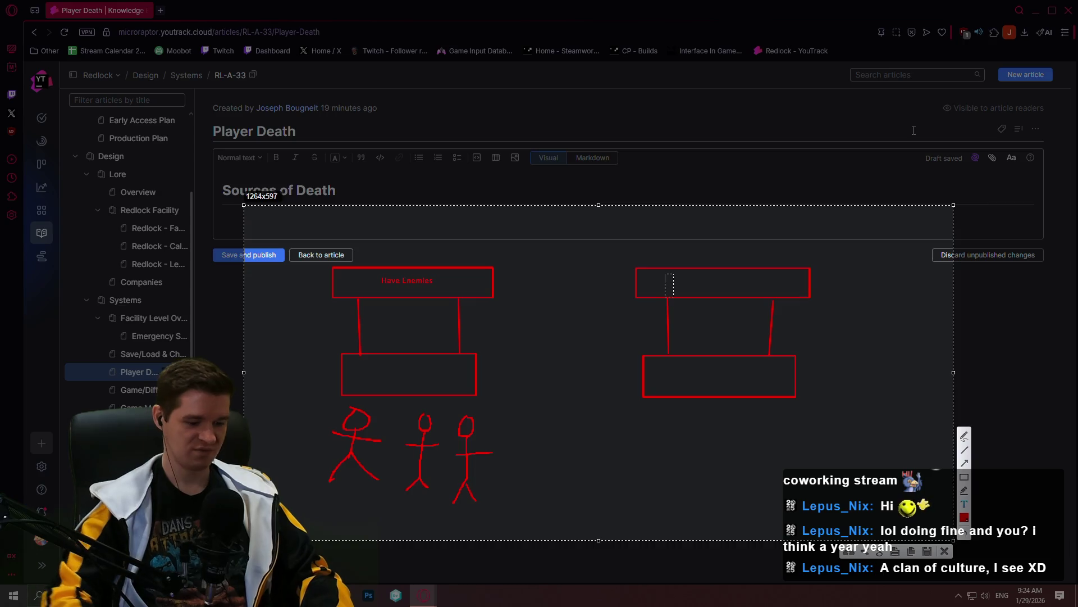
type("Don't Have Enemies")
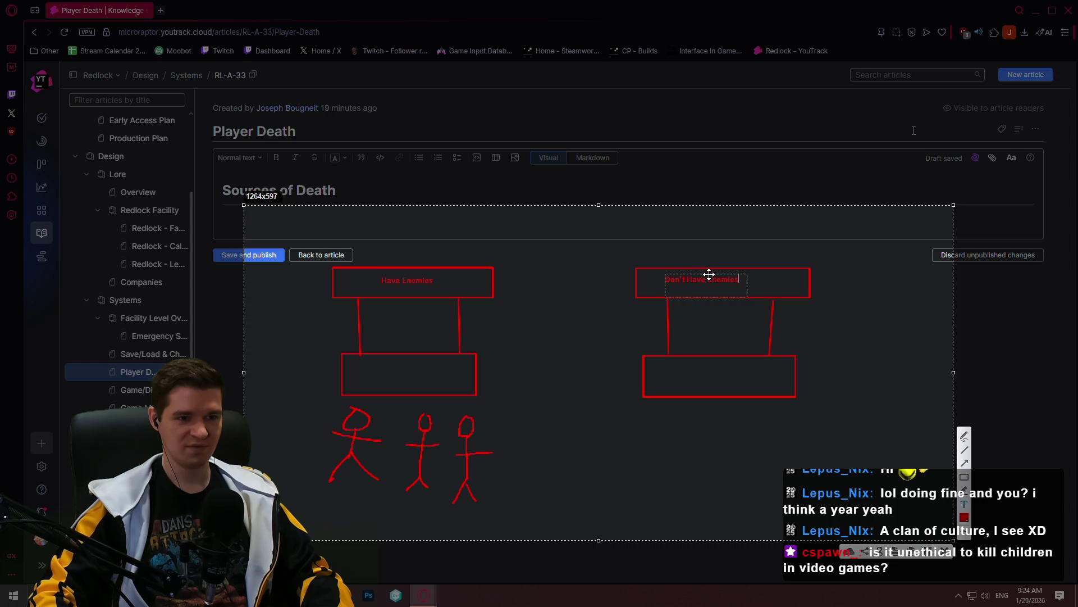
left_click_drag(710, 275, 723, 275)
left_click(831, 302)
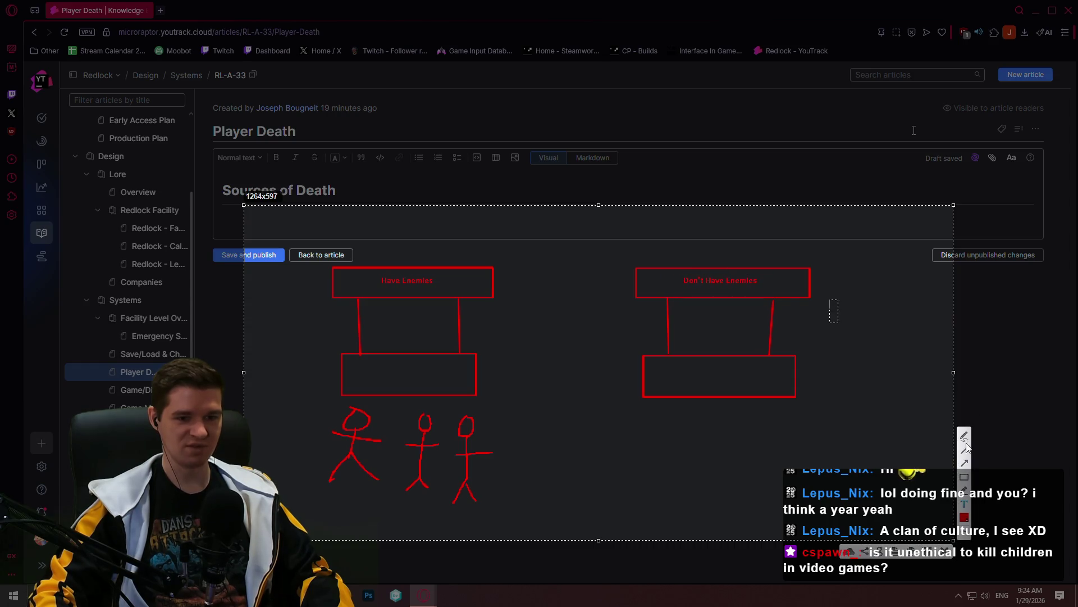
Sketch a stick figure beneath the right boxes
mouse_move(735, 421)
left_mouse_down()
mouse_move(725, 486)
mouse_move(740, 493)
left_mouse_up()
left_click_drag(714, 458, 756, 456)
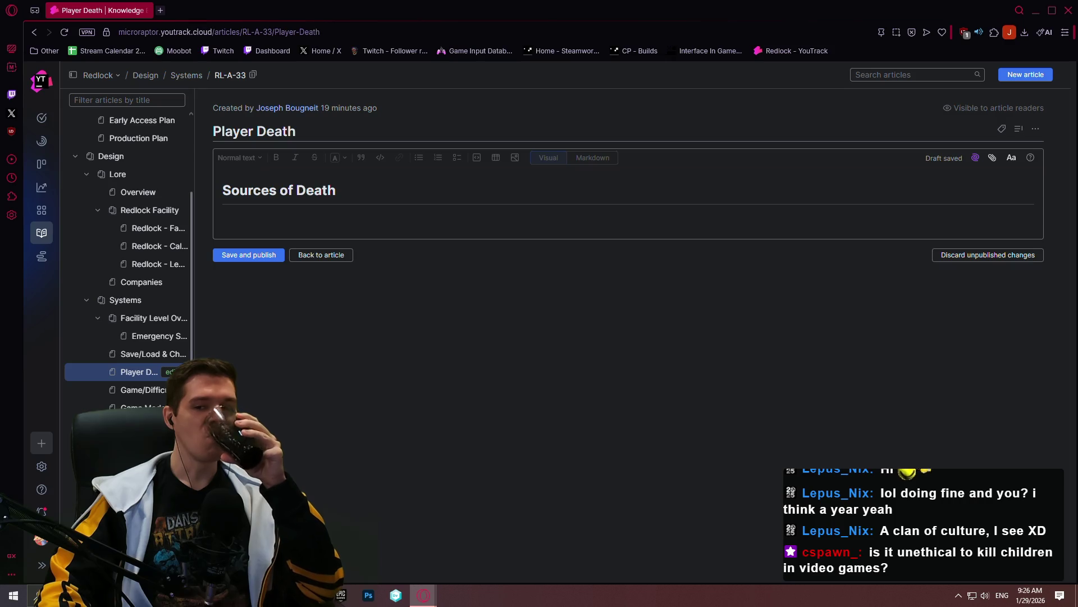
Place the cursor on the empty line under the Sources of Death heading
left_click(448, 222)
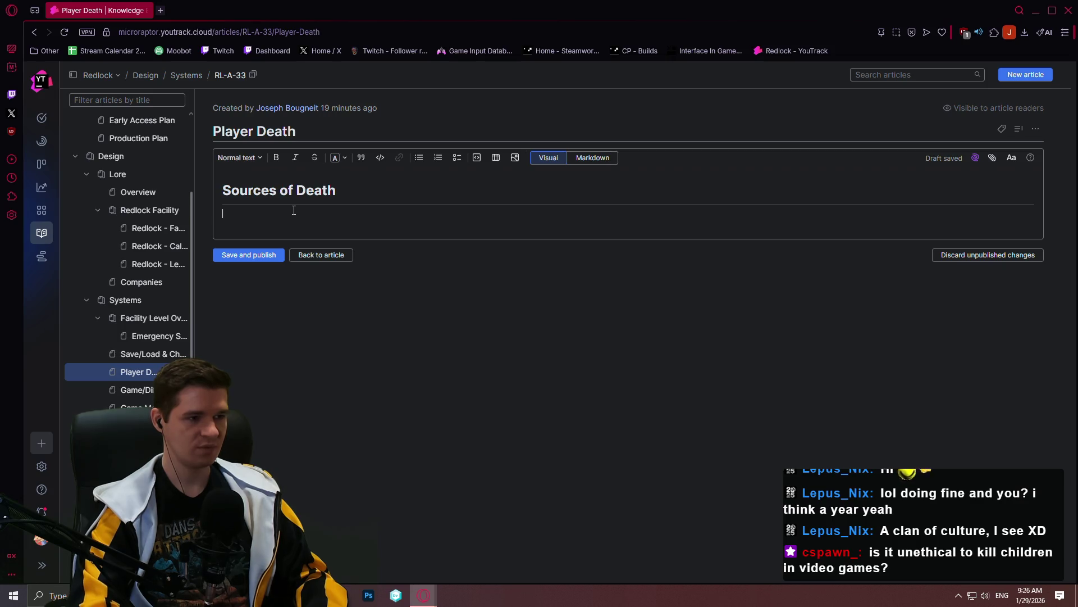
type("Things in Redlock that ")
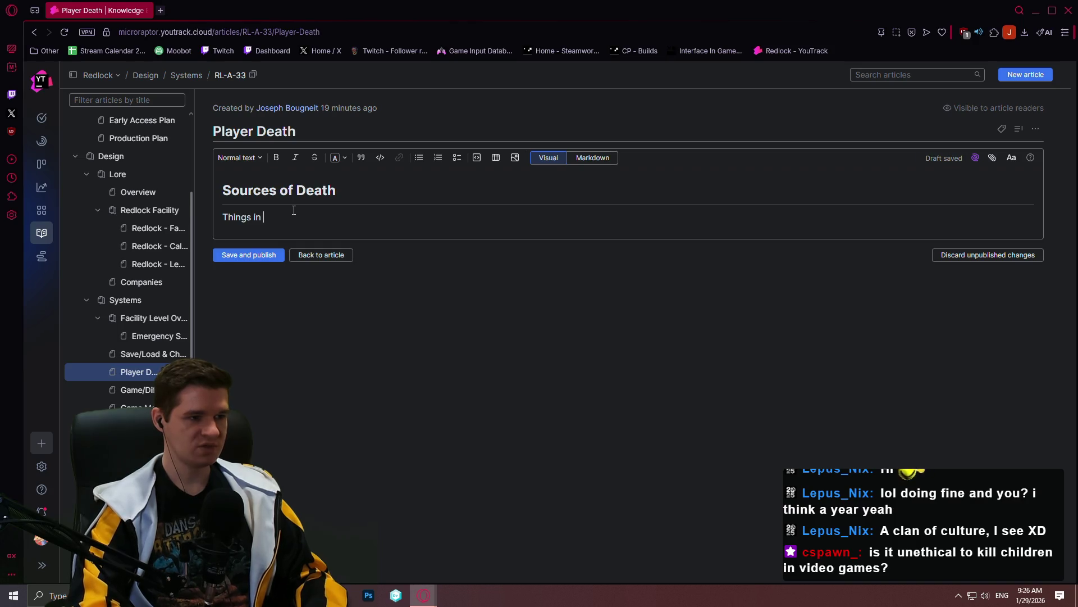
type("wi")
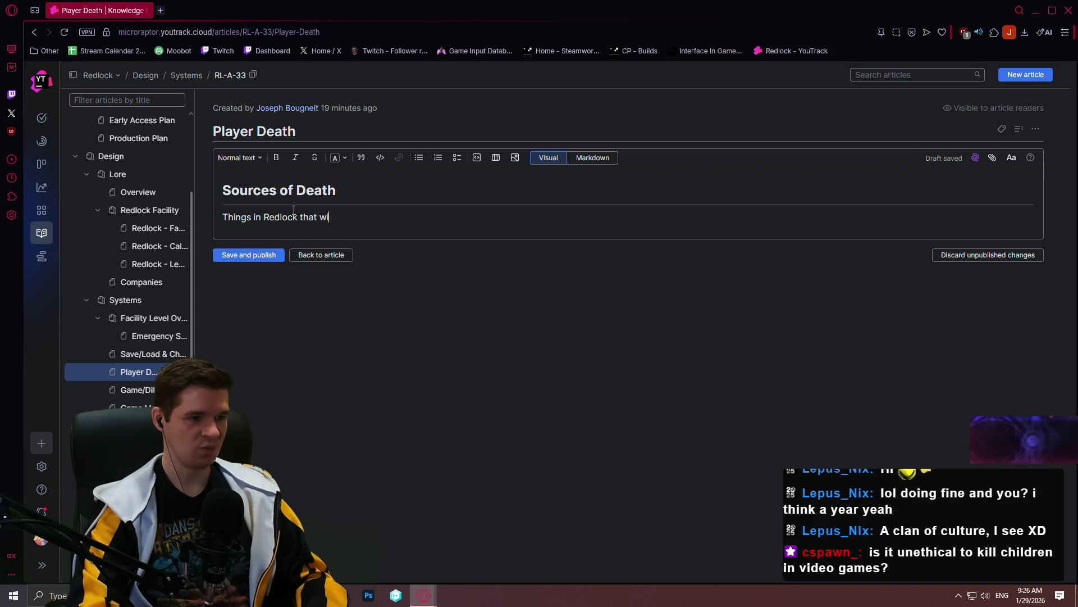
type("ll cause a player death:")
List 'Hitting 0% Health' linked to Player Resources as a bullet, start a new bullet, then switch to Grok
key("Return")
left_click(419, 158)
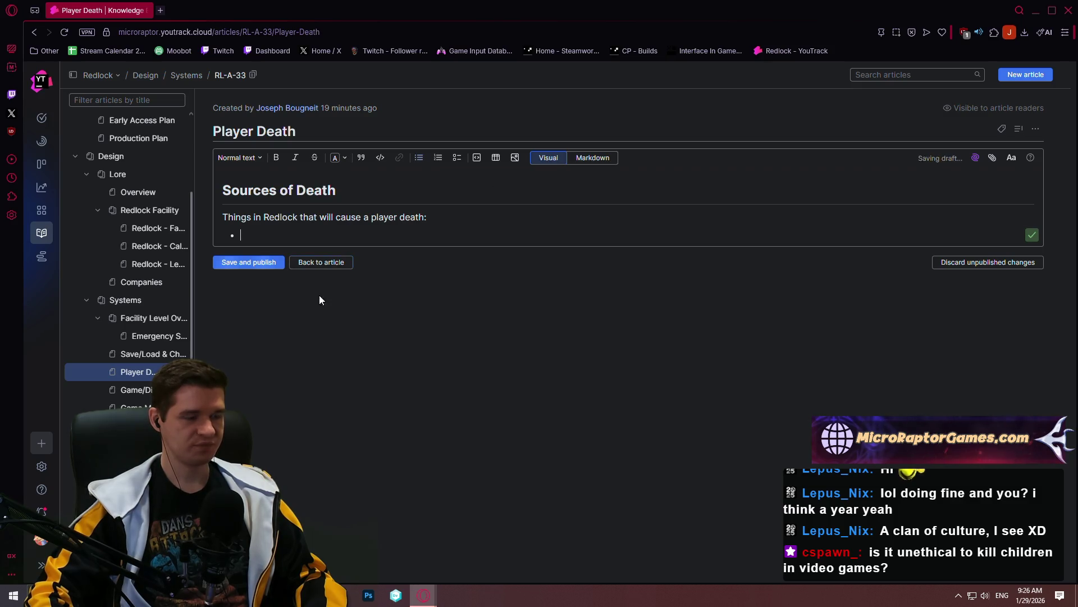
type("Hitting 0% Health")
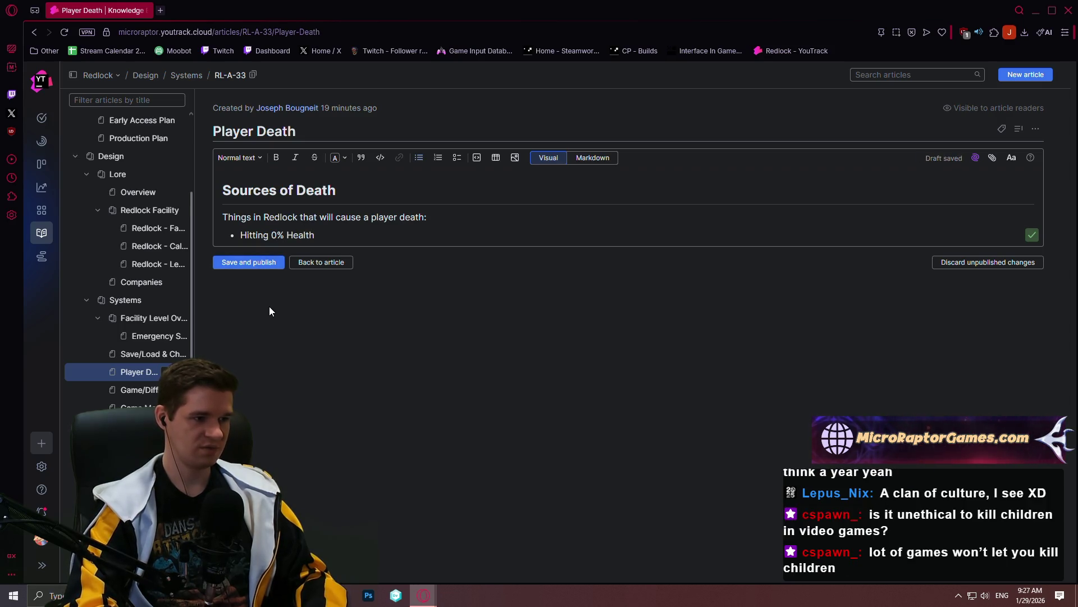
type(" (")
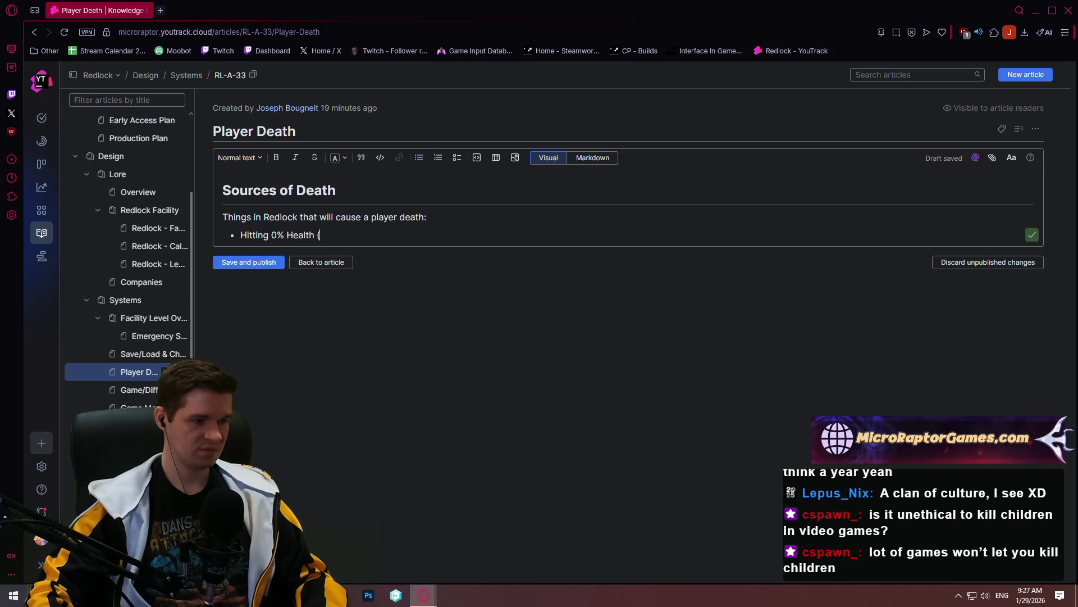
type("RL-A-32")
type(")")
key("Return")
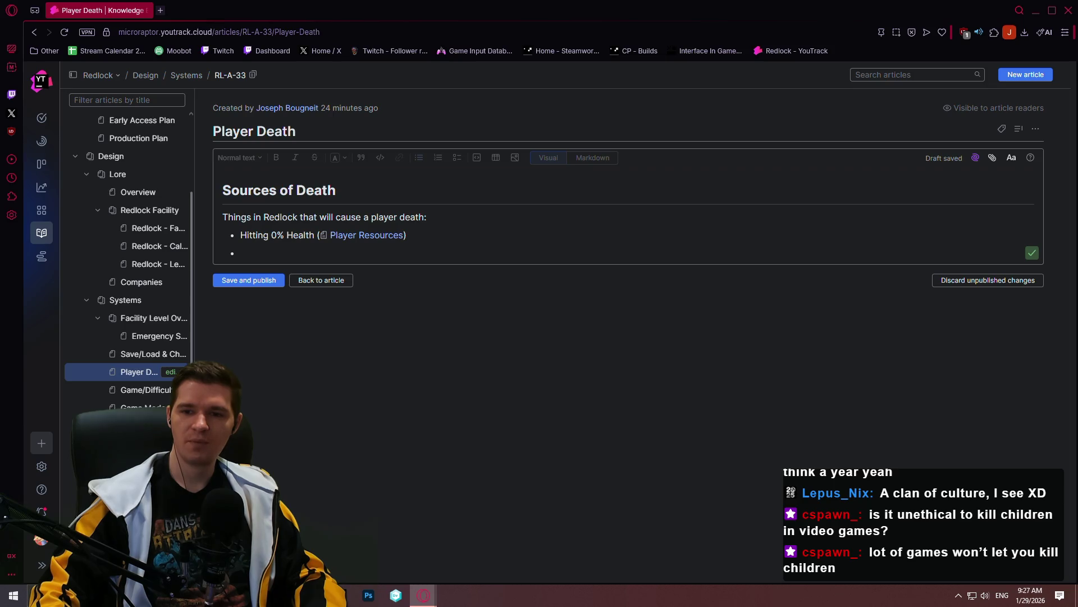
key("alt+Tab")
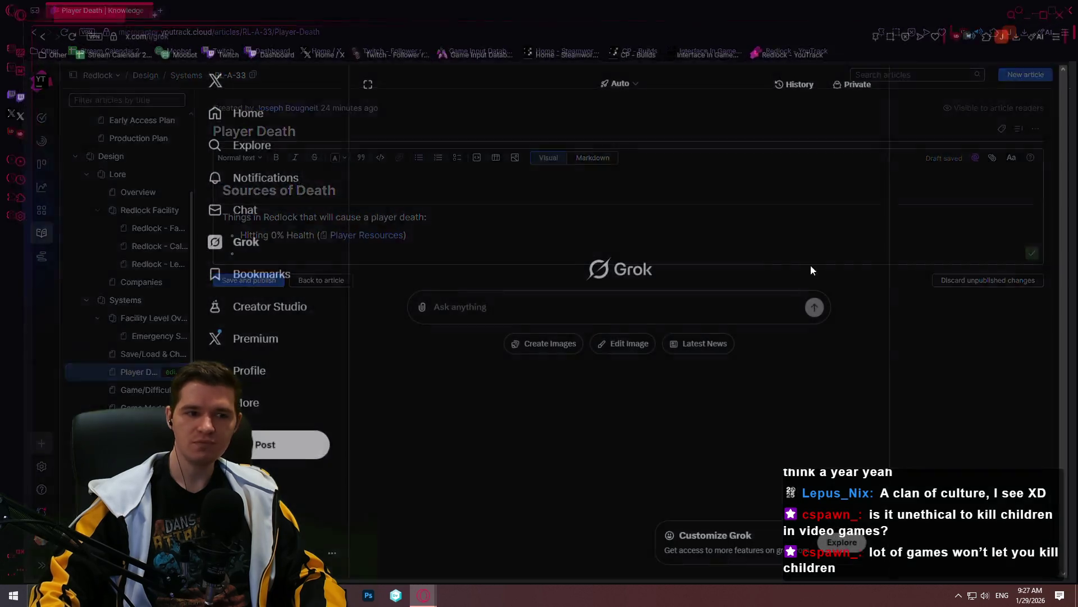
Ask Grok why children can't be killed in vanilla Skyrim and show the answer's sources
left_click(653, 304)
type("Whant wi")
key("BackSpace")
key("BackSpace")
key("BackSpace")
type("t's")
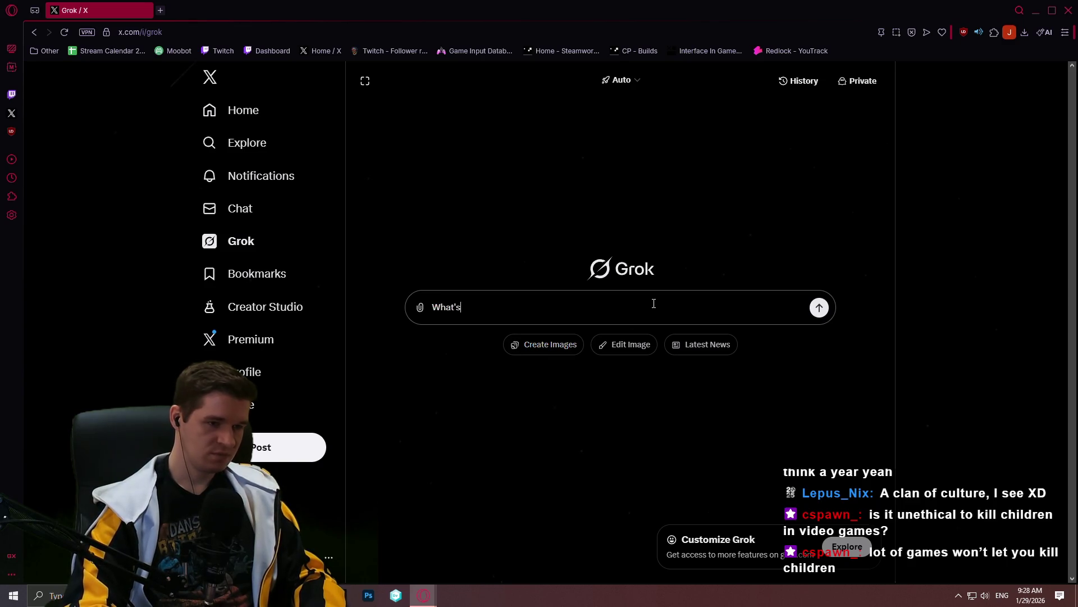
type(" you can['")
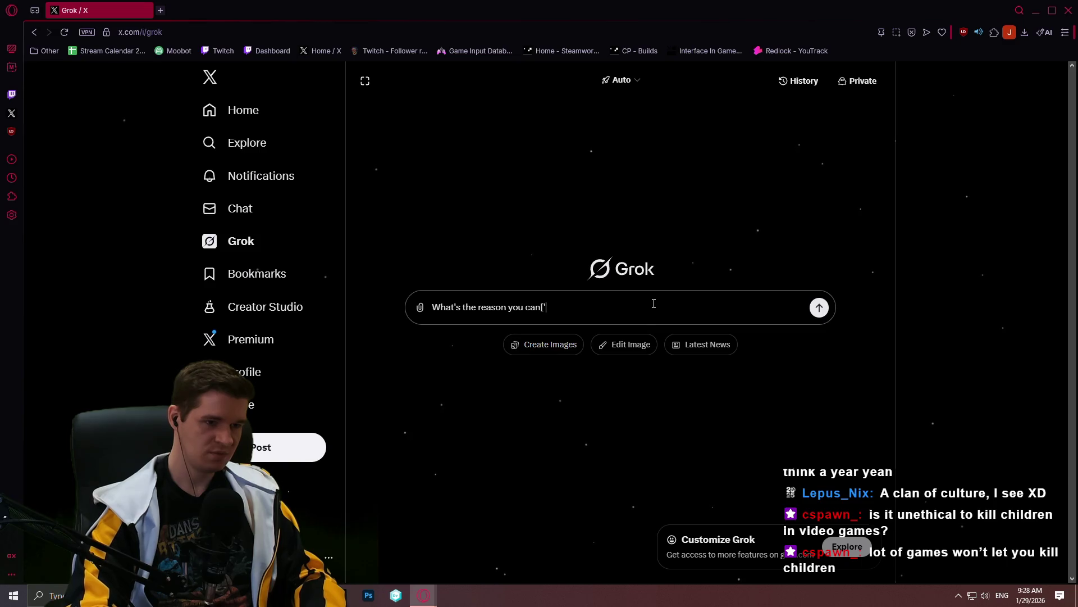
key("BackSpace")
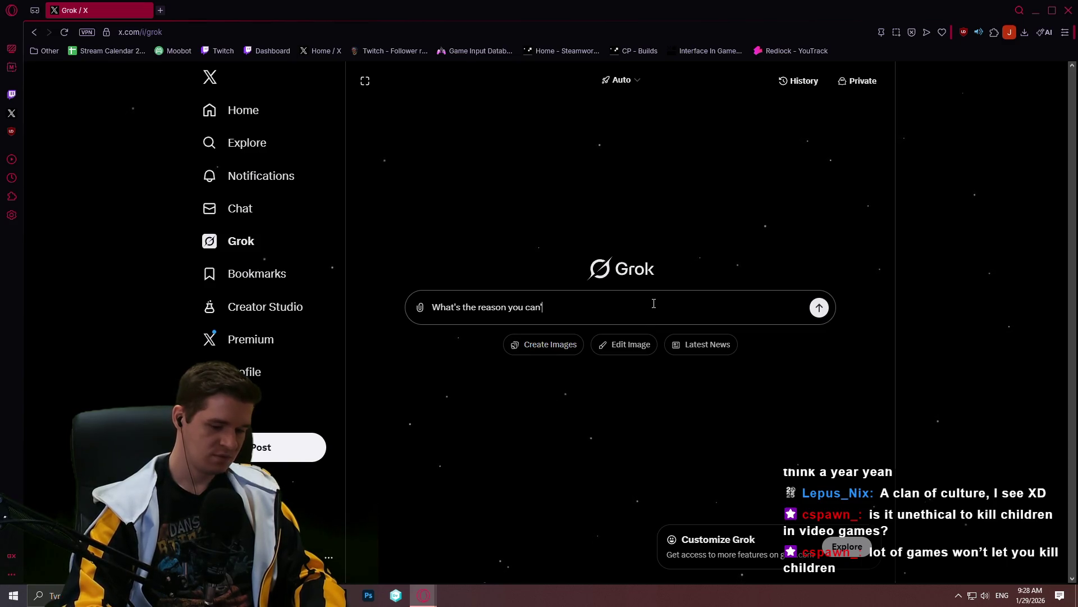
type("'t kill Chi")
key("BackSpace")
key("BackSpace")
type("children in vanil")
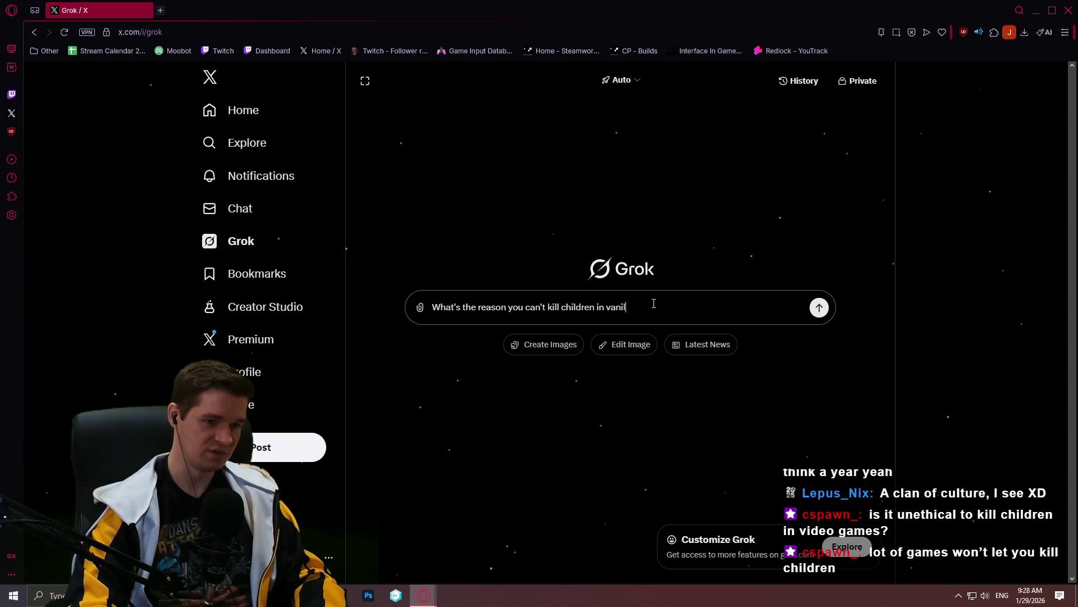
type("m?")
key("Return")
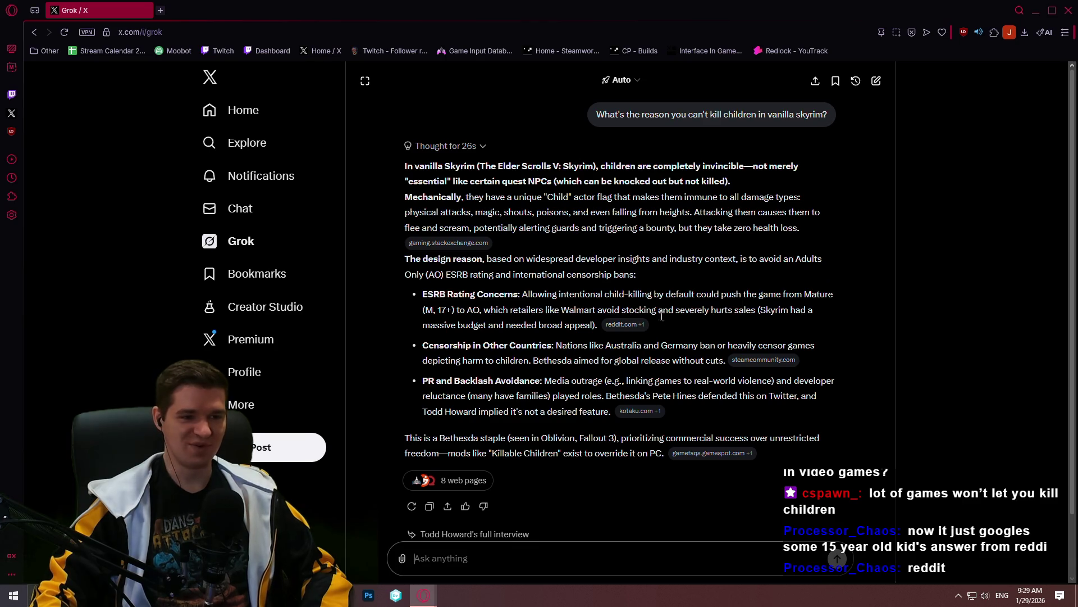
left_click(634, 327)
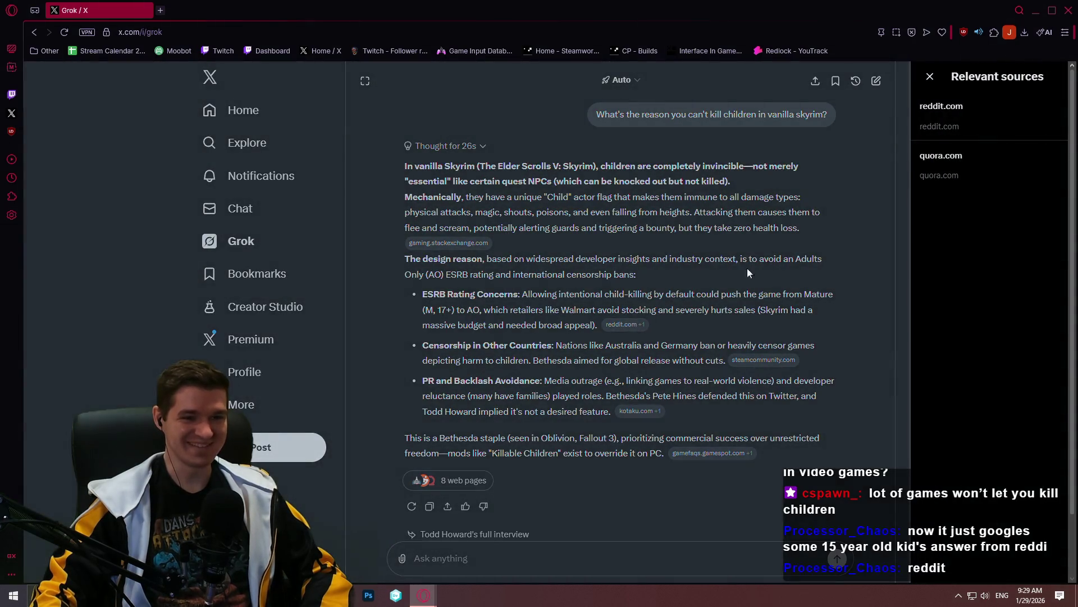
Read the r/skyrim 'why are kids immortal' thread, then ready the address bar for a new search
left_click(969, 120)
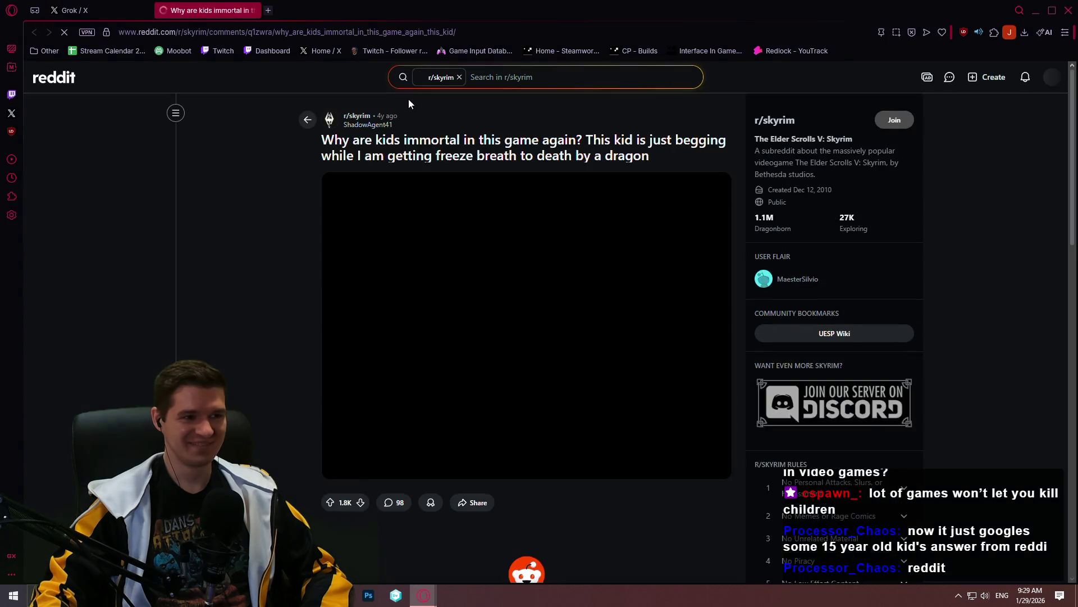
scroll(358, 182, "down", 3)
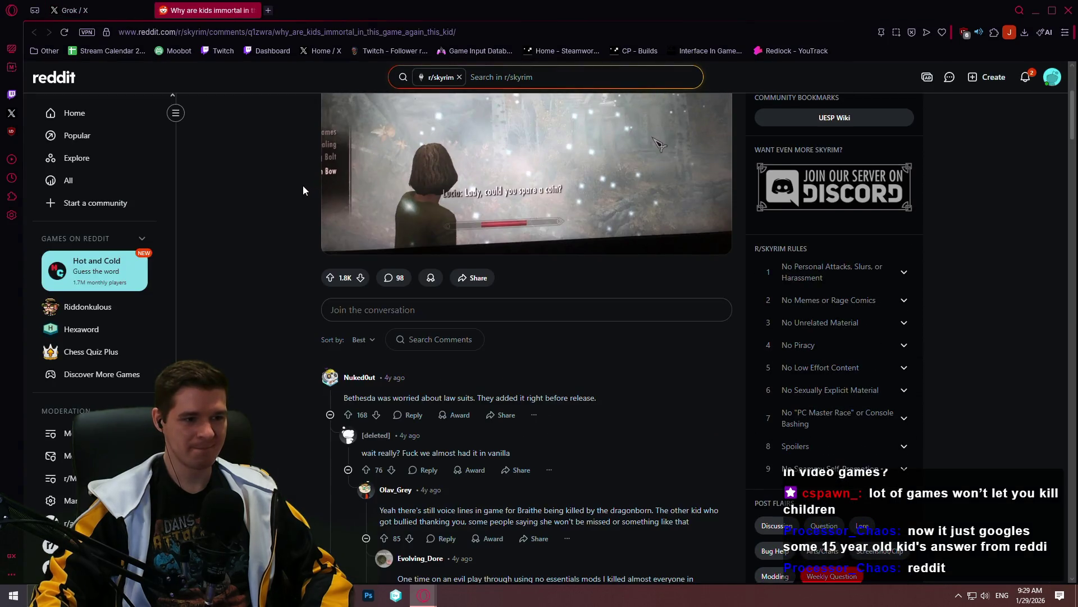
scroll(303, 186, "down", 2)
scroll(290, 183, "down", 1)
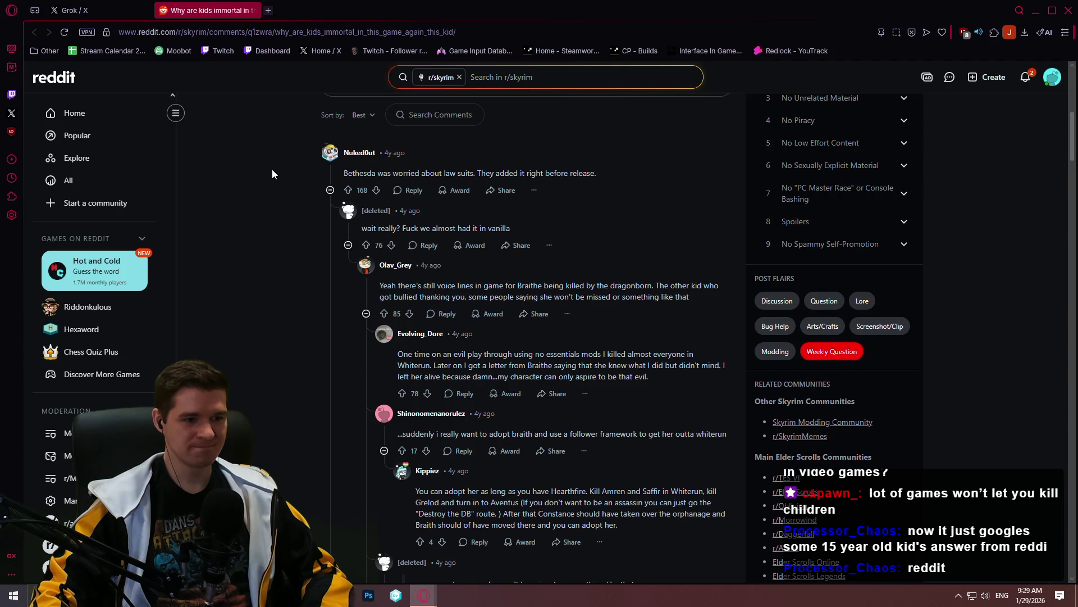
scroll(268, 168, "down", 3)
scroll(255, 171, "down", 2)
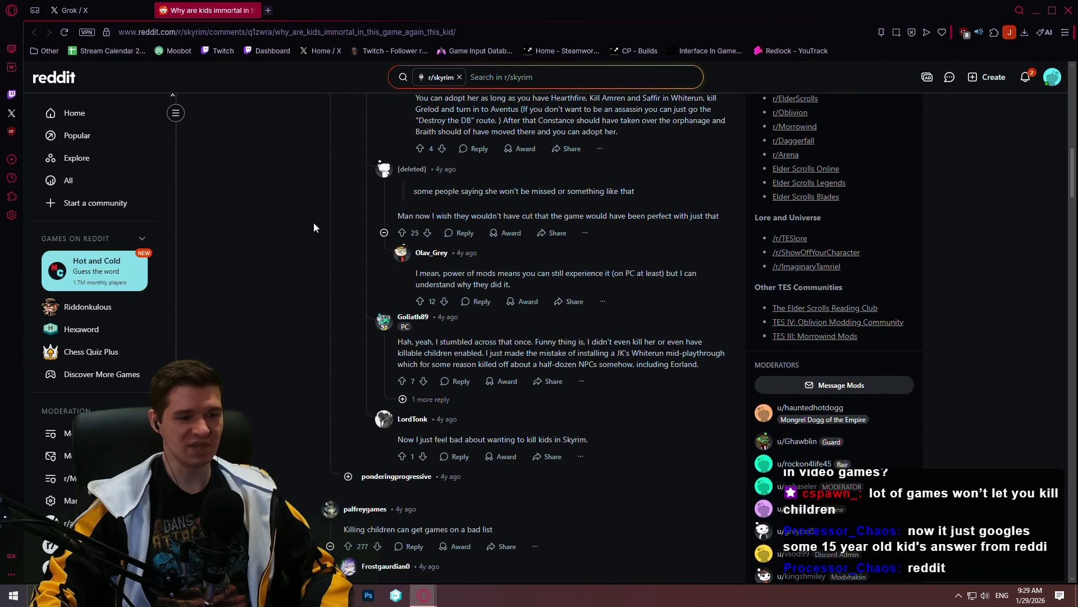
scroll(304, 223, "down", 3)
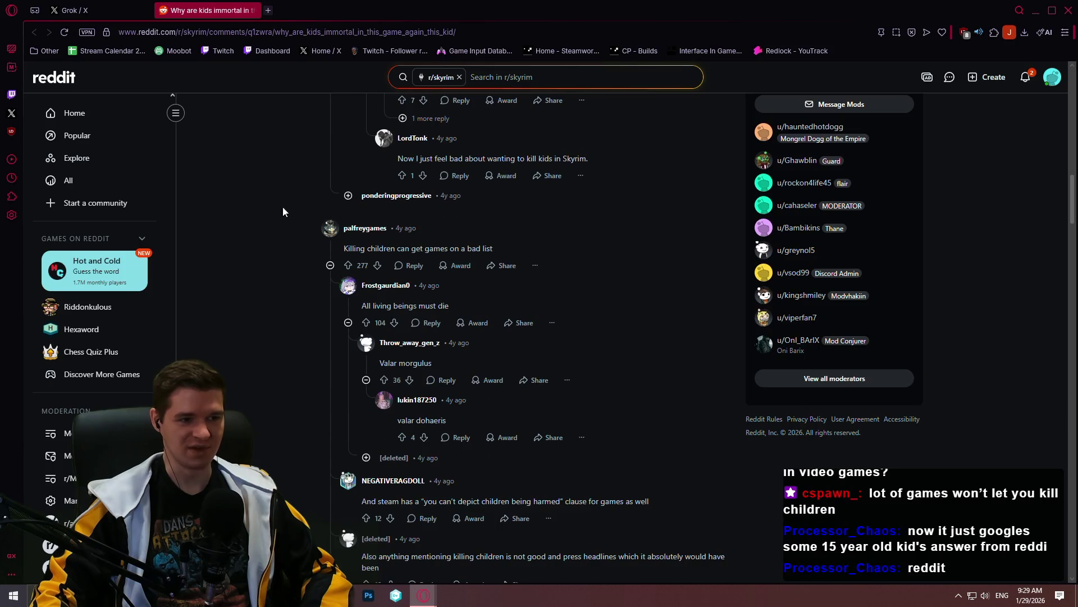
scroll(269, 204, "down", 1)
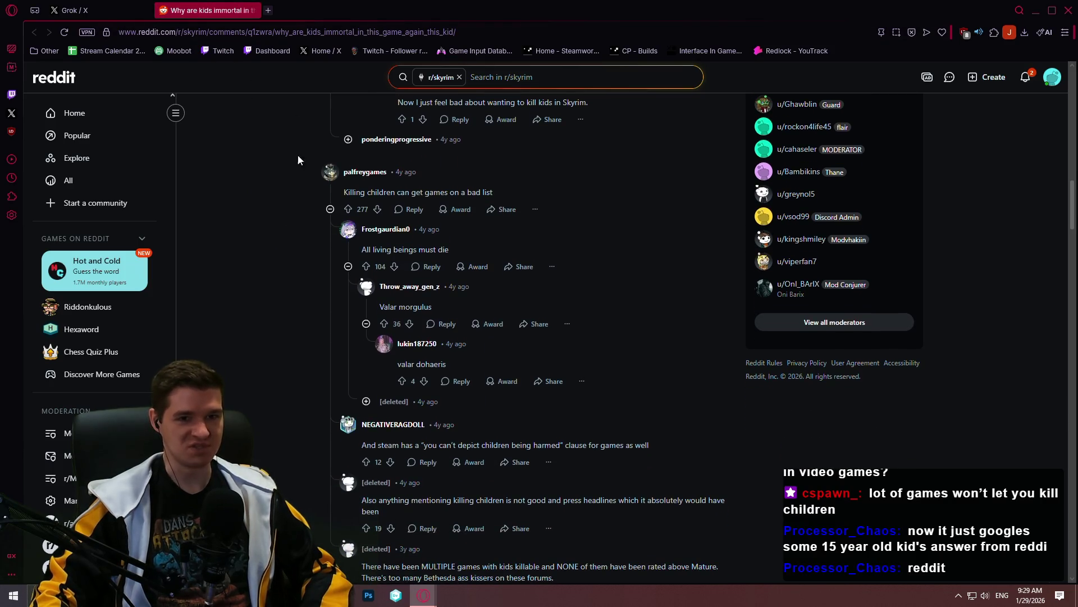
scroll(296, 162, "down", 1)
scroll(291, 198, "down", 2)
scroll(299, 161, "down", 1)
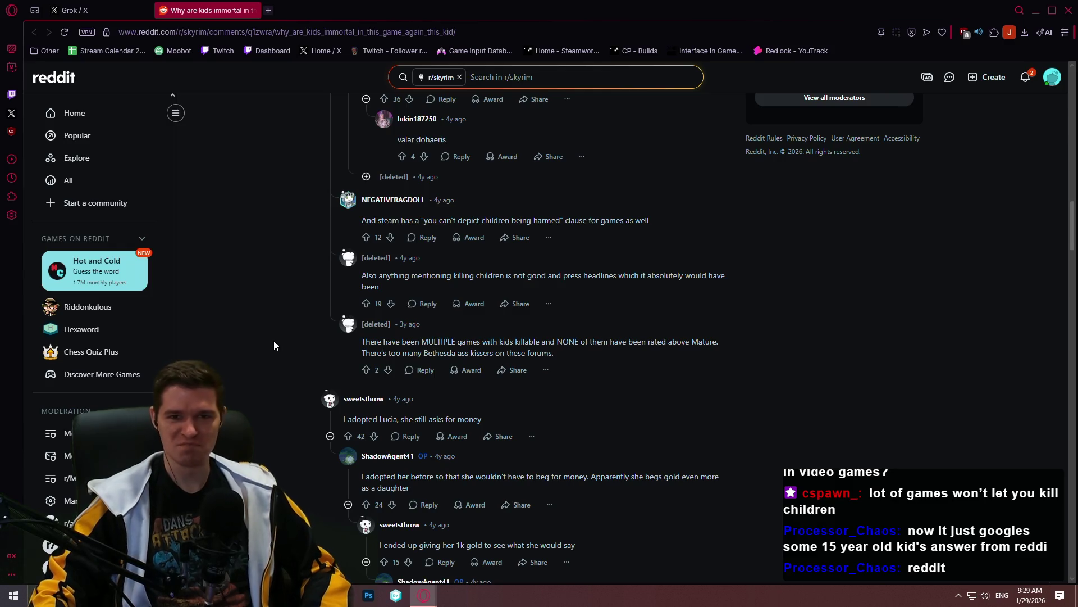
scroll(224, 297, "down", 3)
scroll(335, 311, "down", 5)
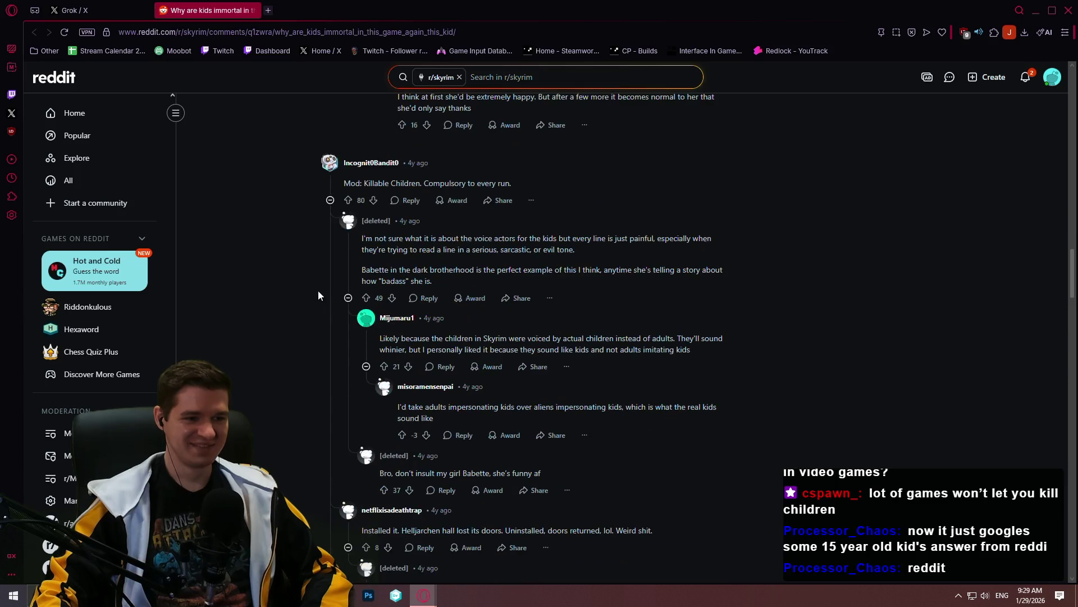
scroll(300, 278, "down", 3)
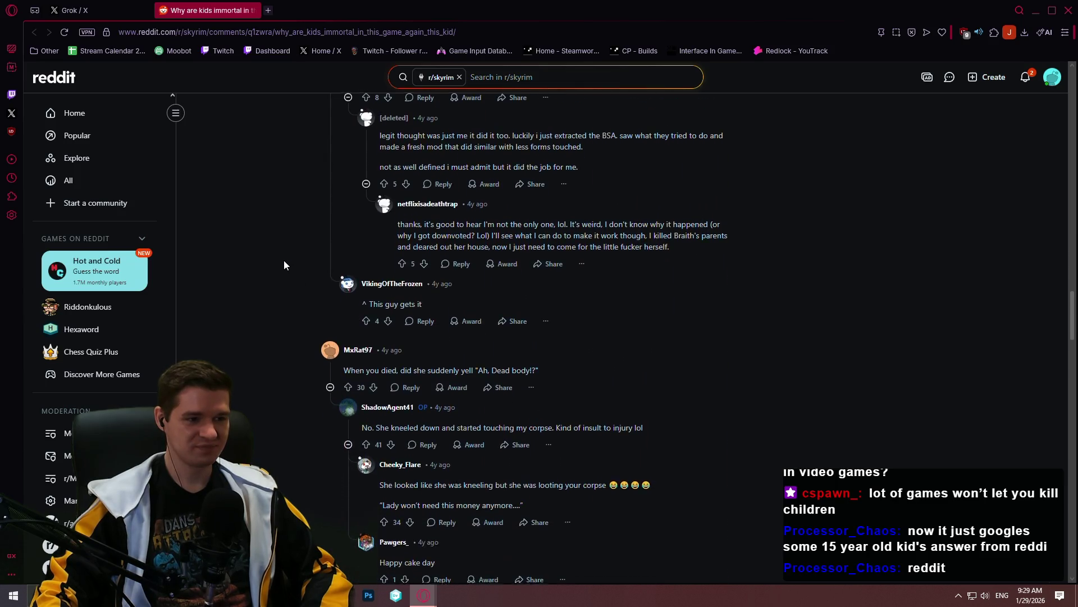
scroll(285, 261, "down", 4)
scroll(281, 257, "down", 2)
scroll(278, 256, "down", 3)
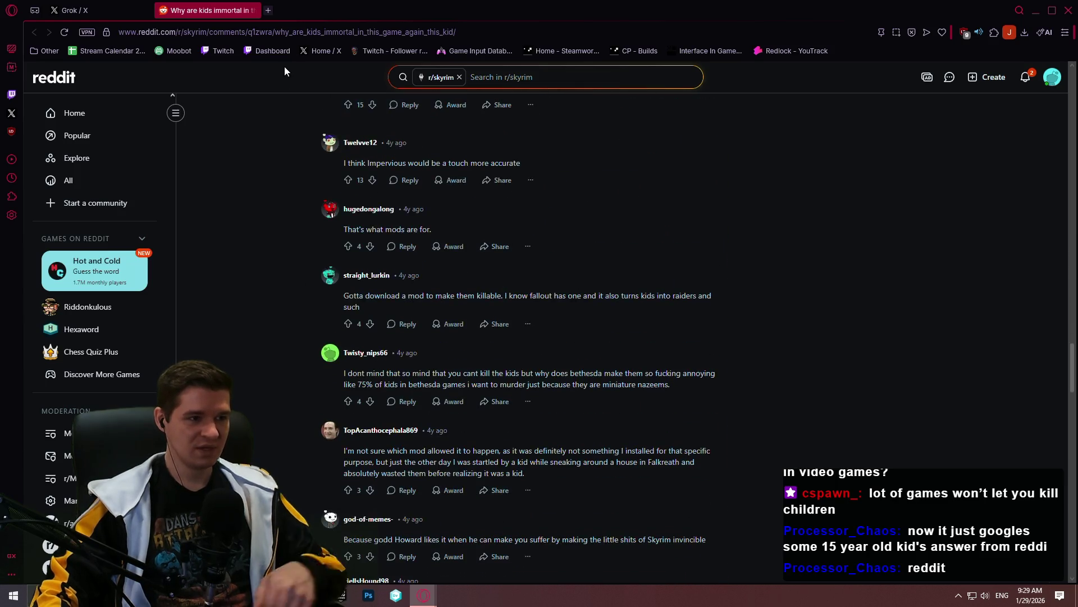
left_click(291, 32)
type("esrb")
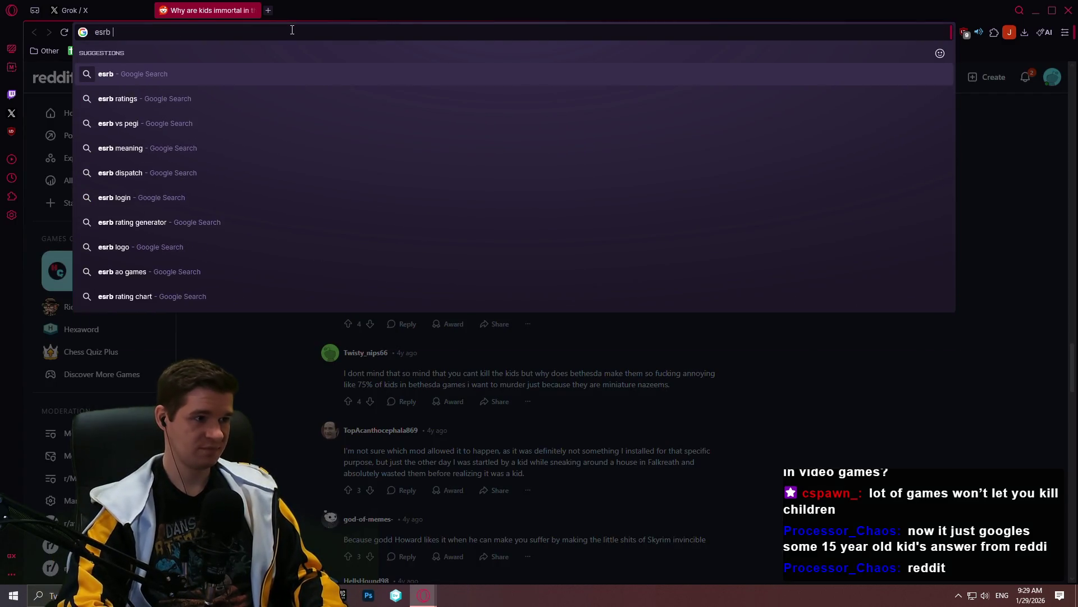
Search Google for 'esrb' and land on the official ESRB Ratings Guide page
key("Return")
left_click(296, 187)
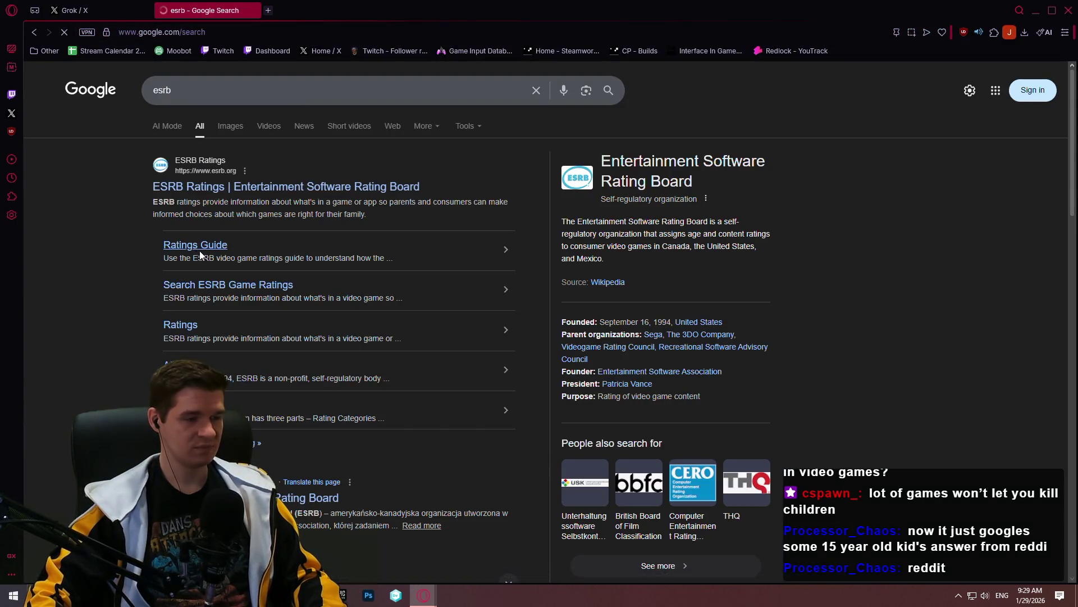
left_click(34, 31)
left_click(207, 250)
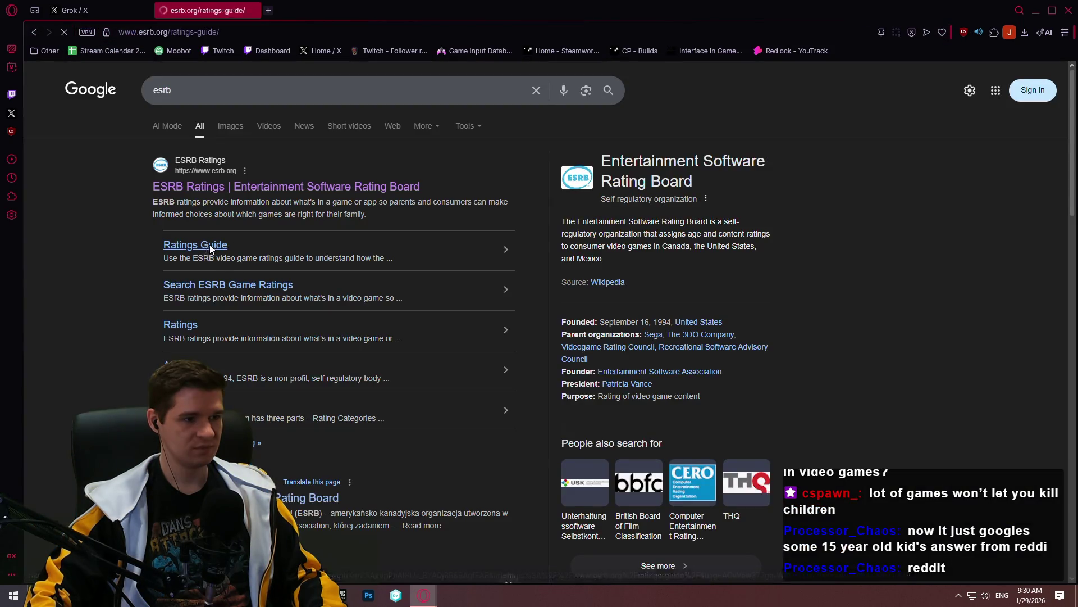
scroll(890, 196, "down", 3)
scroll(890, 195, "down", 1)
scroll(889, 195, "up", 1)
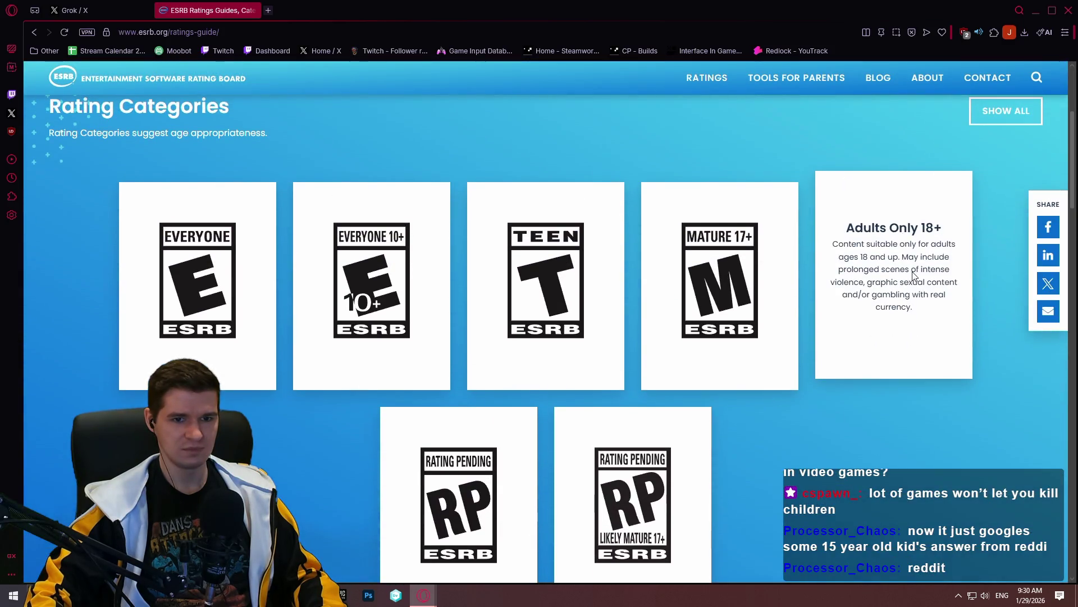
scroll(902, 232, "down", 3)
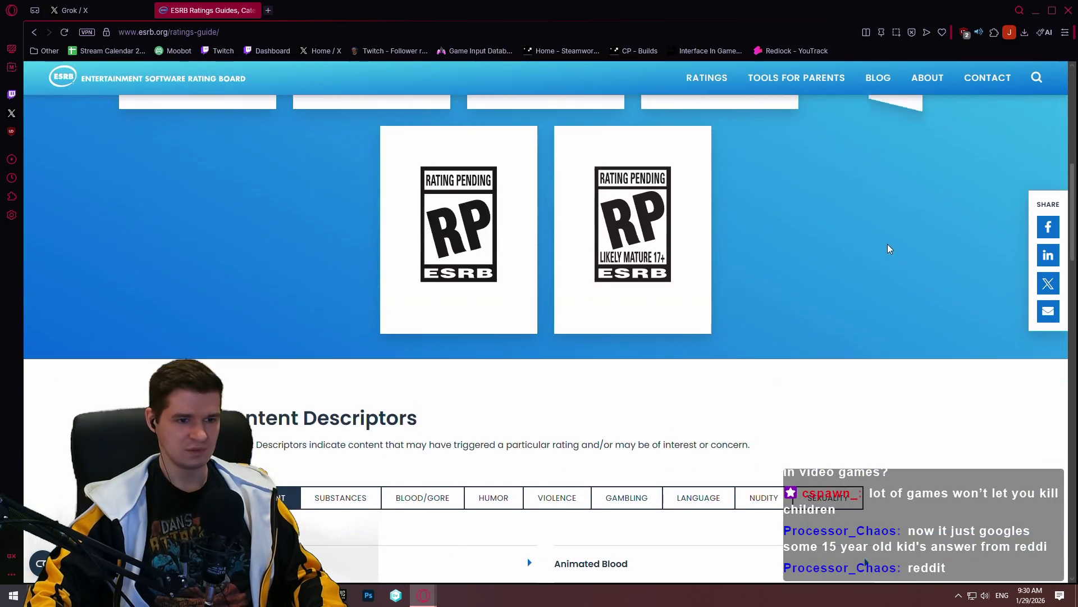
scroll(779, 307, "down", 1)
scroll(784, 331, "down", 2)
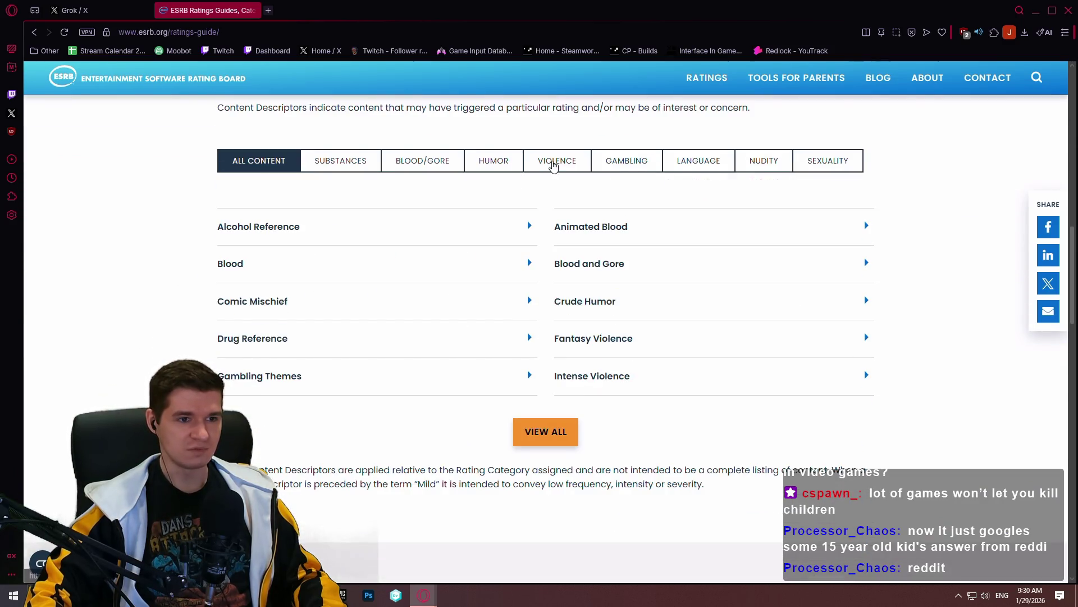
Review the Violence content descriptors: Violent References, Violence, Fantasy Violence and Intense Violence
left_click(554, 166)
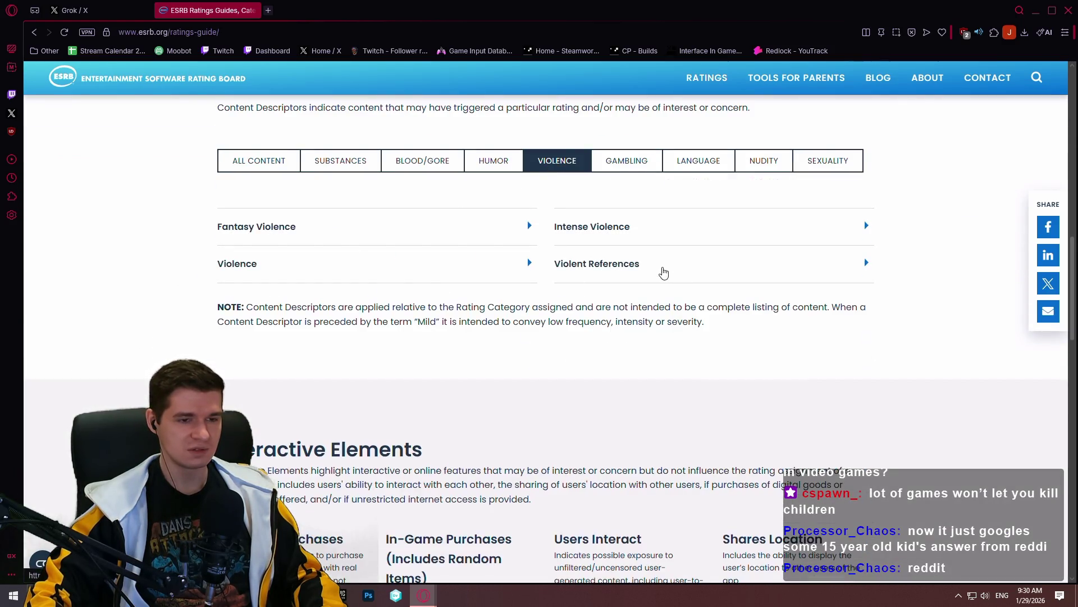
left_click(662, 268)
left_click(465, 265)
left_click(390, 230)
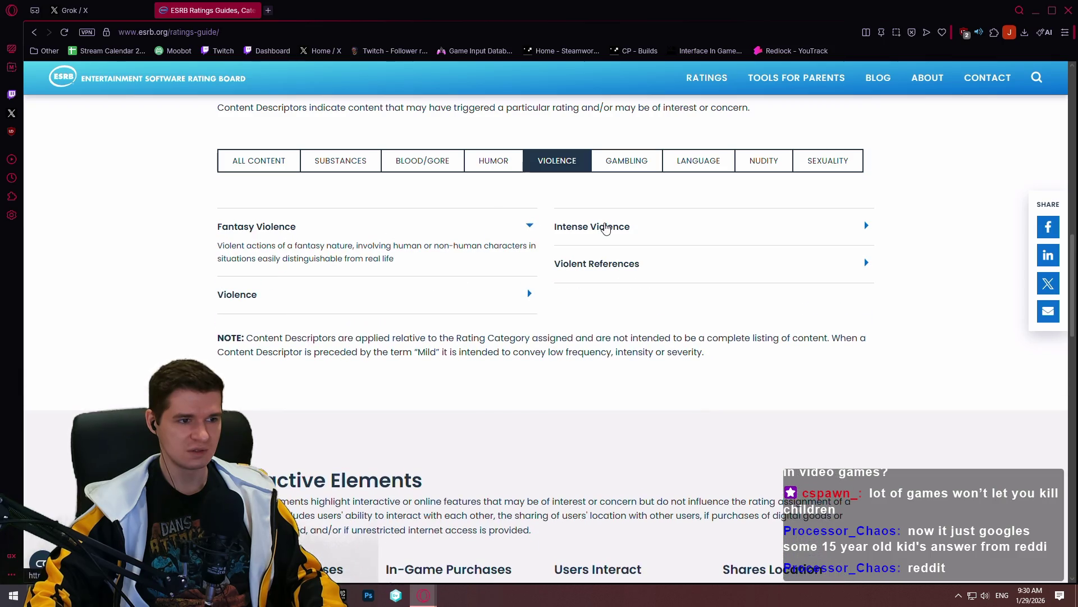
left_click(606, 230)
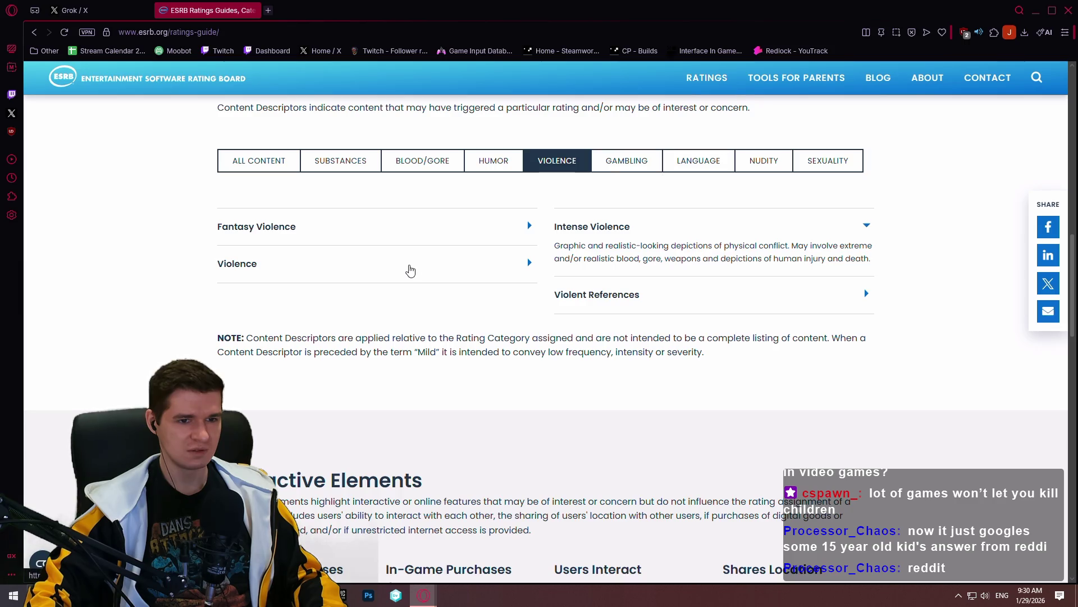
left_click(410, 269)
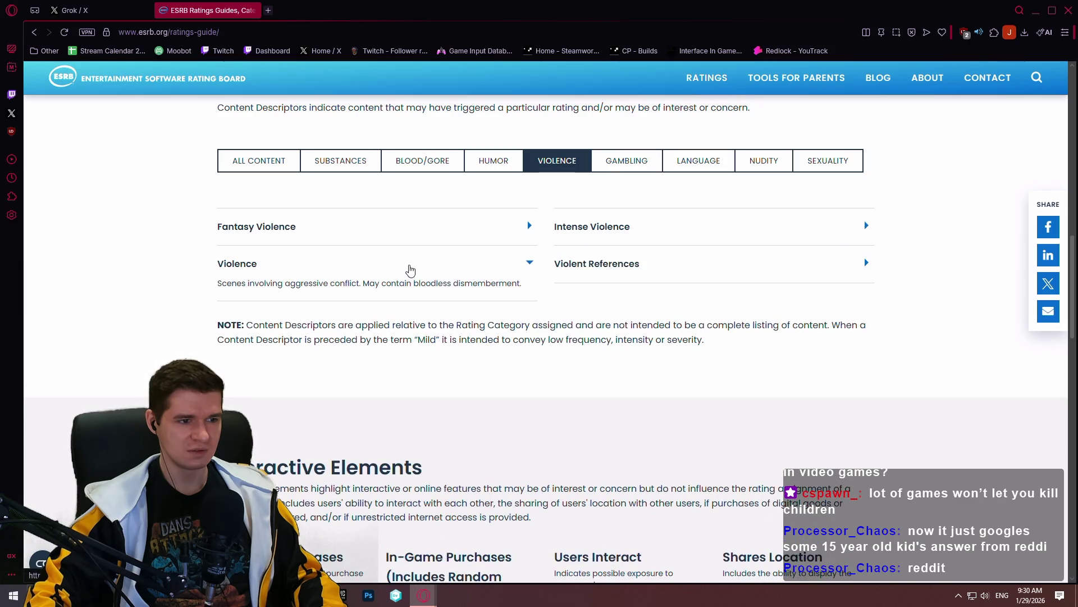
scroll(410, 270, "down", 3)
scroll(506, 253, "down", 2)
scroll(646, 232, "down", 2)
scroll(645, 231, "down", 3)
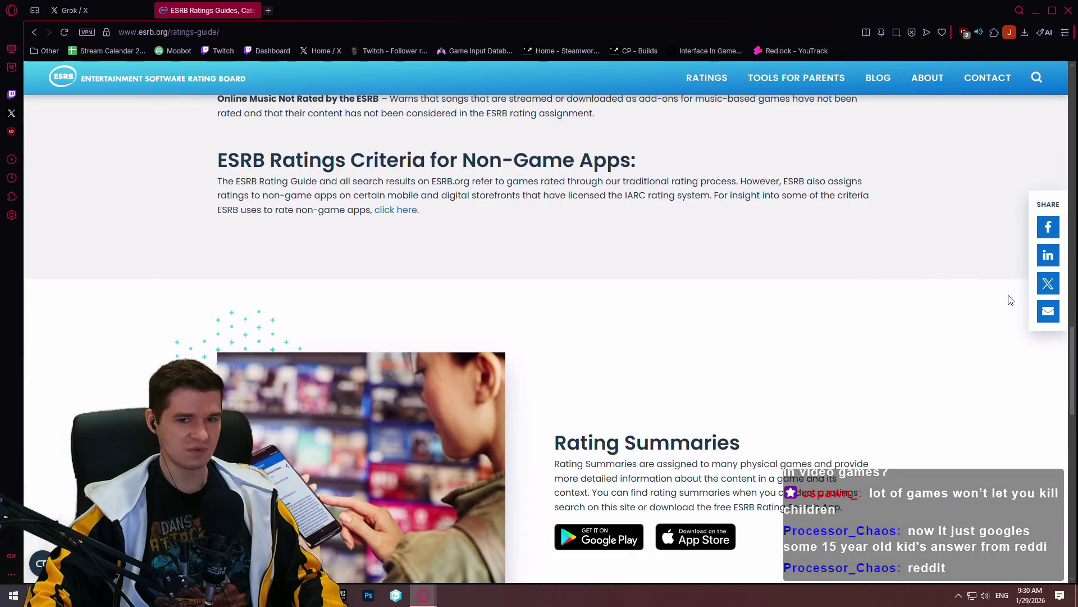
scroll(1070, 412, "down", 2)
mouse_move(1071, 413)
left_mouse_down()
mouse_move(1068, 486)
mouse_move(1046, 214)
left_mouse_up()
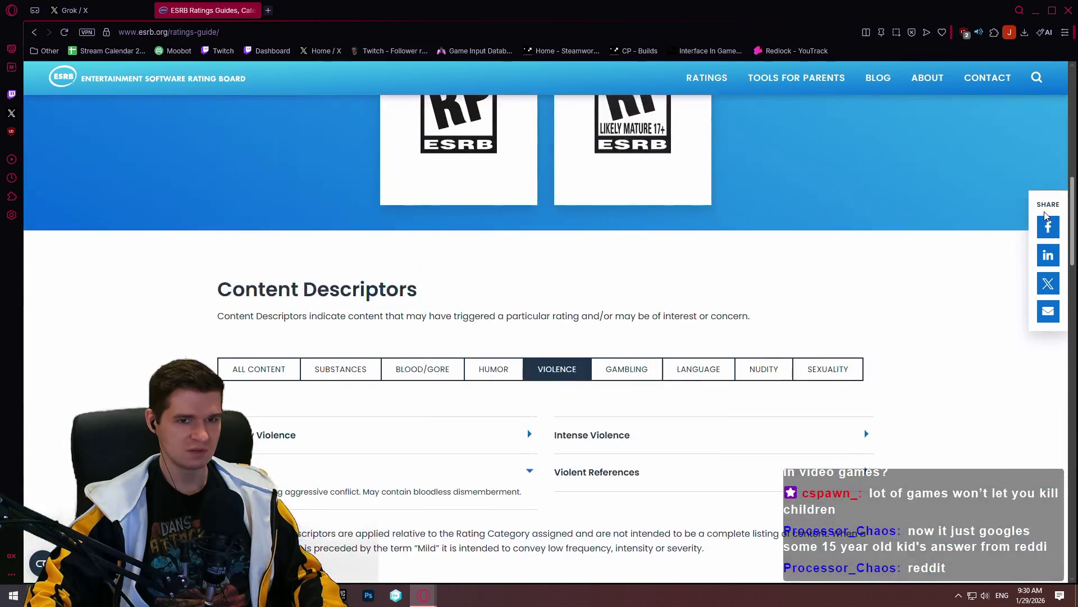
scroll(1032, 148, "up", 1)
scroll(1018, 100, "up", 5)
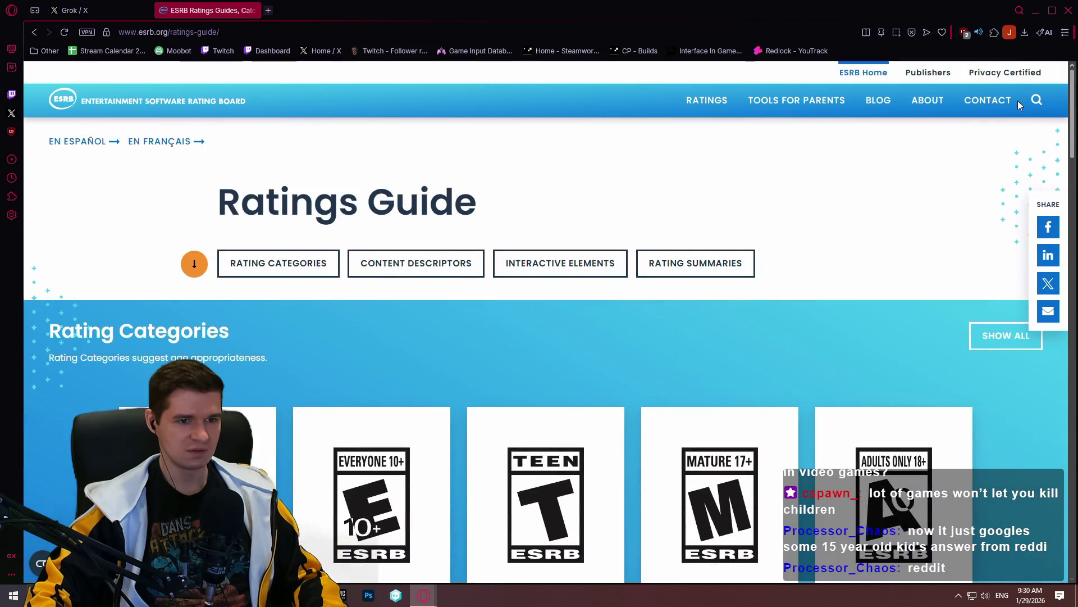
scroll(1018, 100, "down", 1)
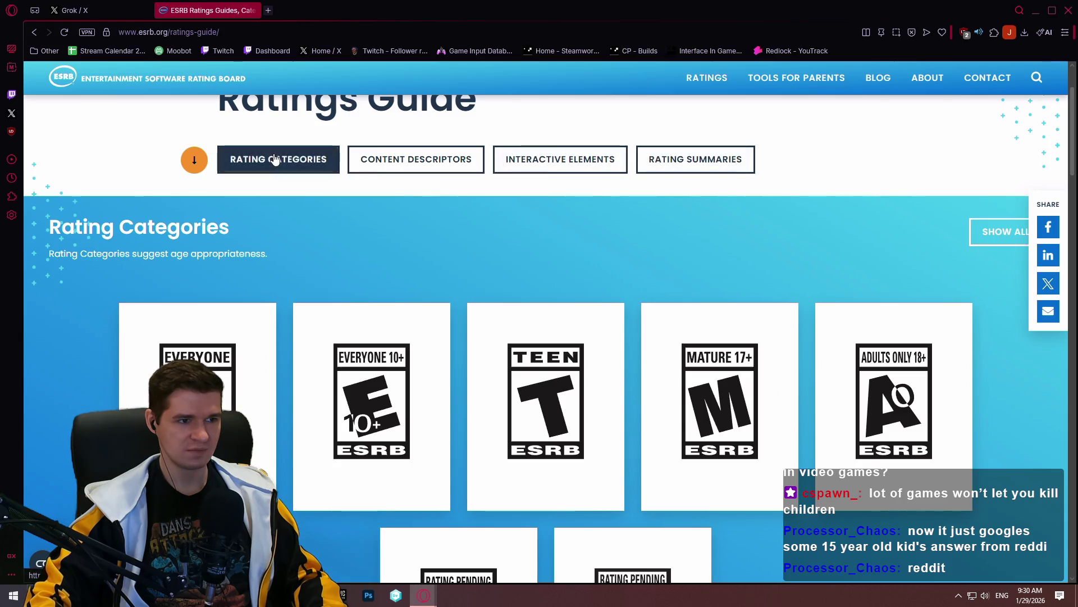
Show descriptions for all ESRB rating categories and jump to the Rating Summaries section
left_click(283, 161)
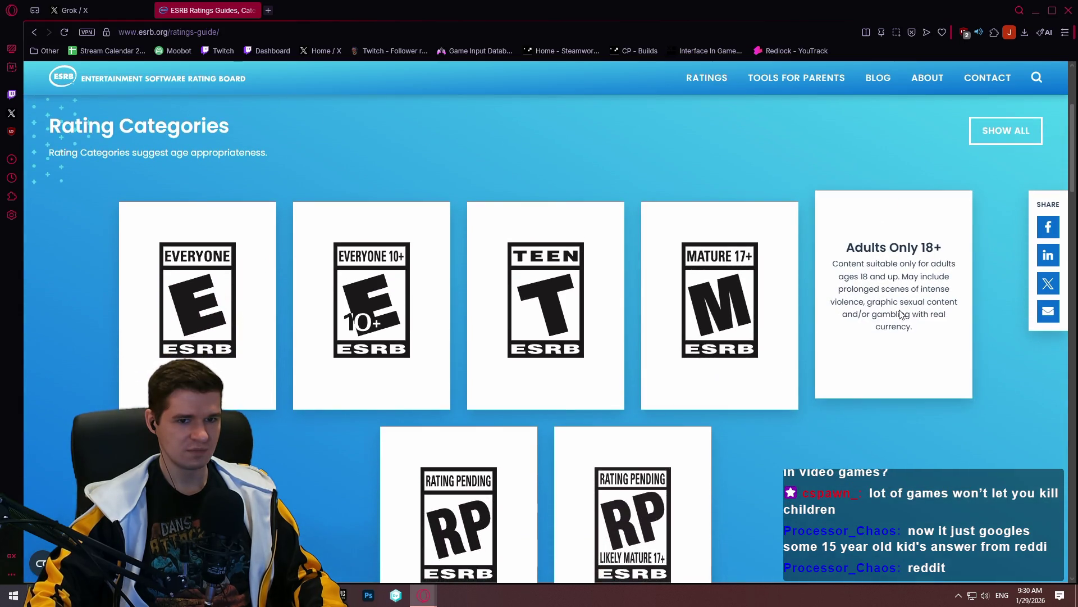
left_click(998, 133)
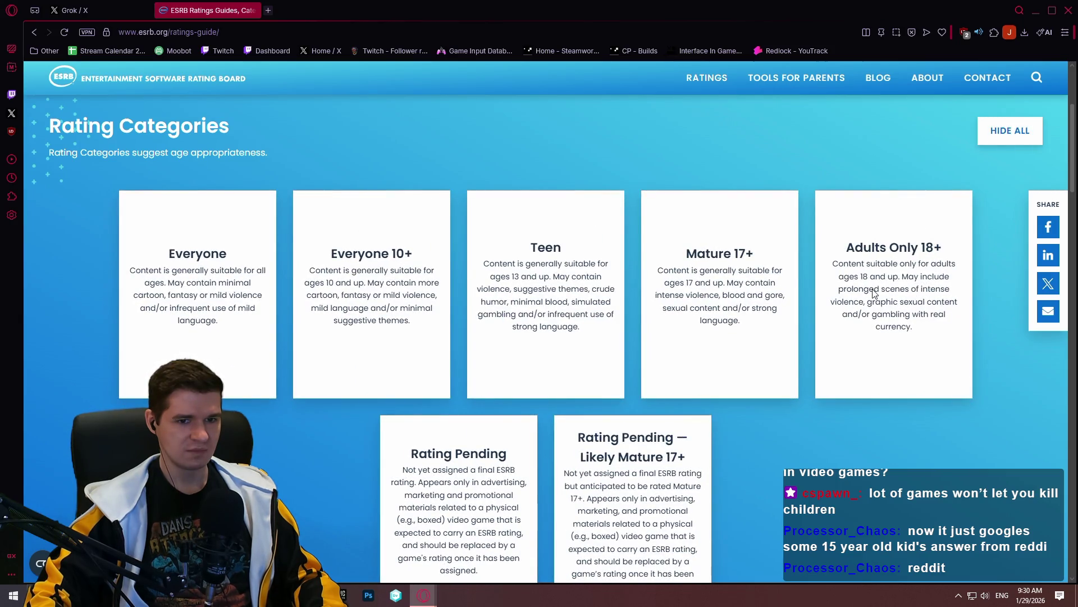
scroll(872, 299, "down", 1)
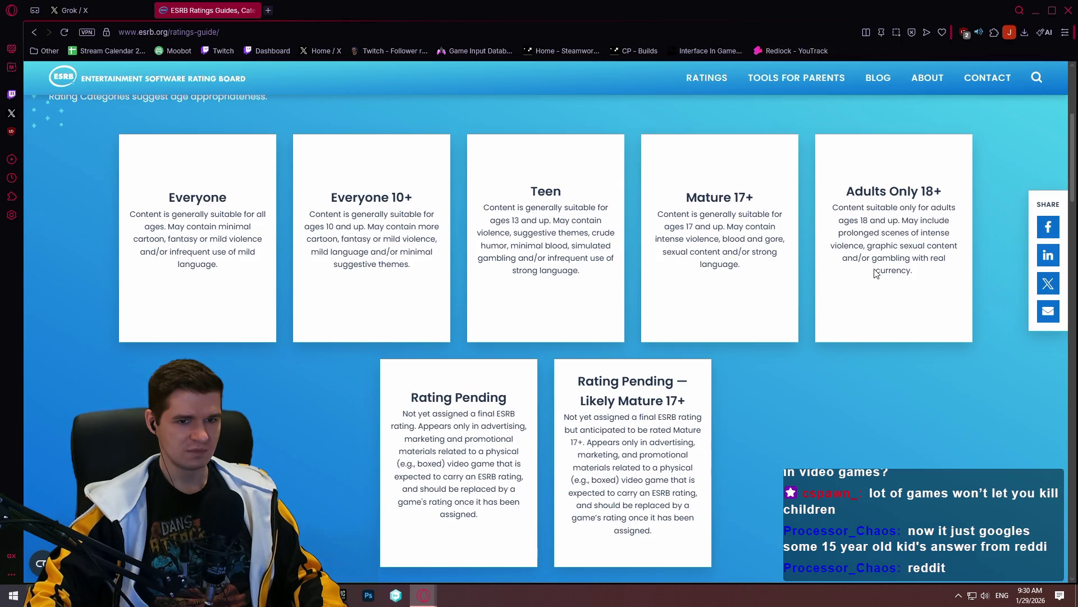
scroll(968, 206, "up", 5)
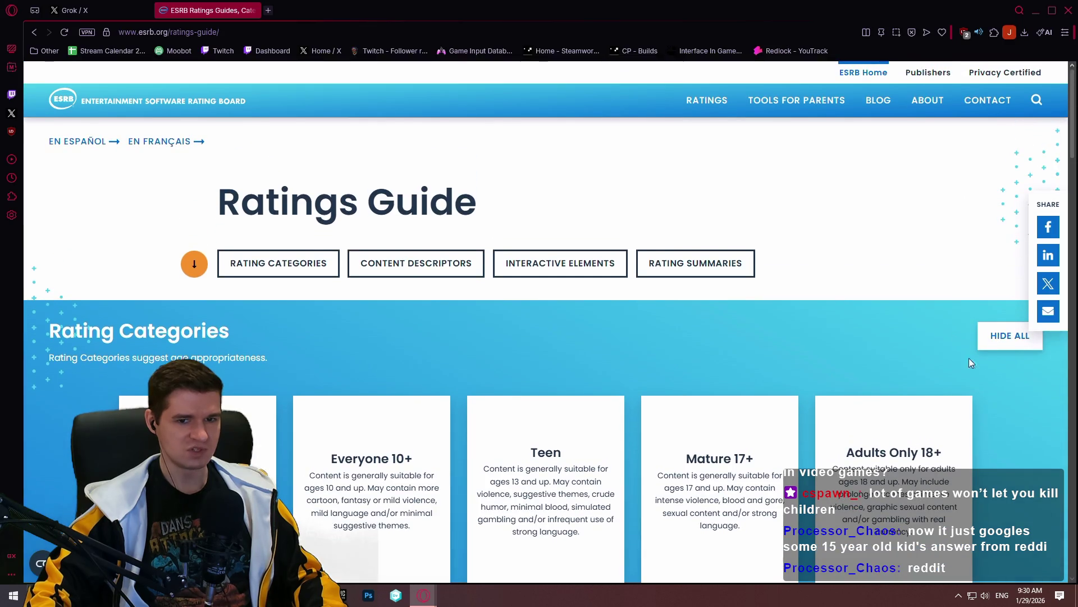
left_click(684, 268)
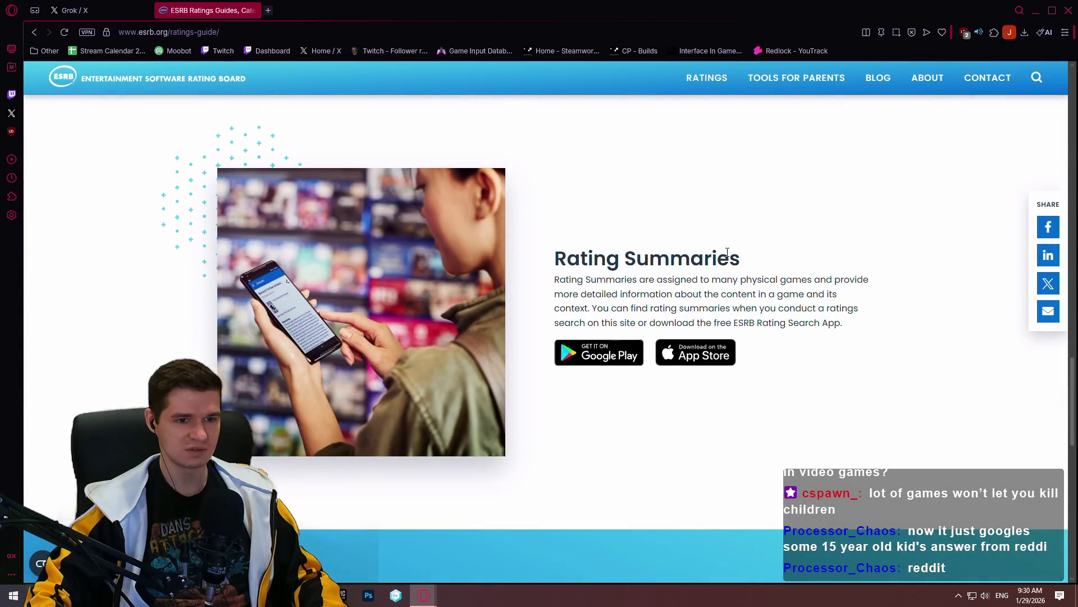
scroll(876, 355, "up", 10)
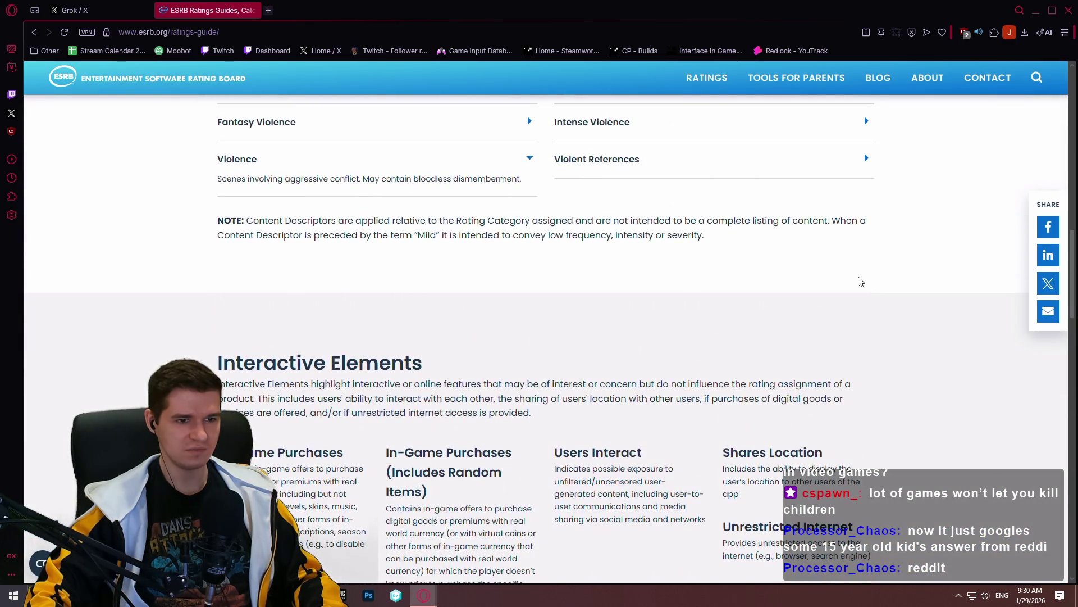
scroll(865, 228, "up", 2)
scroll(843, 268, "up", 2)
scroll(501, 340, "down", 2)
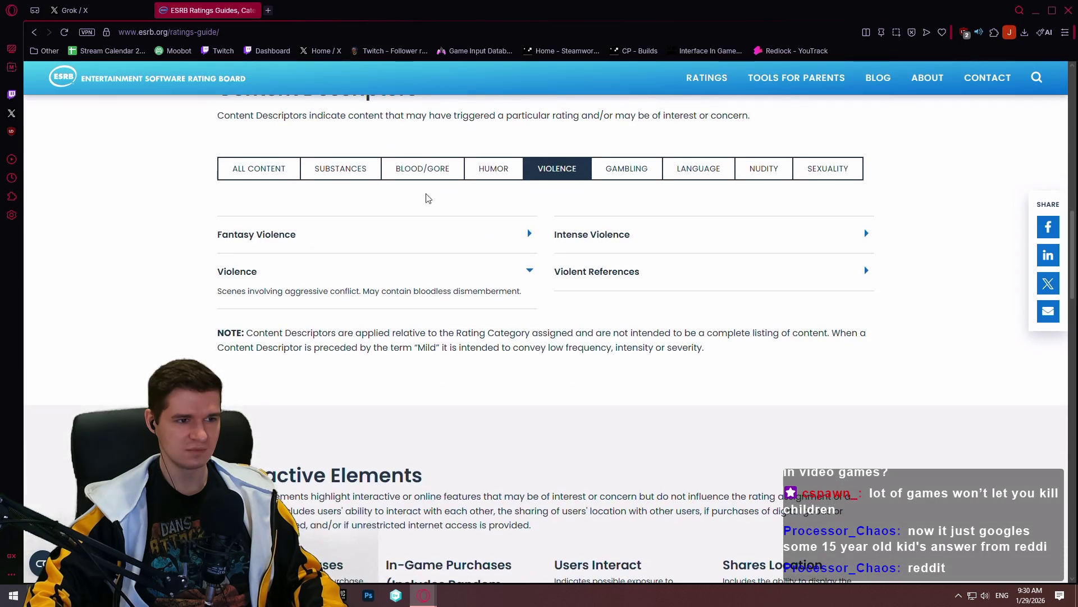
Recheck the Violent References and Intense Violence descriptors, then return to the Grok answer
left_click(419, 174)
left_click(571, 171)
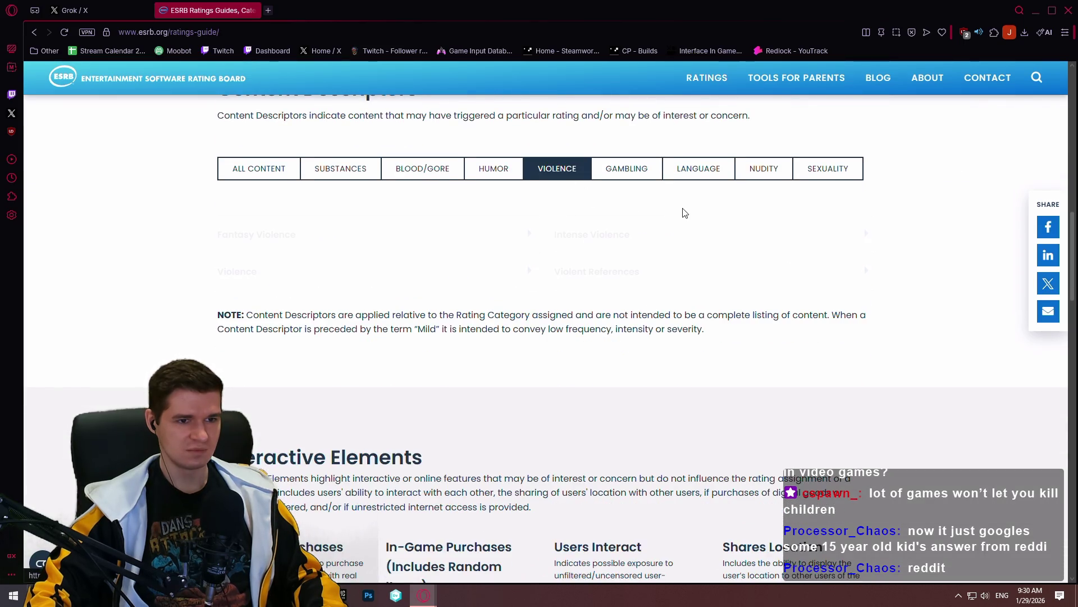
left_click(621, 272)
left_click(593, 236)
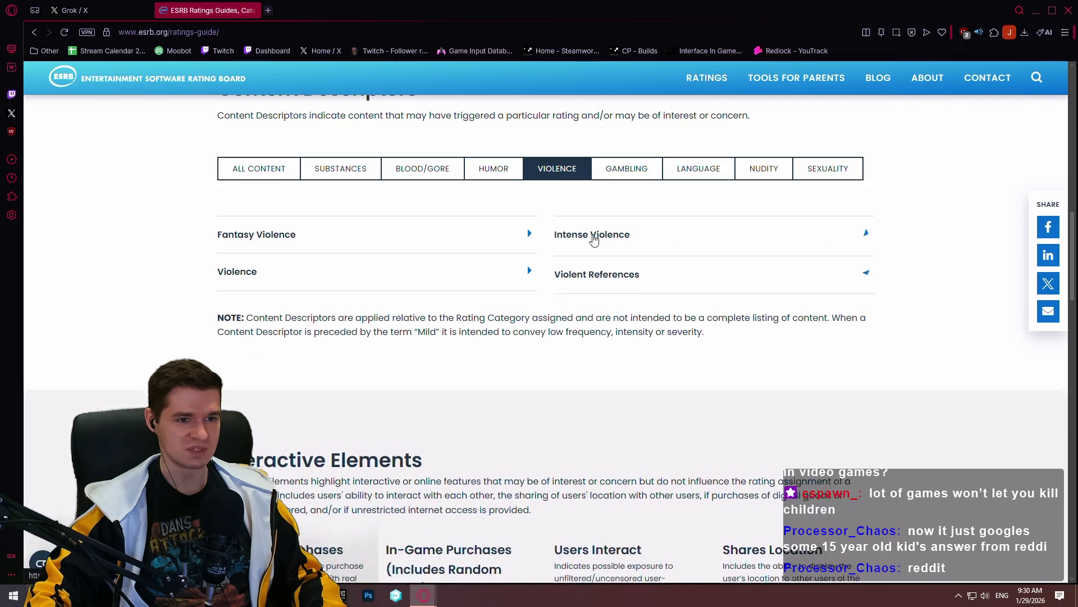
scroll(663, 210, "up", 4)
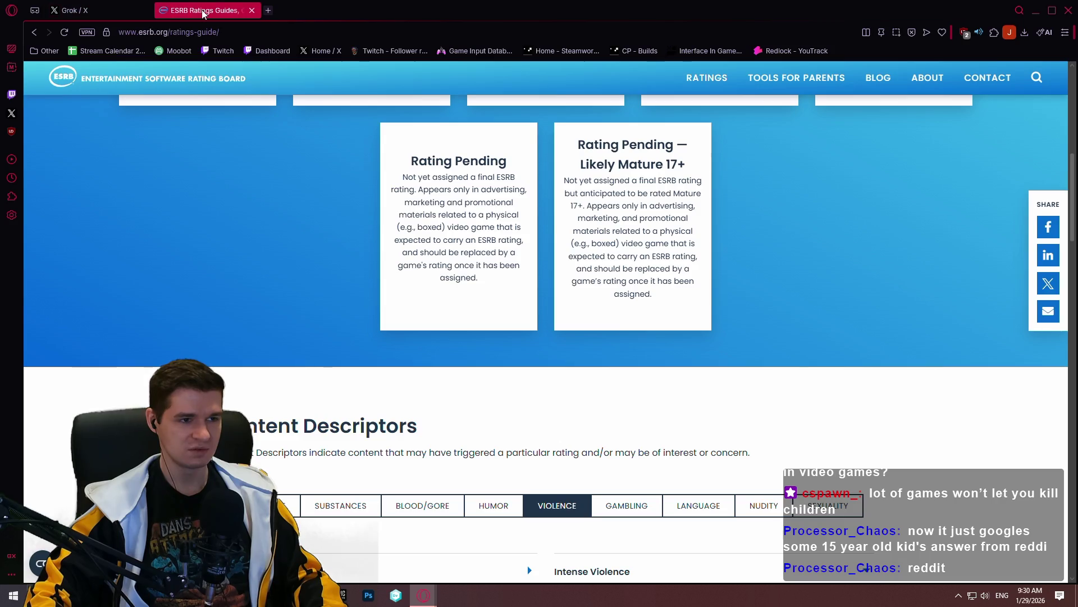
left_click(76, 11)
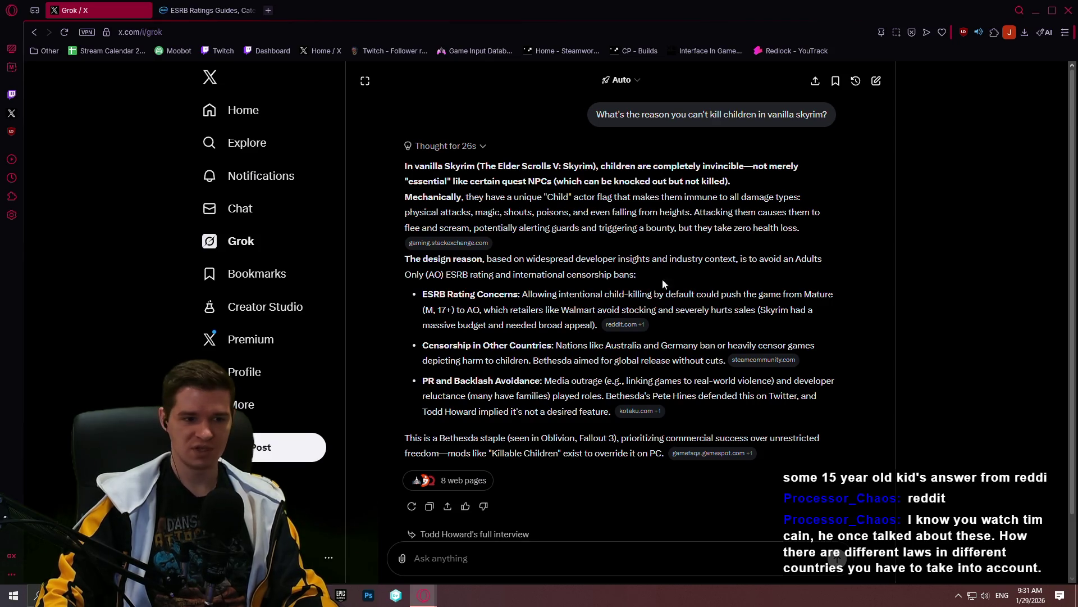
Open the steamcommunity.com source cited under Censorship in Other Countries
left_click(764, 359)
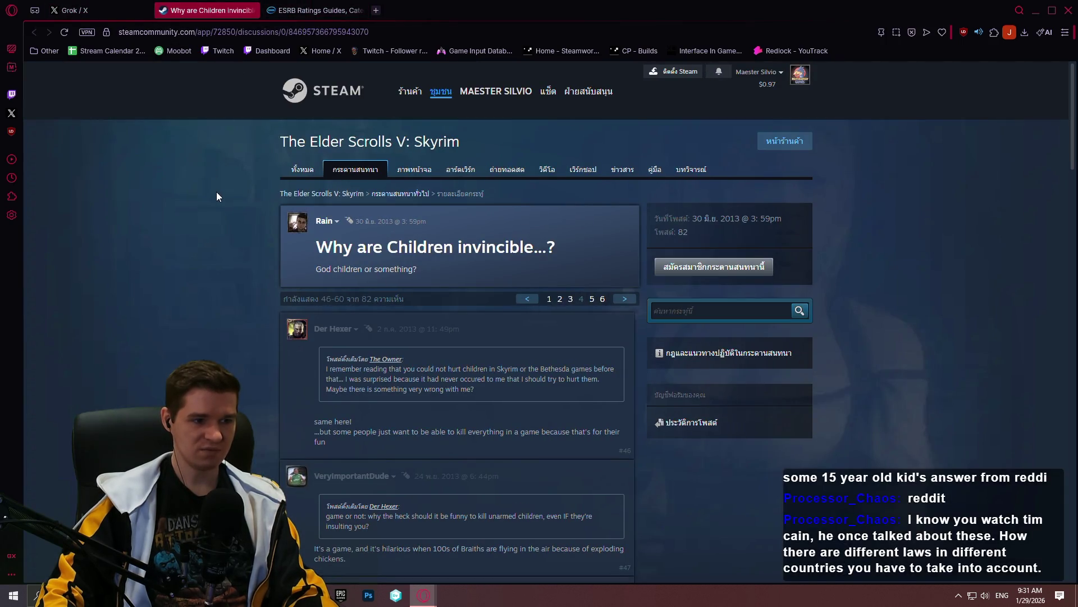
scroll(211, 169, "down", 3)
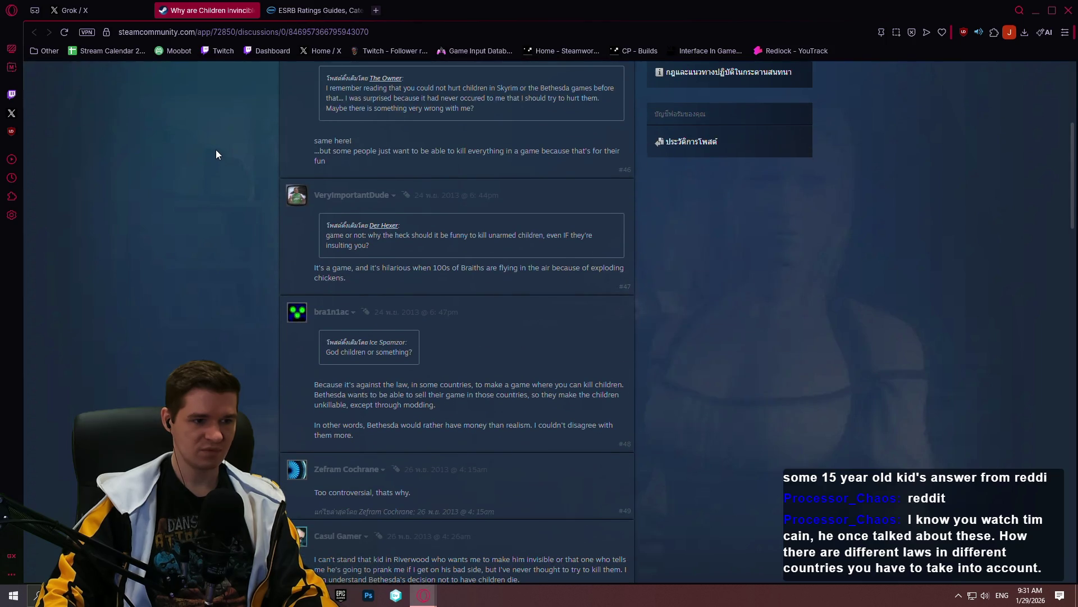
scroll(215, 151, "down", 3)
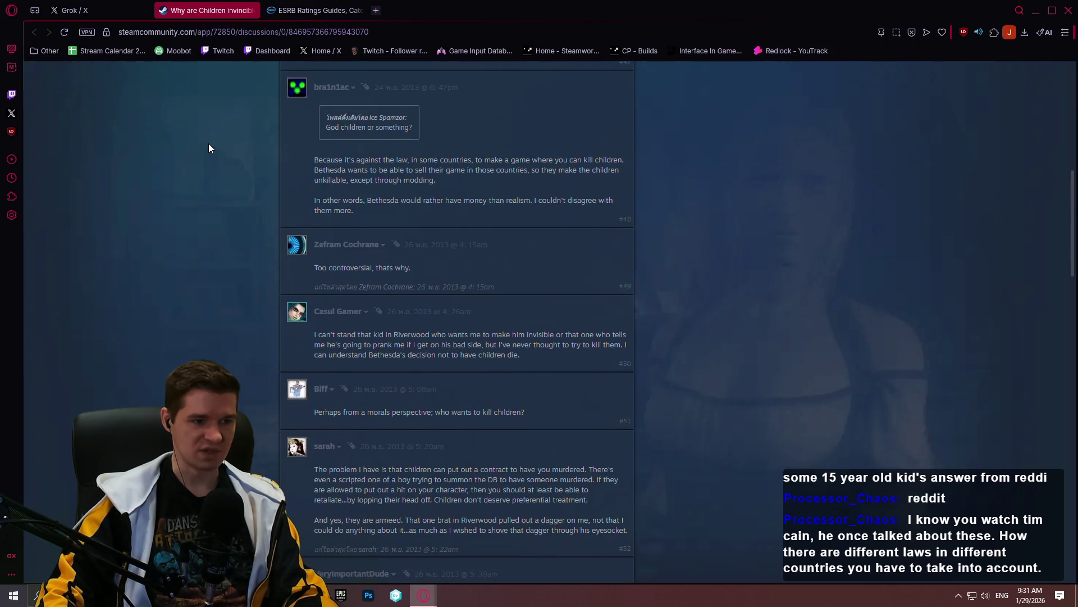
scroll(207, 143, "down", 2)
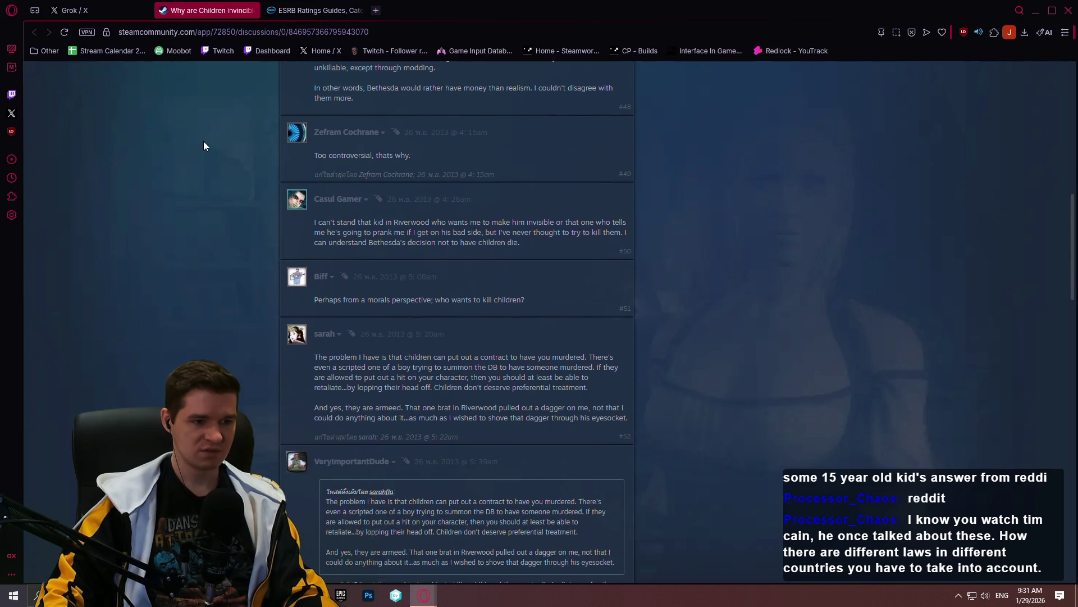
scroll(205, 147, "down", 2)
scroll(206, 152, "down", 3)
scroll(208, 152, "down", 2)
scroll(205, 164, "down", 3)
scroll(203, 157, "down", 3)
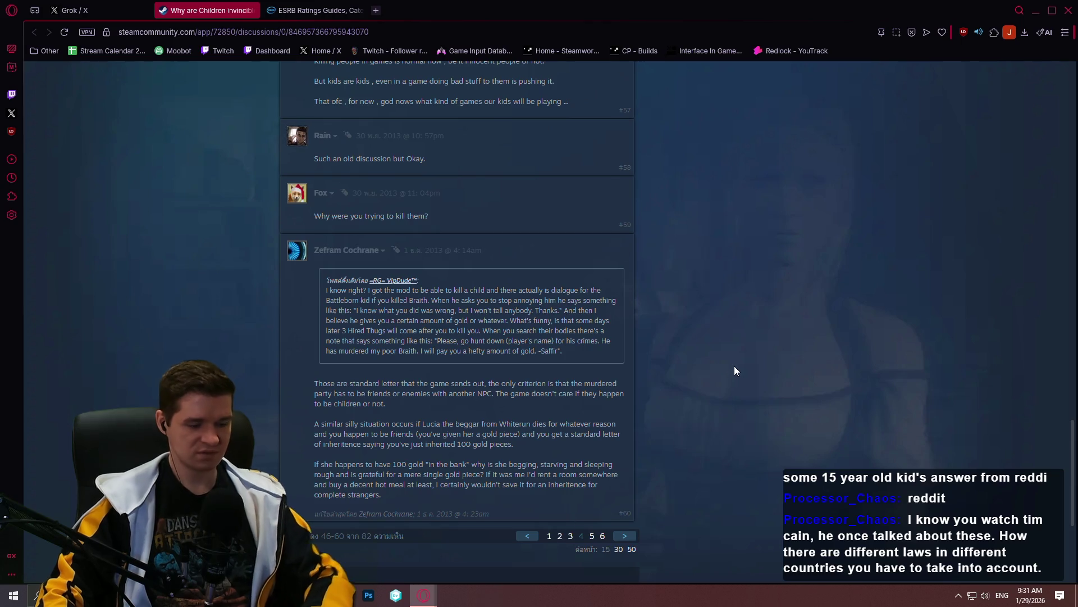
Search the Steam thread for 'ger' and 'au', find nothing, and close the Steam tab
key("ctrl+f")
type("gerd")
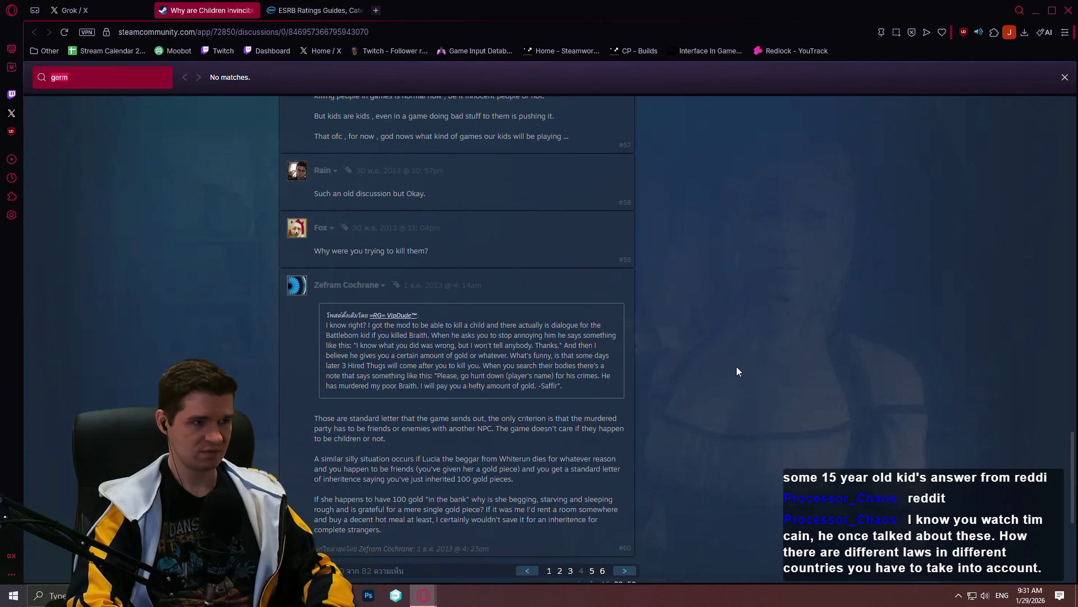
key("BackSpace")
key("BackSpace")
key("BackSpace")
type("austr")
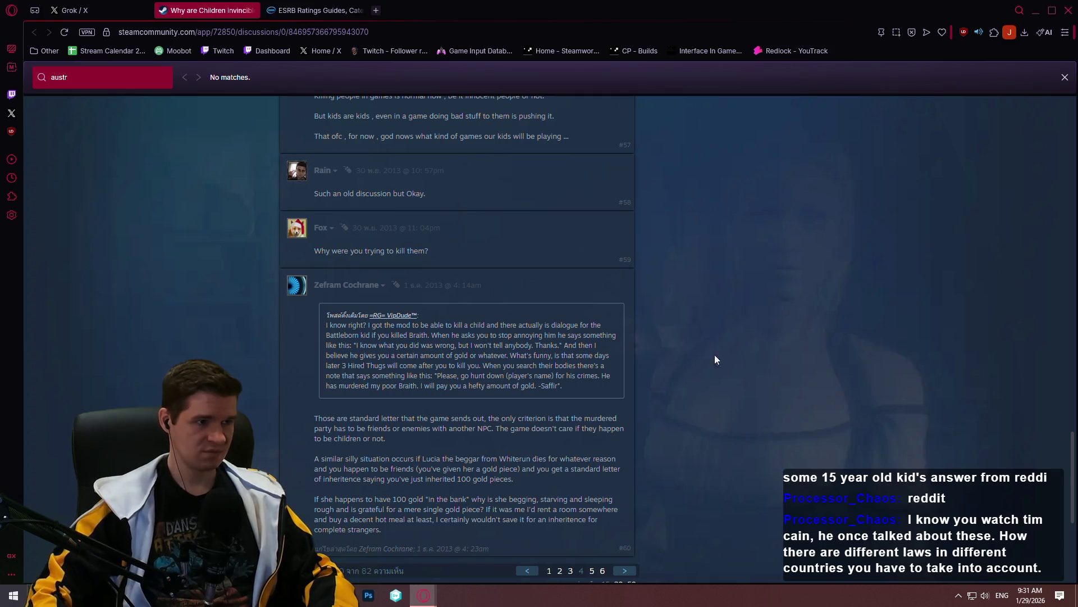
left_click(247, 11)
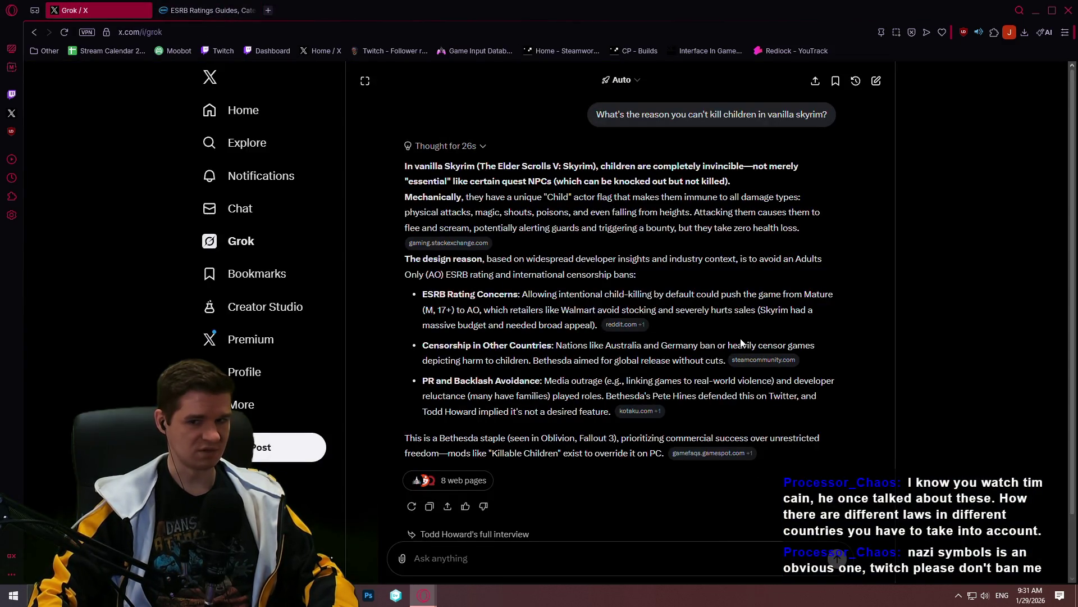
scroll(733, 354, "down", 2)
scroll(783, 320, "up", 2)
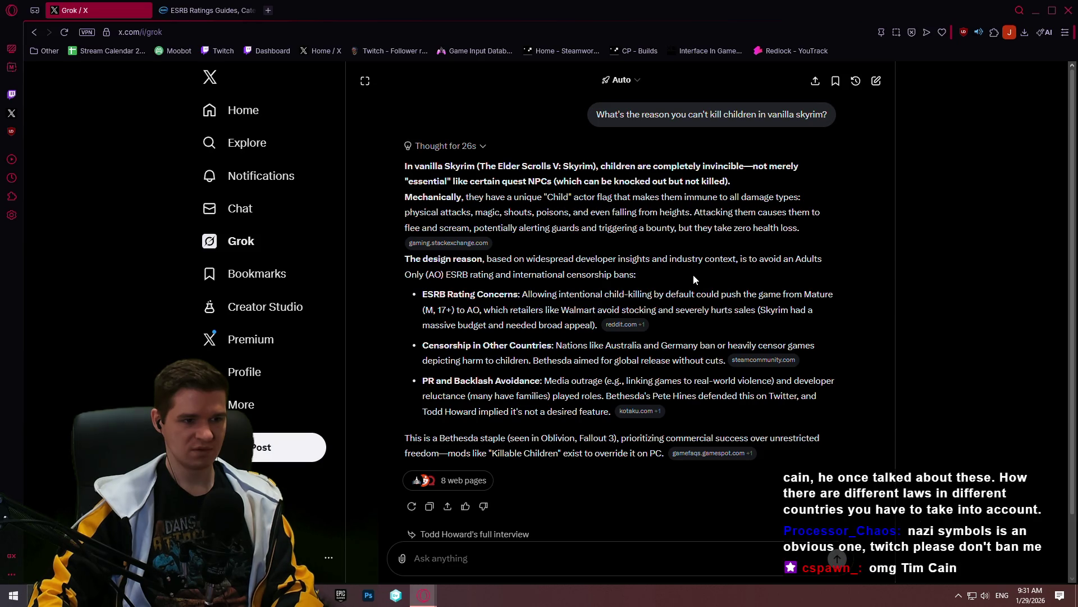
Close the Grok browser window to return to the YouTrack Player Death article
left_click(1071, 15)
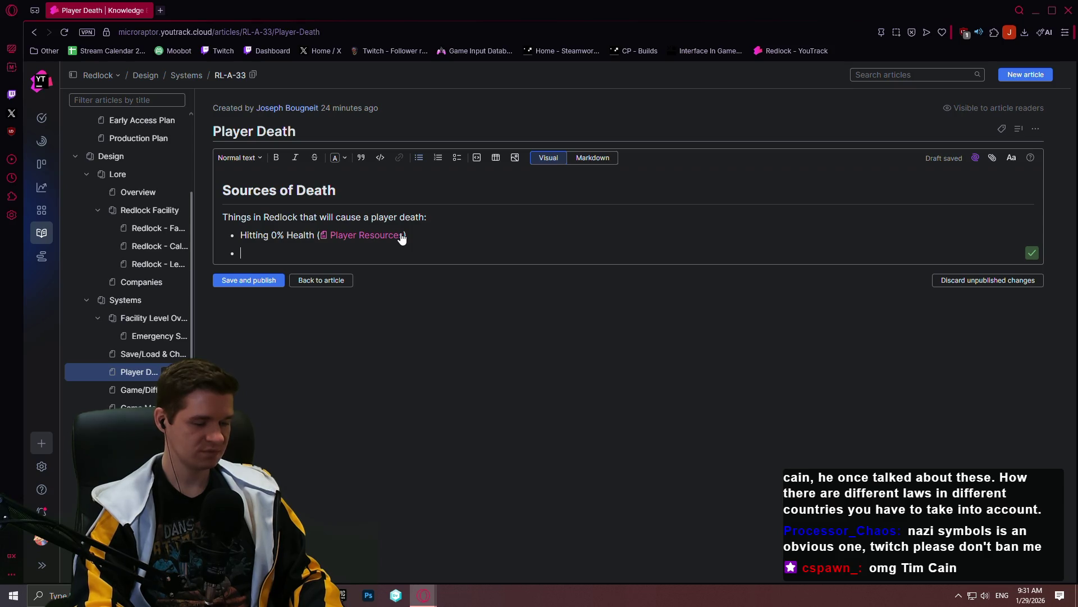
type("Touching Lava,")
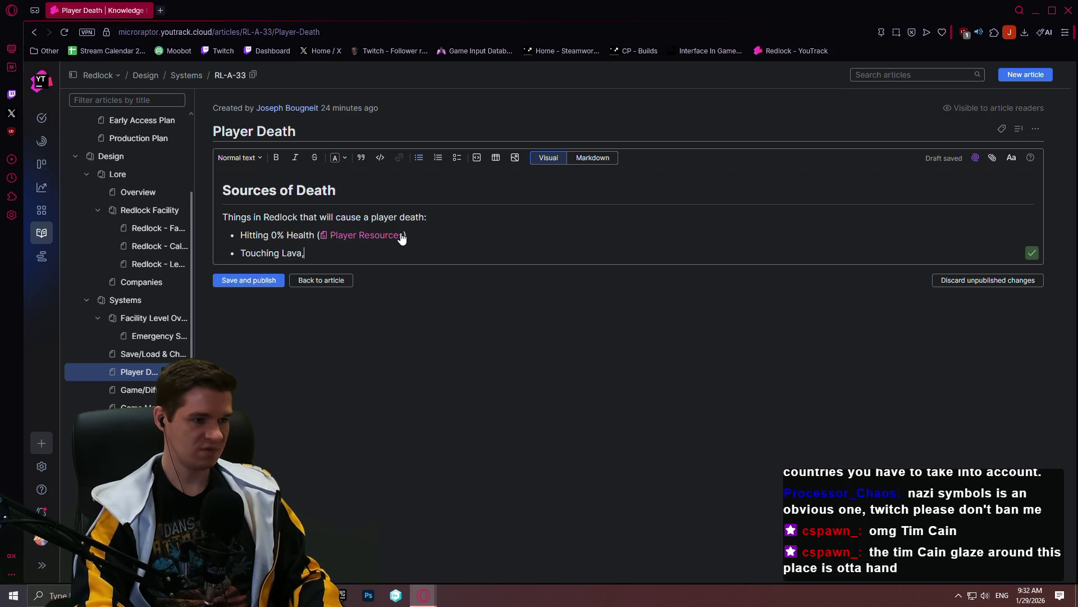
type("<")
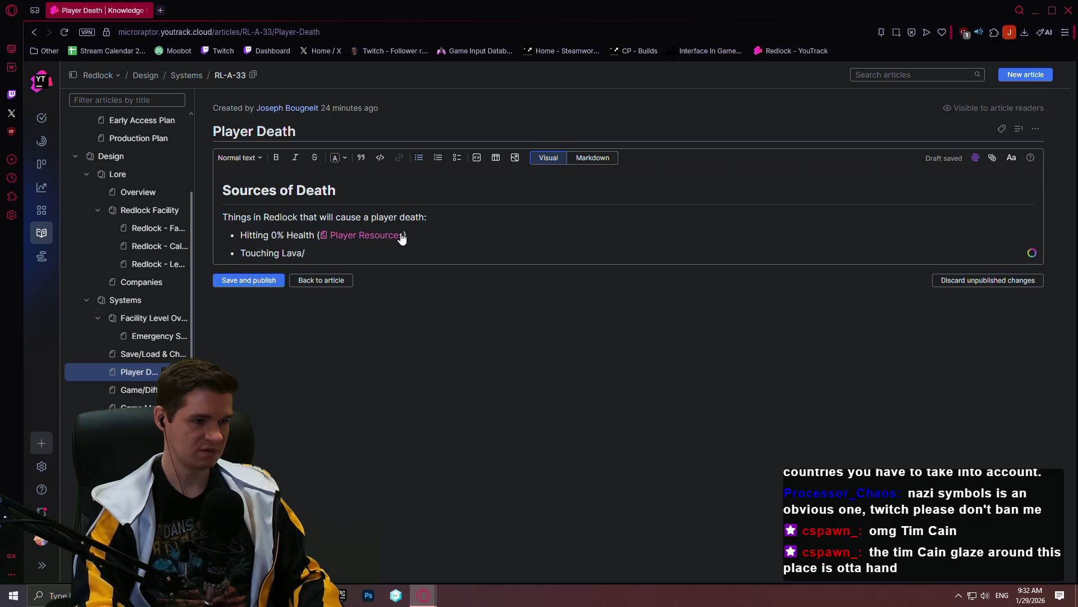
type("agma, Liquid Oxygen")
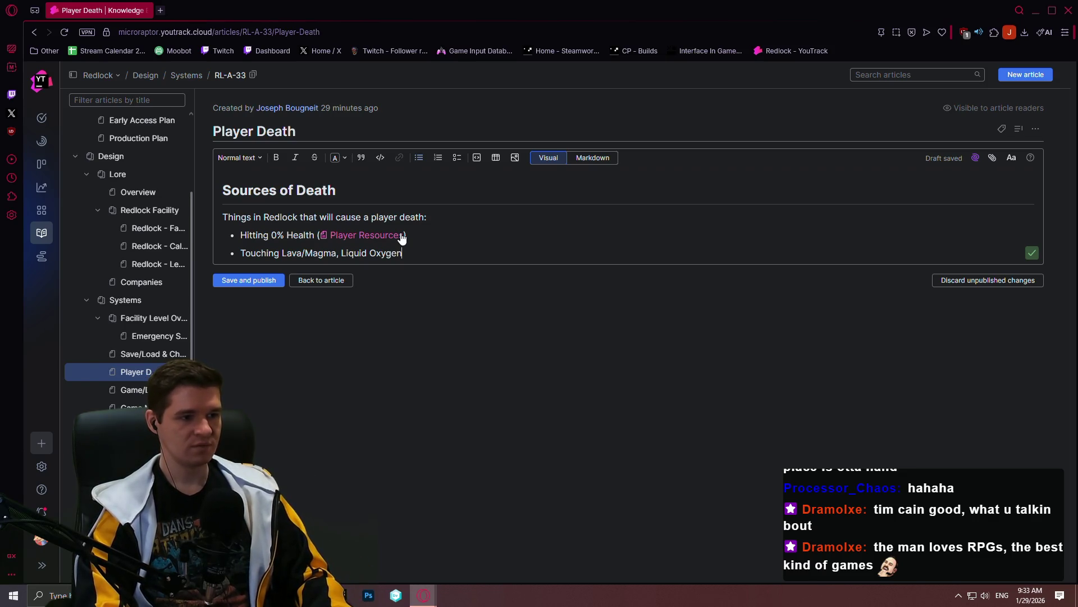
type(" (this ")
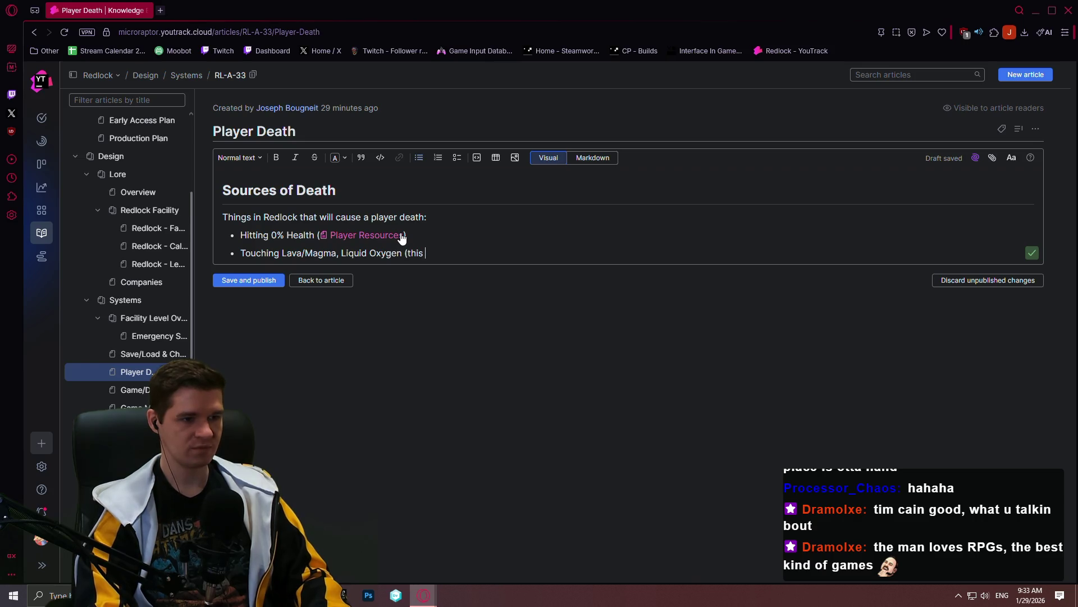
type("sets player heal")
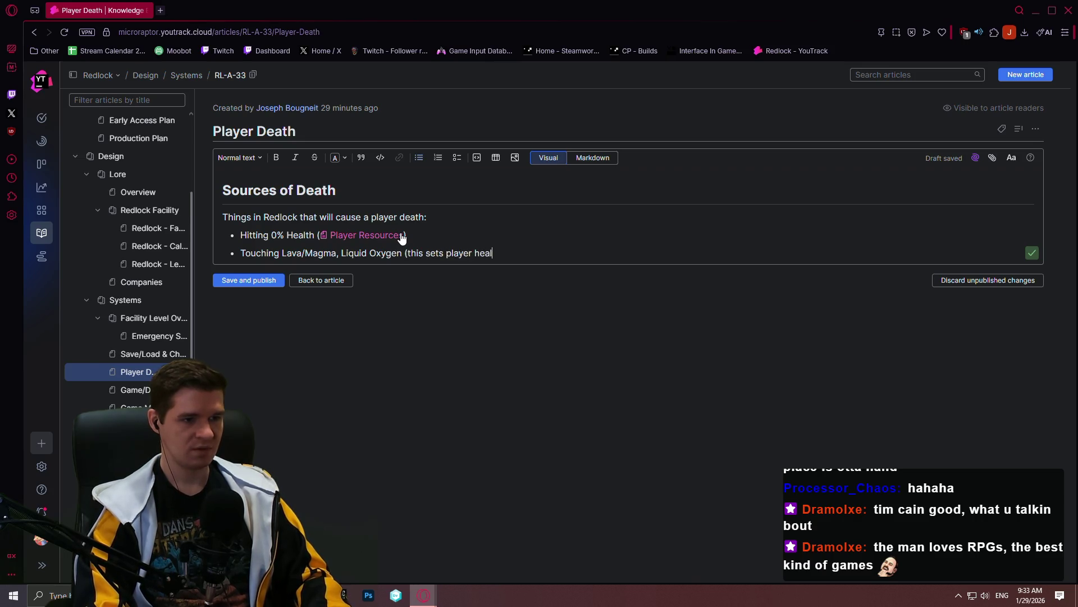
type("th to 0%, hitt")
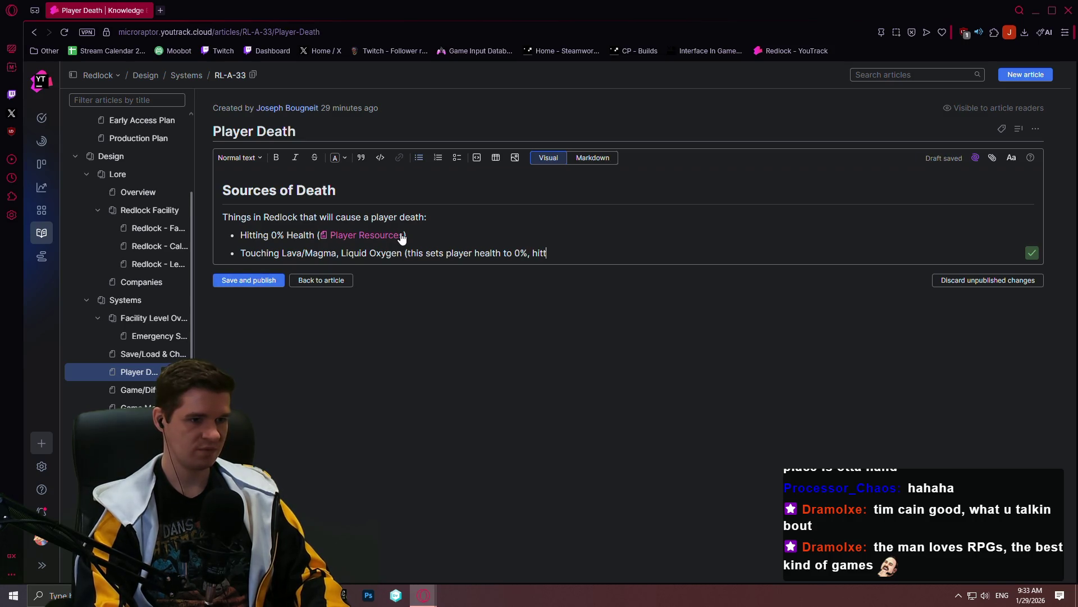
type("ing the f")
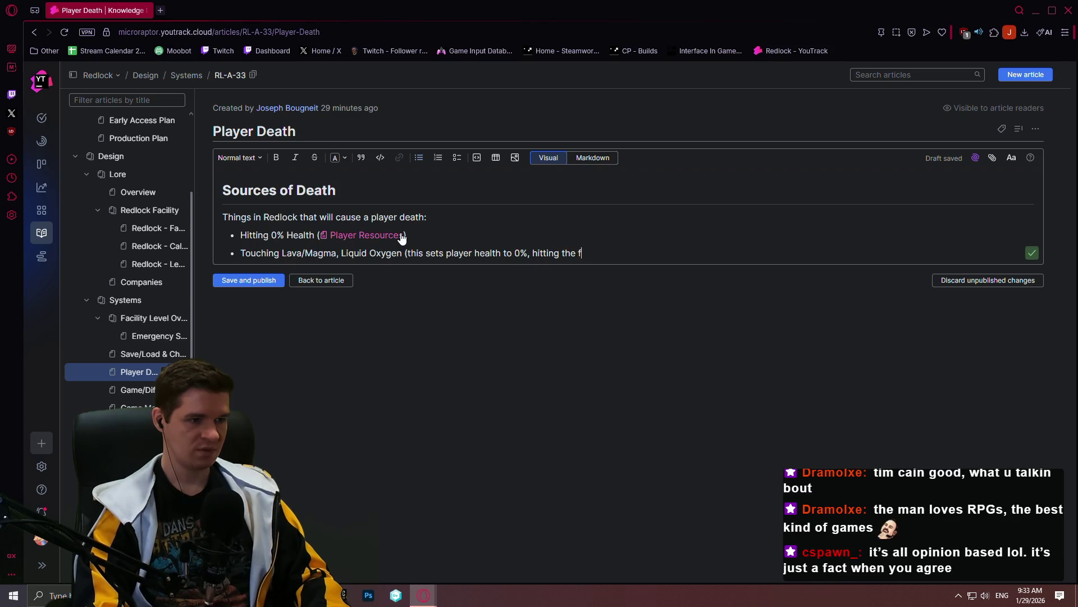
type("irst point)")
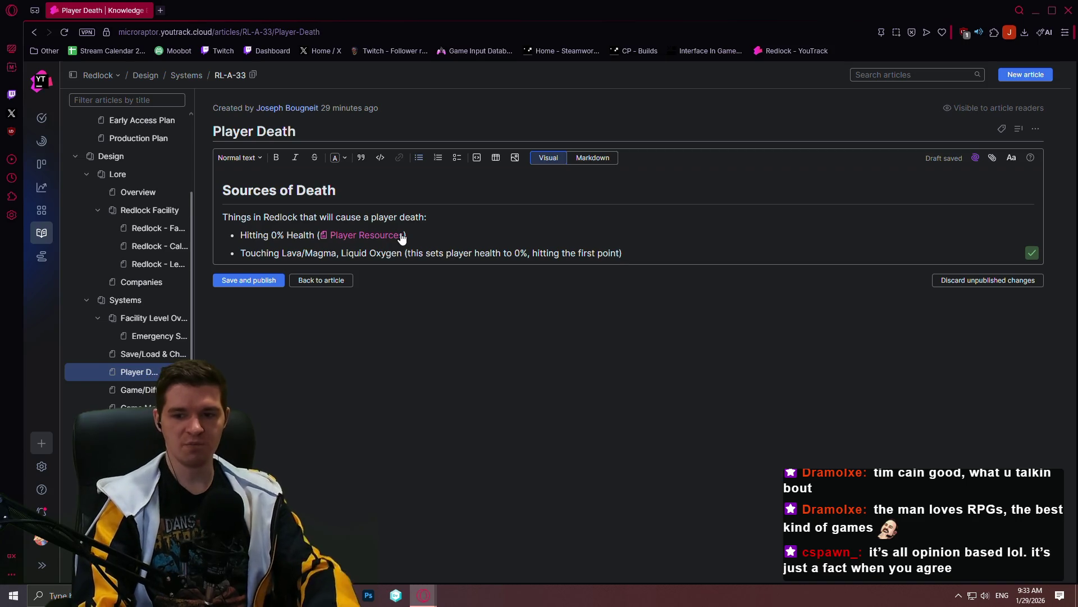
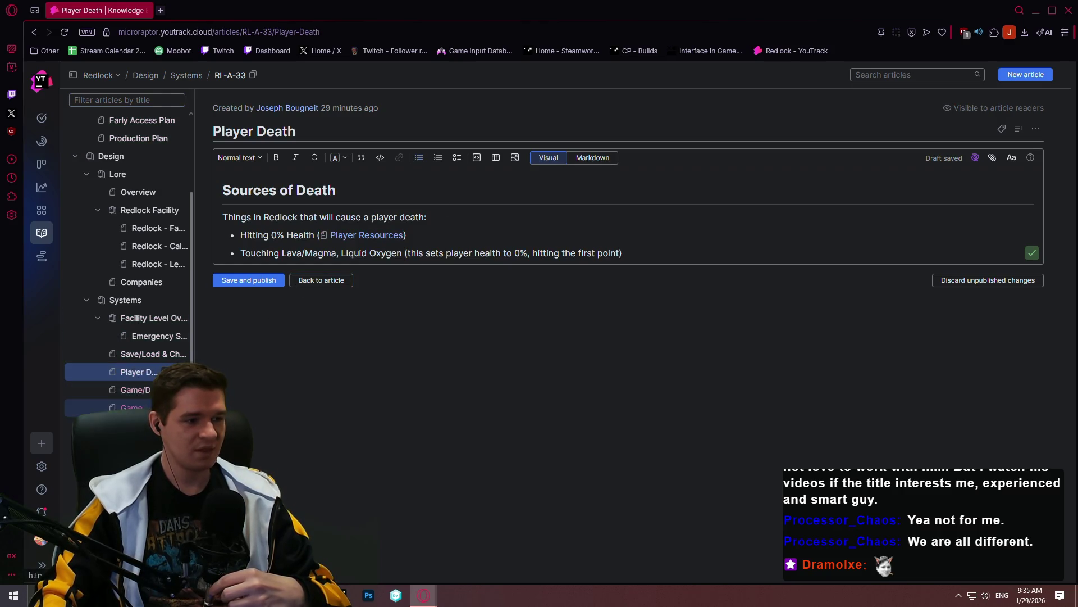
Publish the saved Player Death draft with its Sources of Death list, reviewing the Hazards article afterwards
left_click(131, 389)
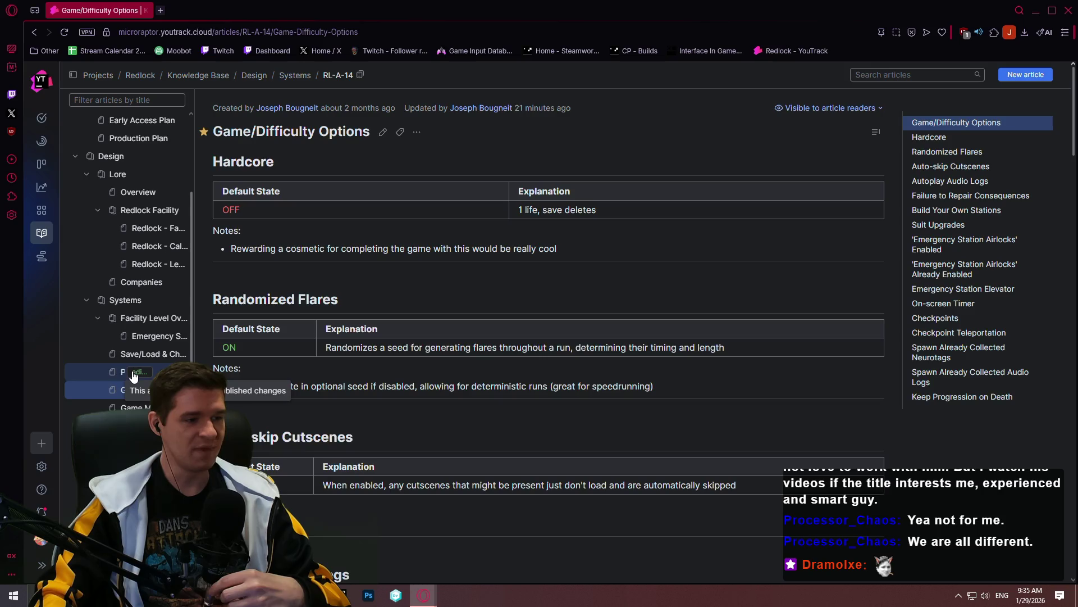
left_click(133, 373)
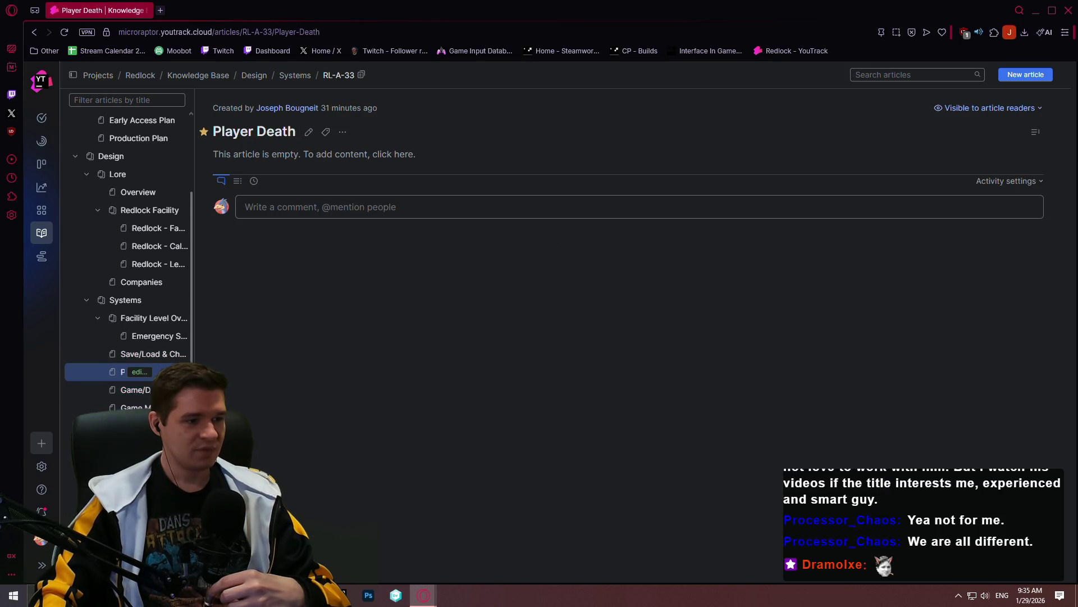
left_click(309, 132)
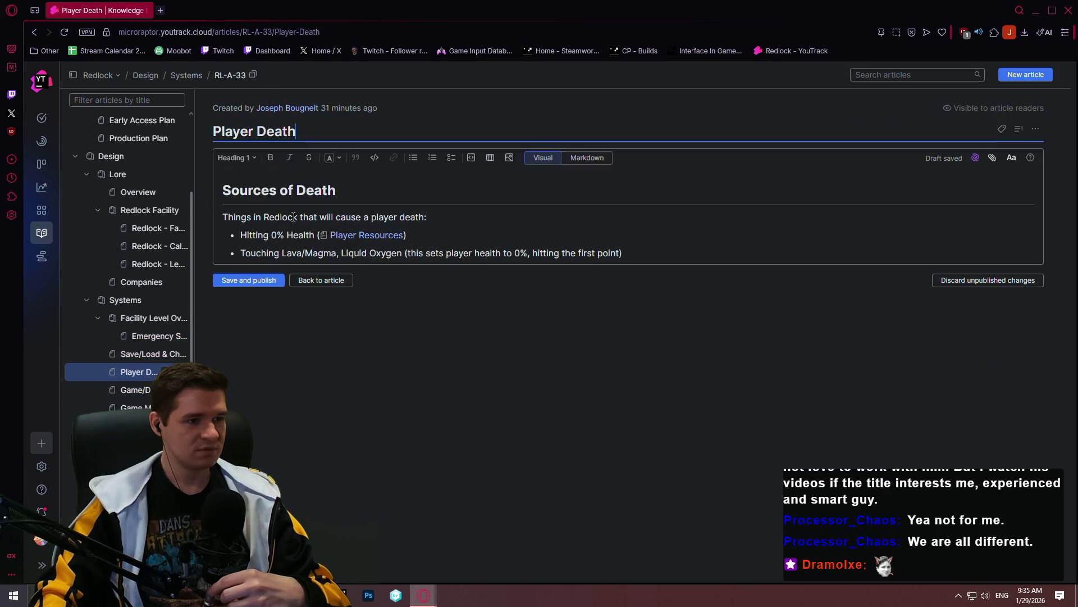
left_click(248, 280)
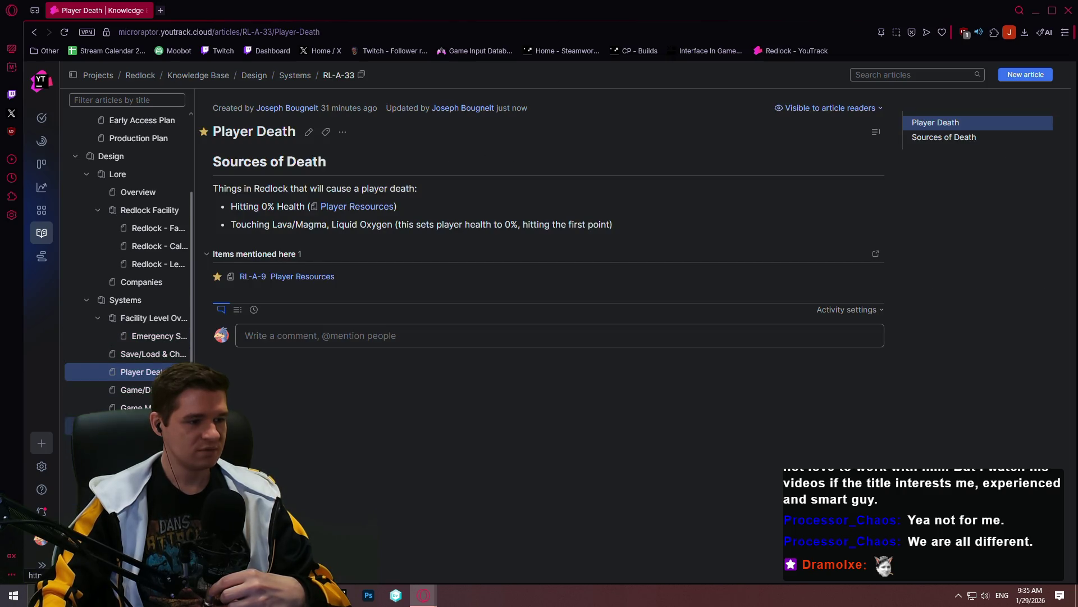
left_click(143, 497)
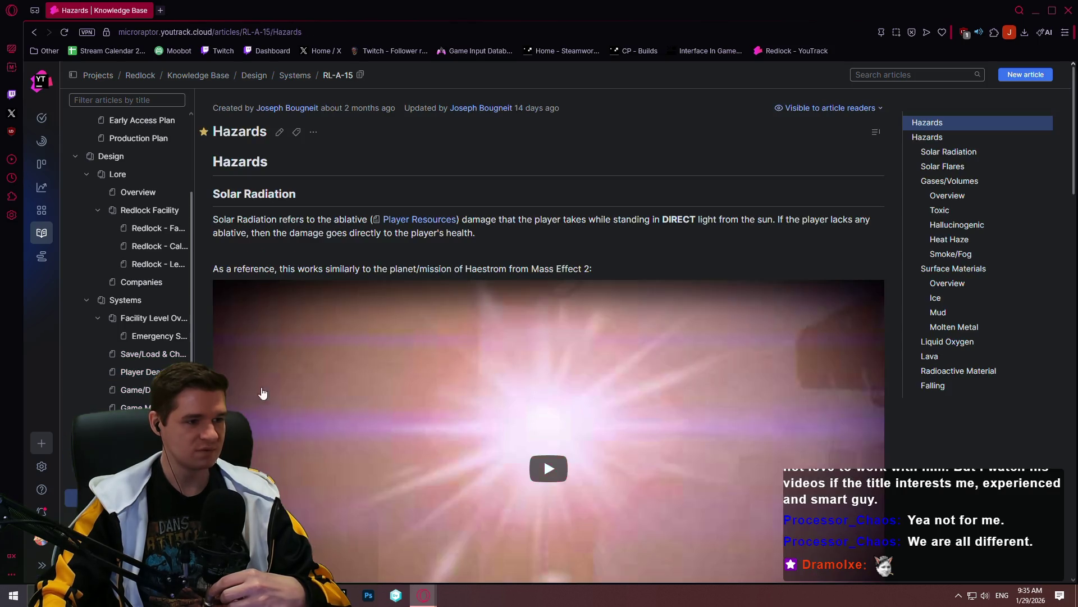
scroll(1071, 135, "down", 1)
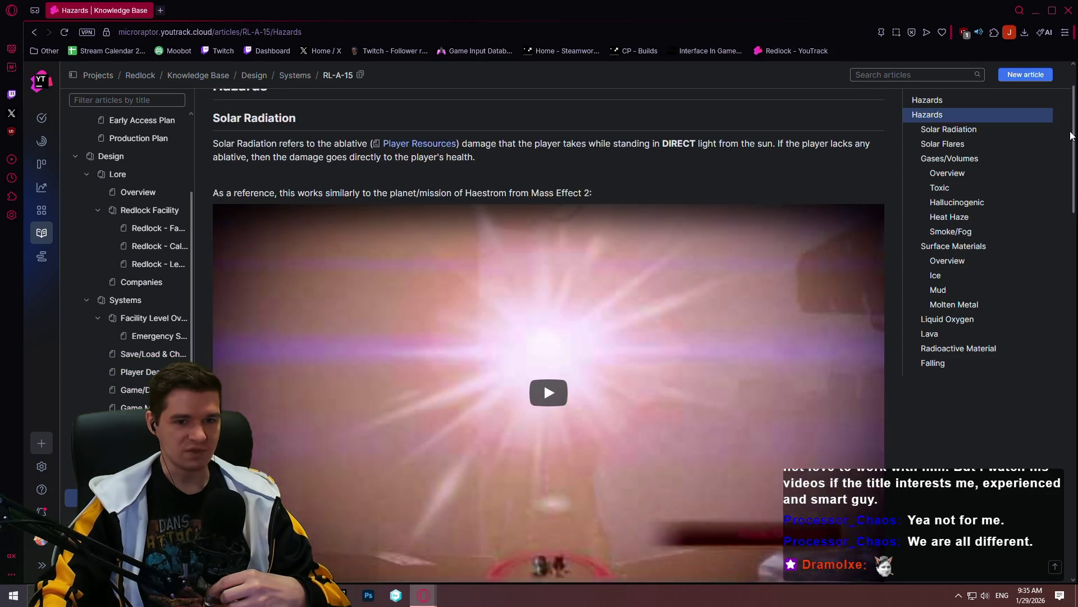
left_click_drag(1071, 135, 1052, 511)
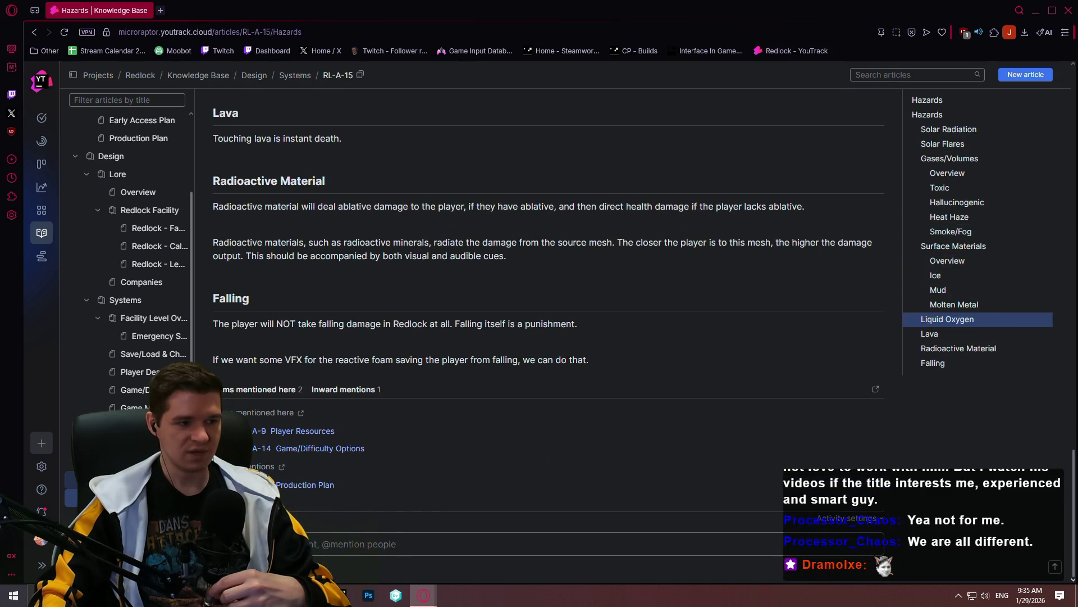
mouse_move(135, 372)
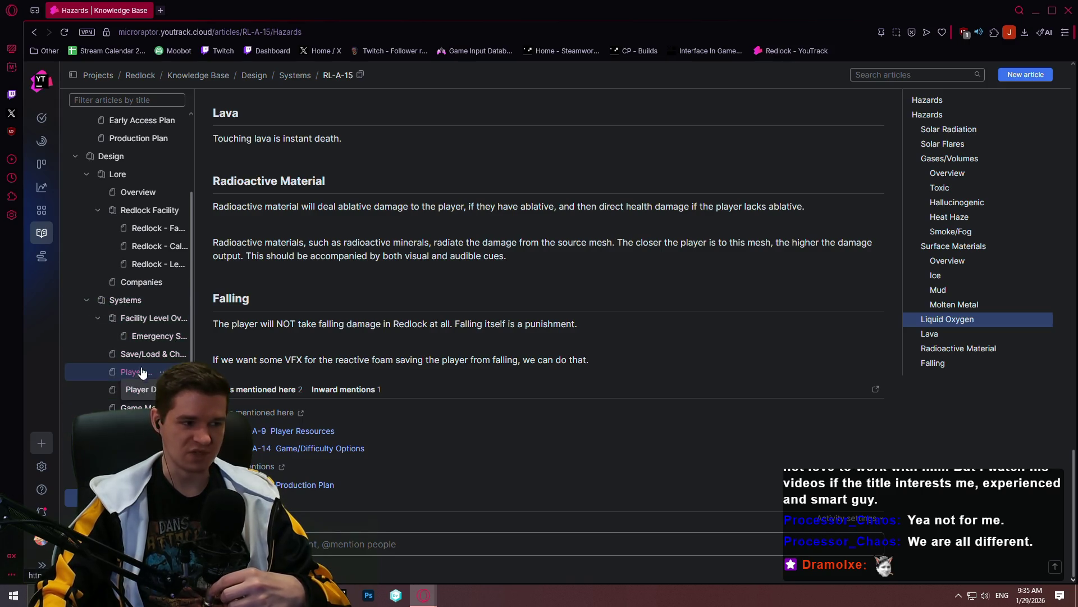
left_click(137, 374)
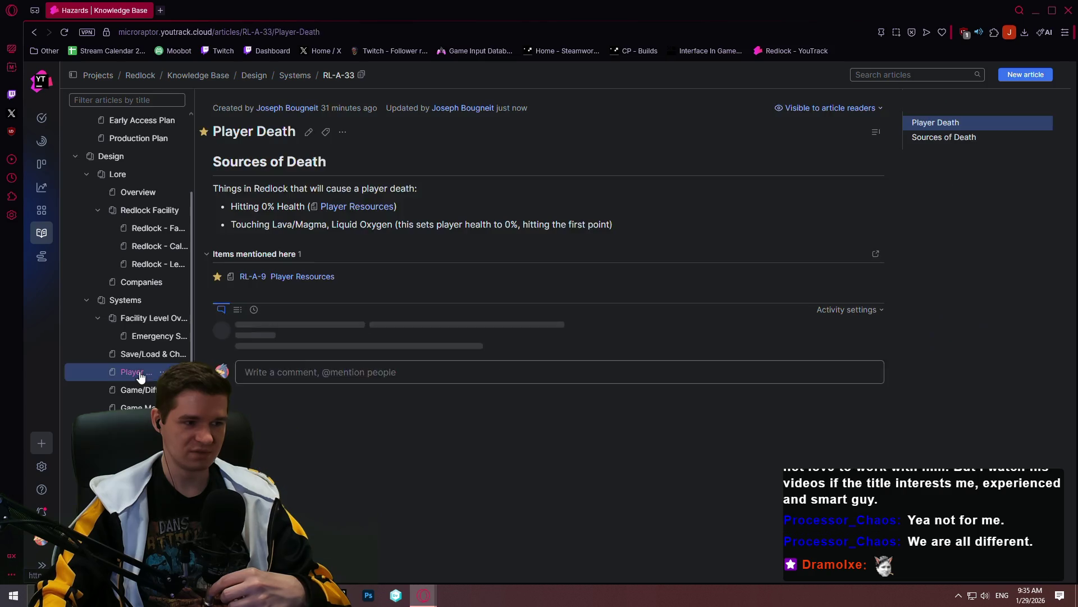
Reopen Player Death for editing and start a plain paragraph below the last death-source bullet
left_click(310, 133)
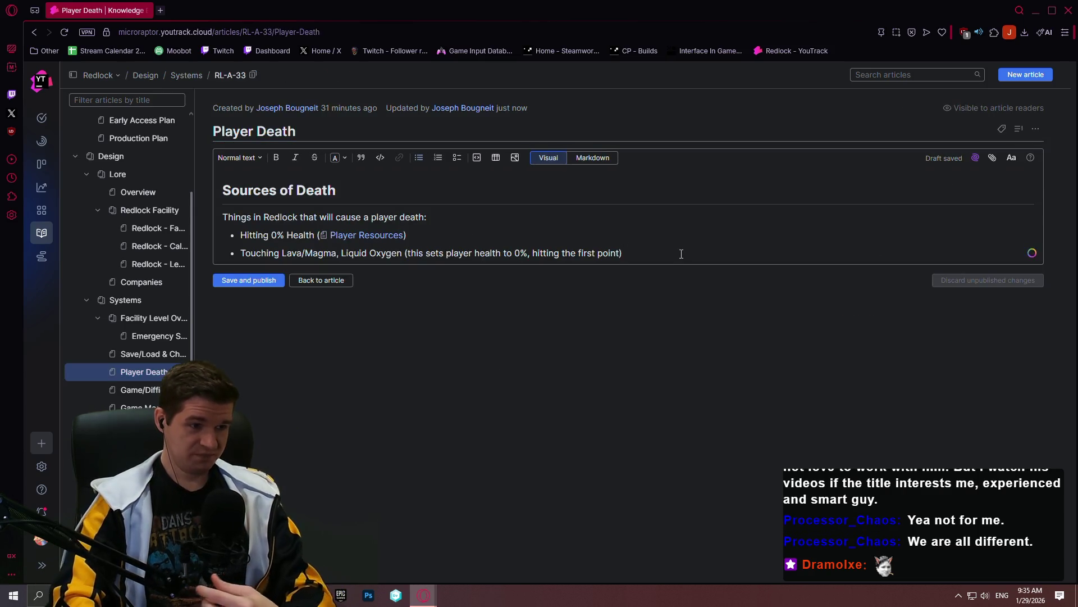
key("Return")
key("Return")
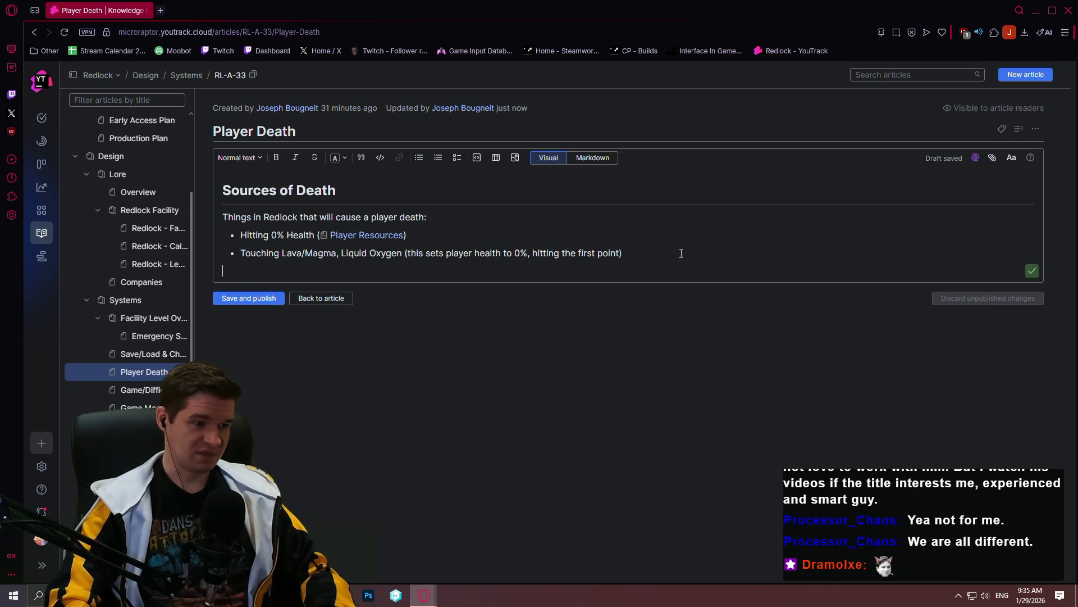
key("Return")
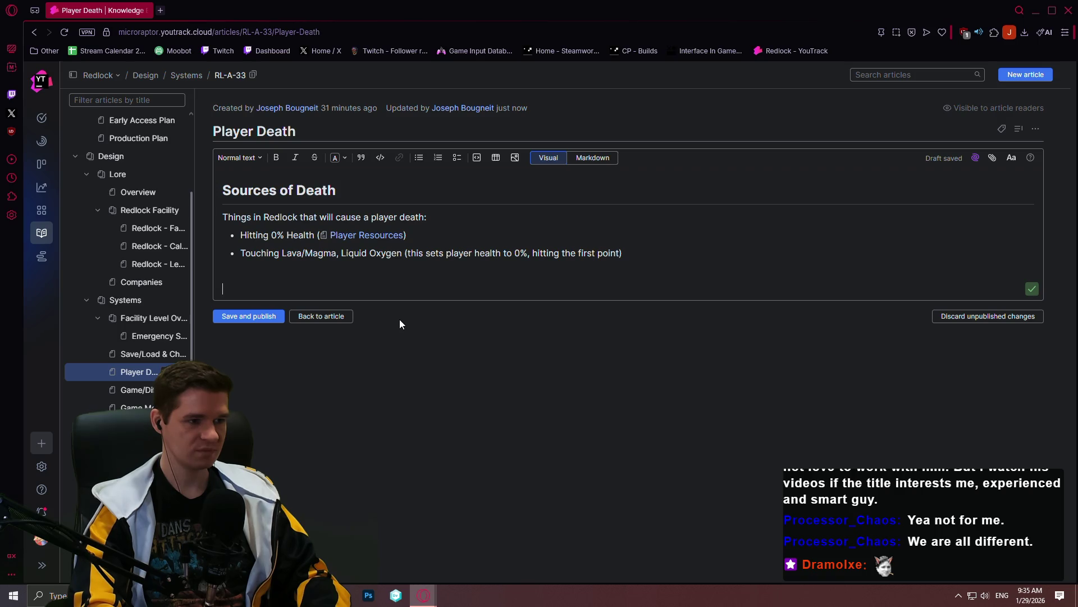
type("Certain")
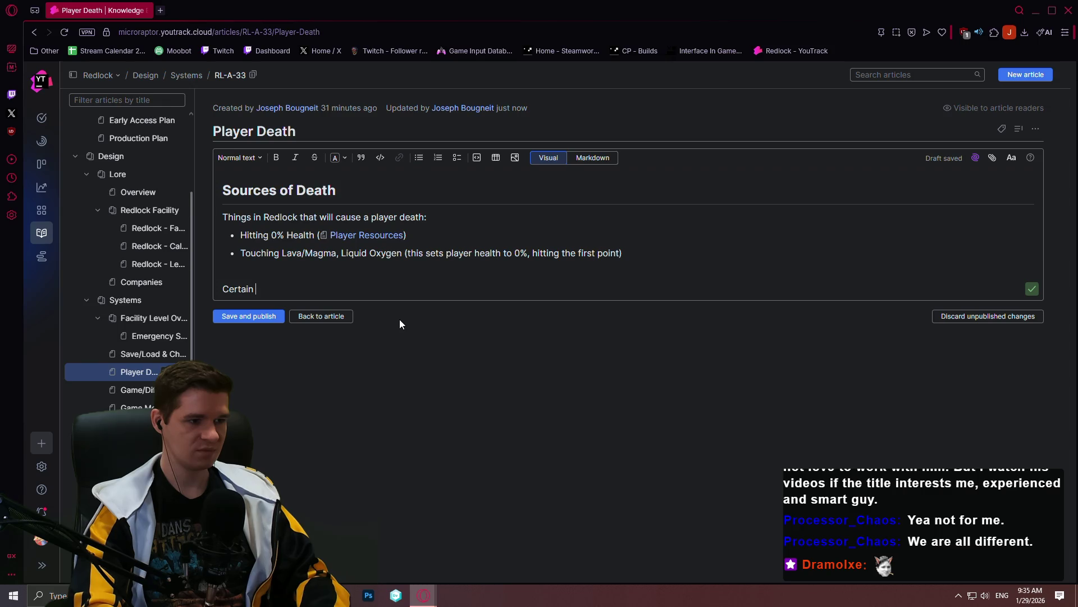
key("BackSpace")
key("BackSpace")
key("BackSpace")
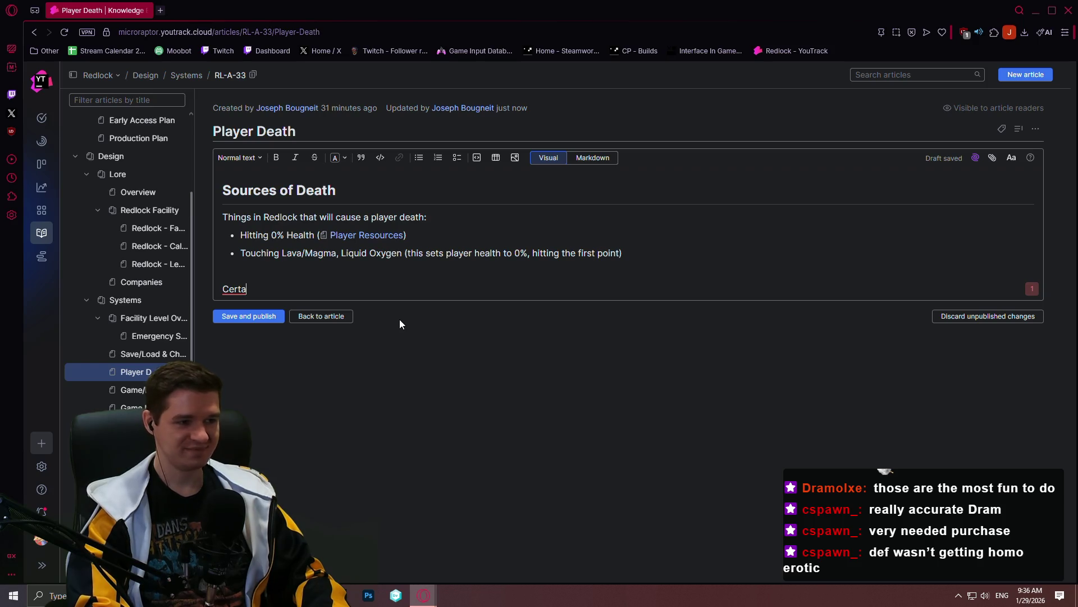
type("in")
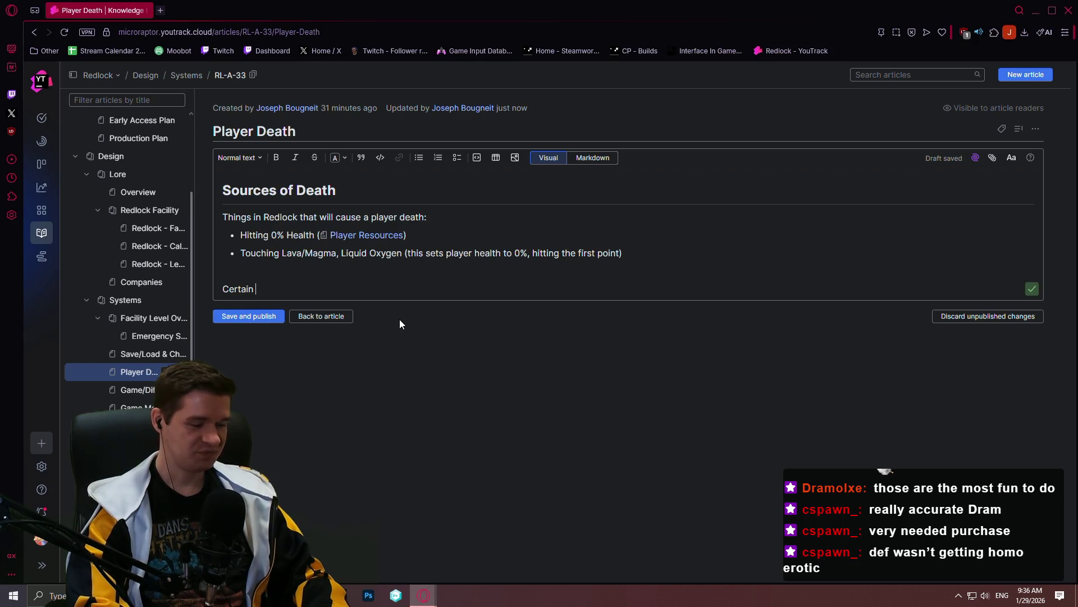
Write 'The following will NOT hurt or kill the player:' with bullets Hallucinogenic gases and Falling
key("BackSpace")
key("BackSpace")
key("BackSpace")
key("BackSpace")
key("BackSpace")
type("The following will NOT ")
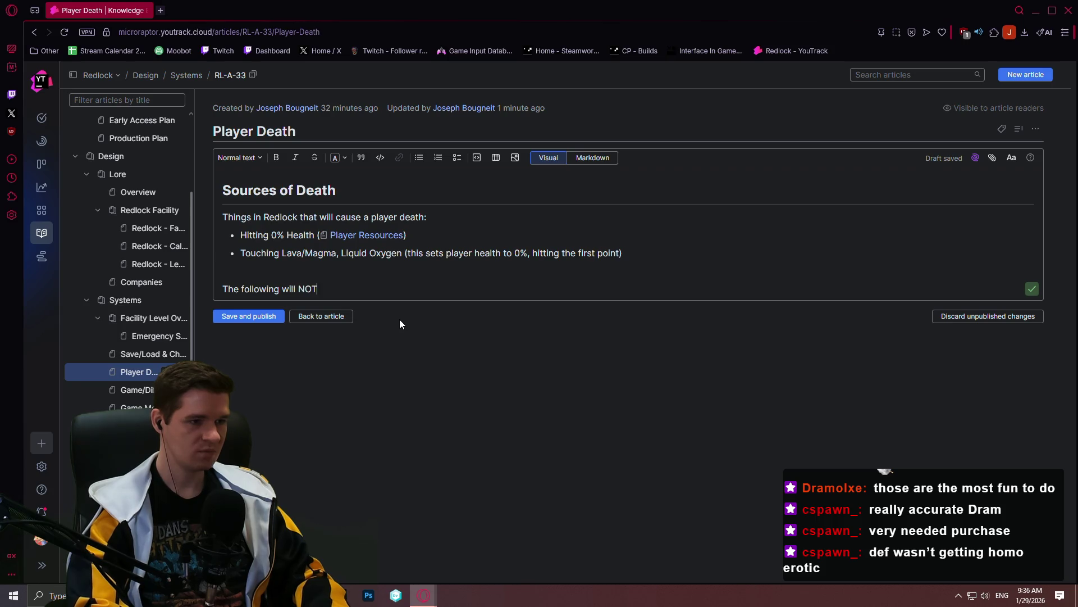
type("hurt or kill the player")
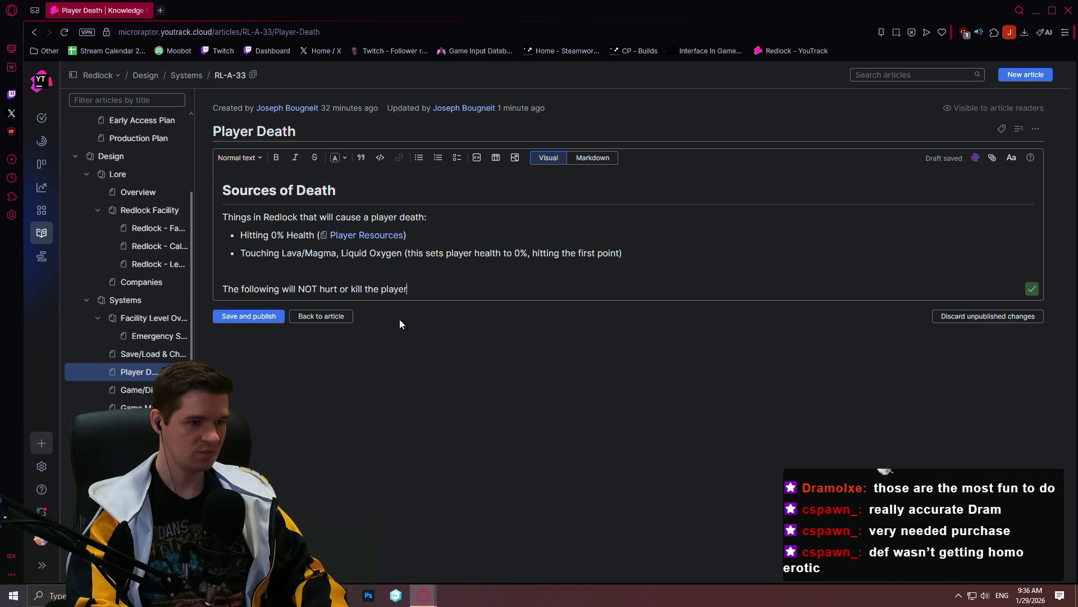
type(":")
key("Return")
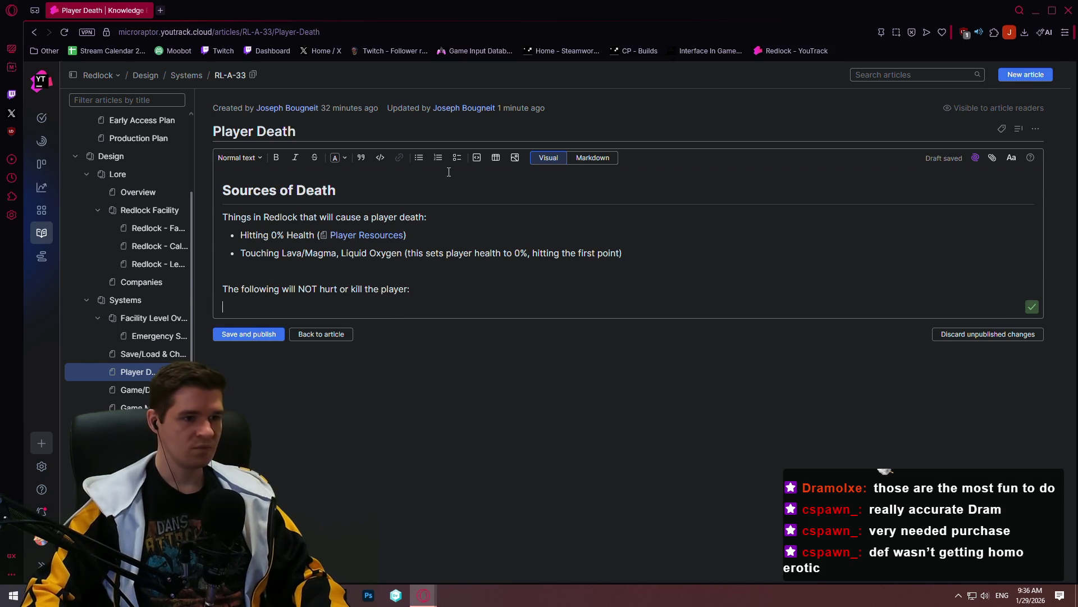
type("Ha")
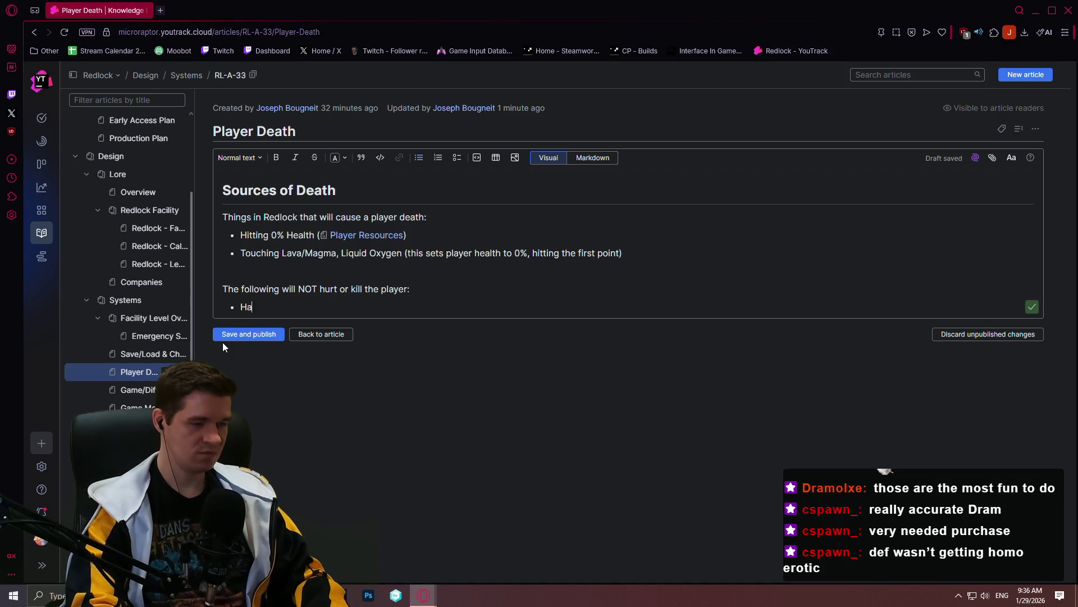
type("llucinogenic gases")
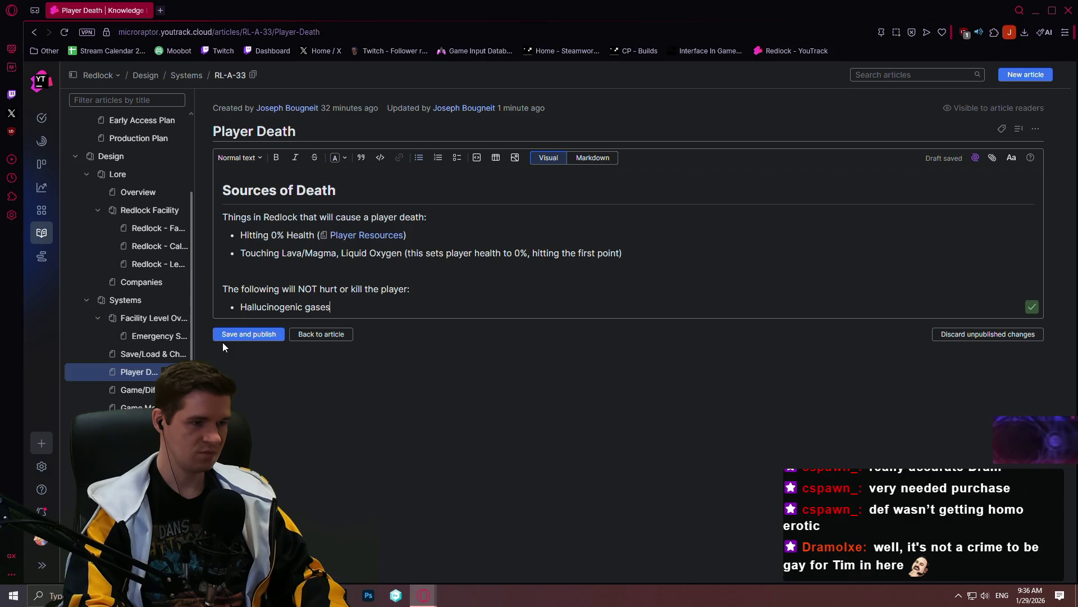
key("Return")
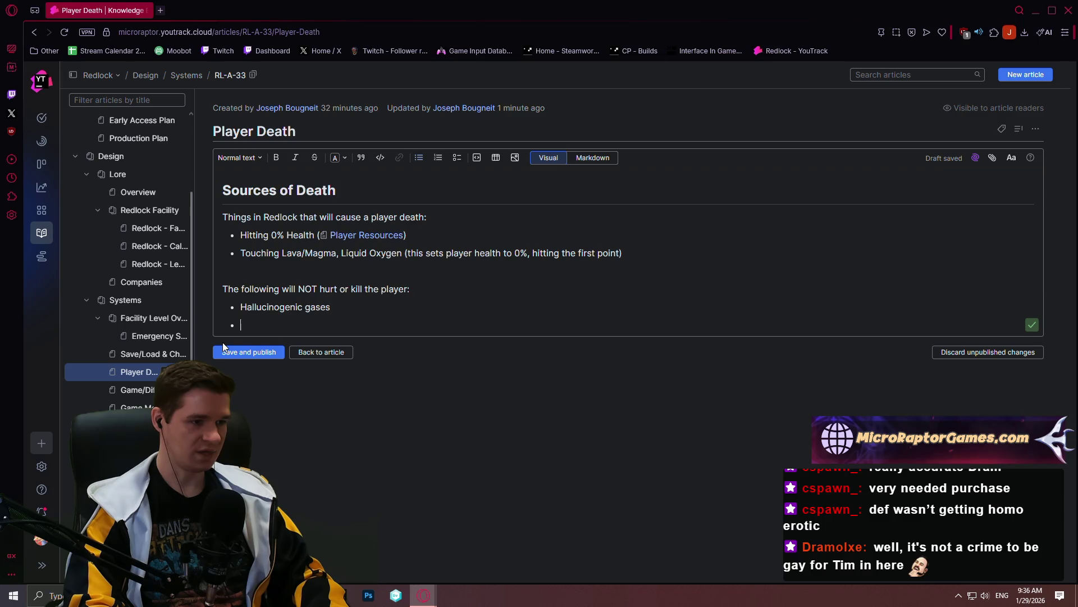
type("Falling")
key("Up")
key("Up")
key("Up")
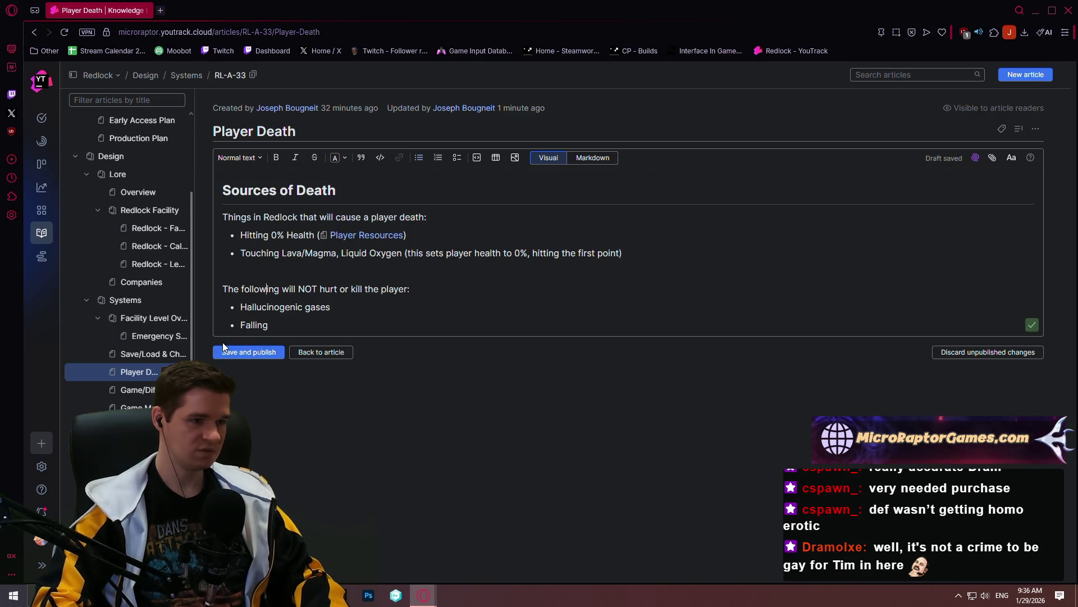
key("Down")
key("Down")
key("Down")
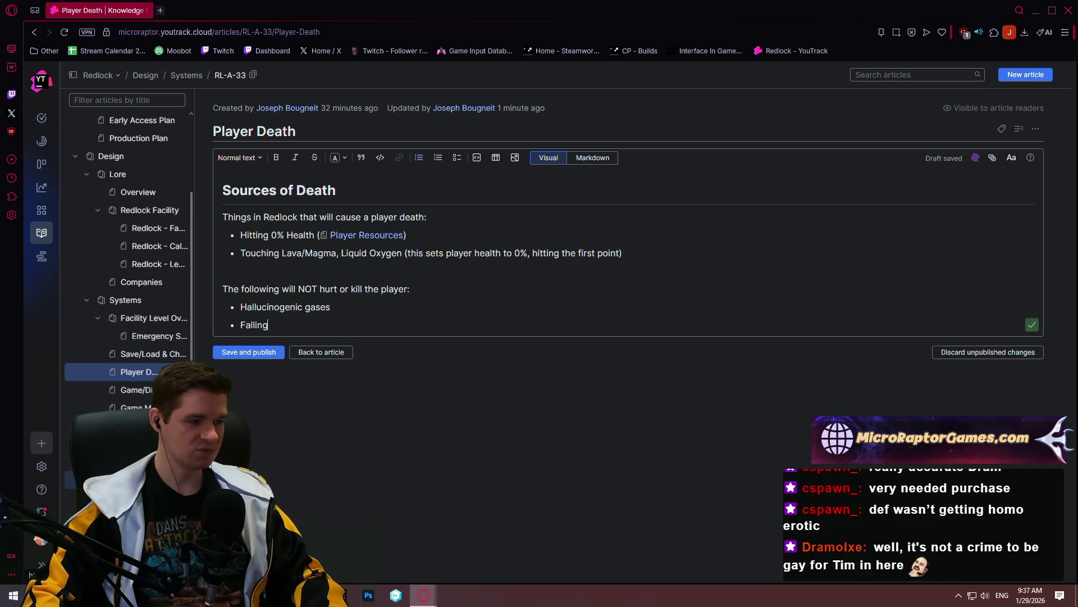
left_click(151, 425)
Read the Hazards article's surface materials, then return to the Player Death article
left_click(174, 413)
scroll(377, 373, "down", 3)
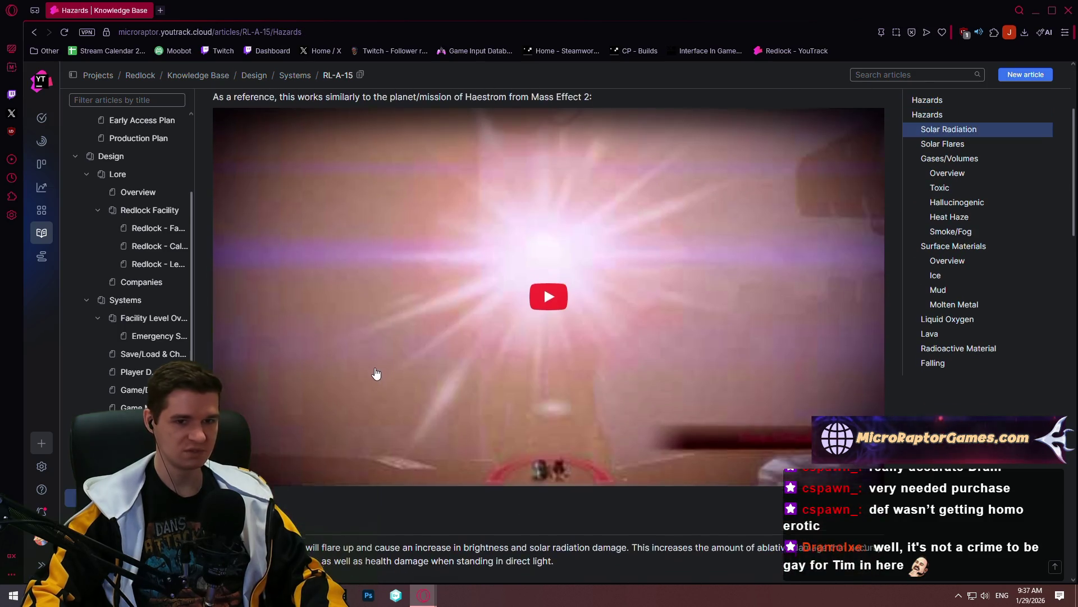
scroll(377, 372, "down", 5)
scroll(352, 359, "down", 2)
scroll(349, 355, "down", 2)
scroll(348, 345, "down", 3)
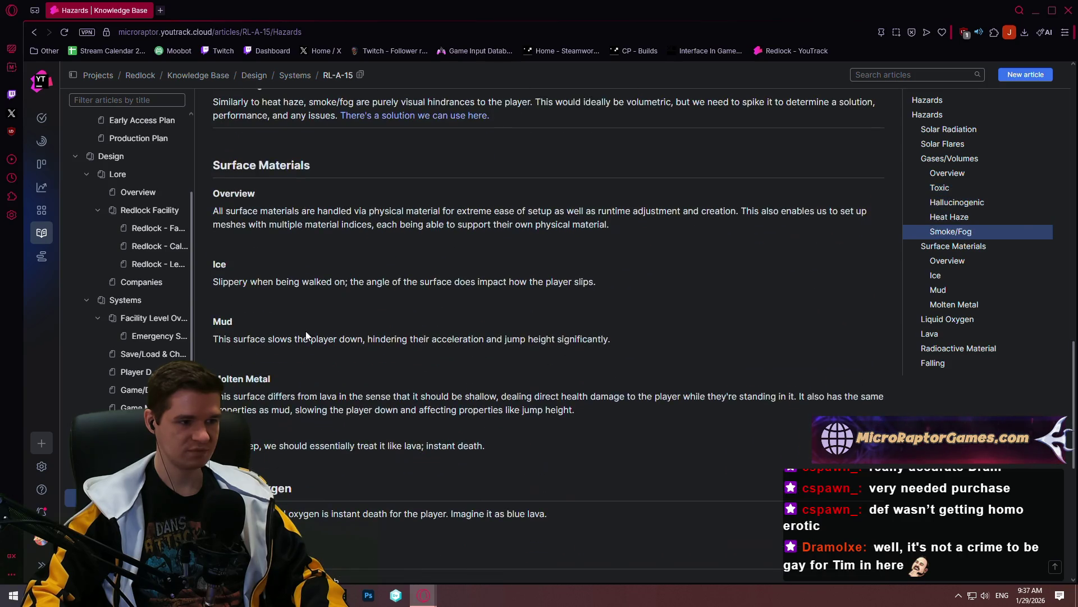
mouse_move(223, 321)
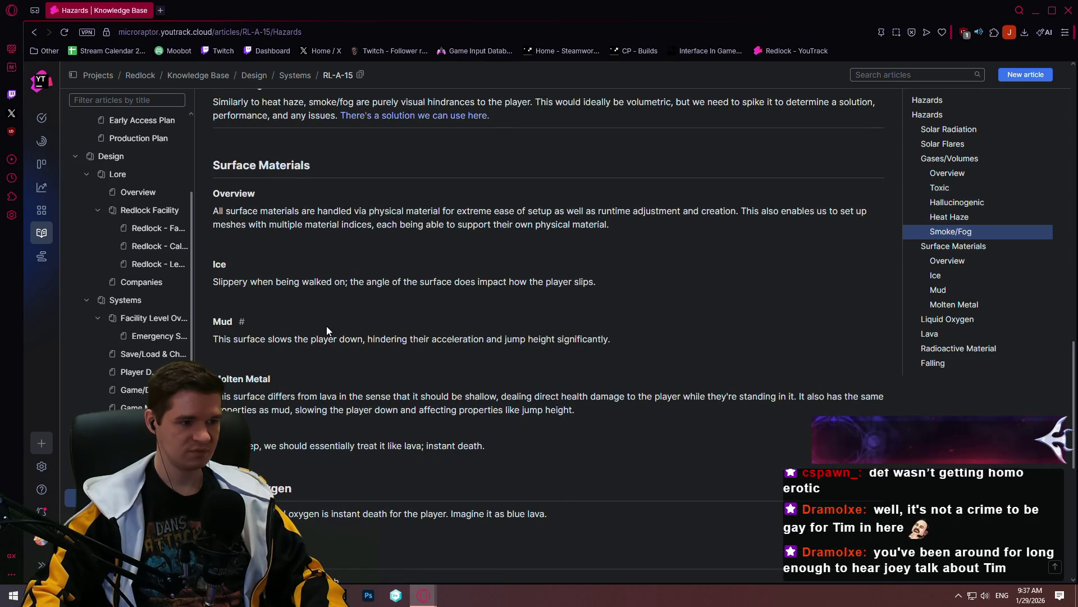
scroll(326, 325, "down", 2)
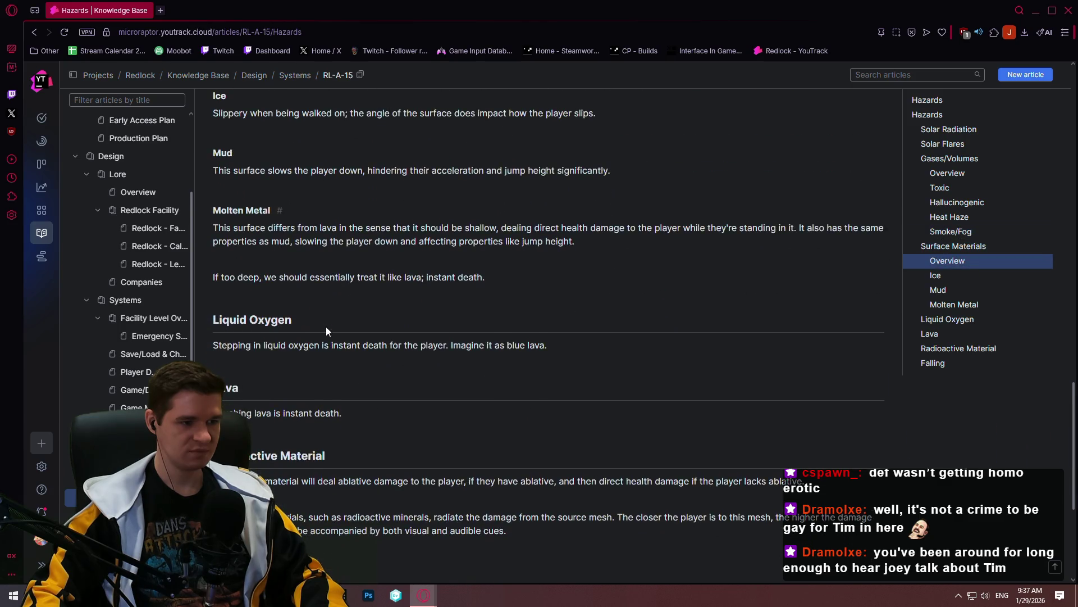
scroll(326, 328, "down", 1)
scroll(327, 326, "up", 2)
scroll(326, 322, "up", 2)
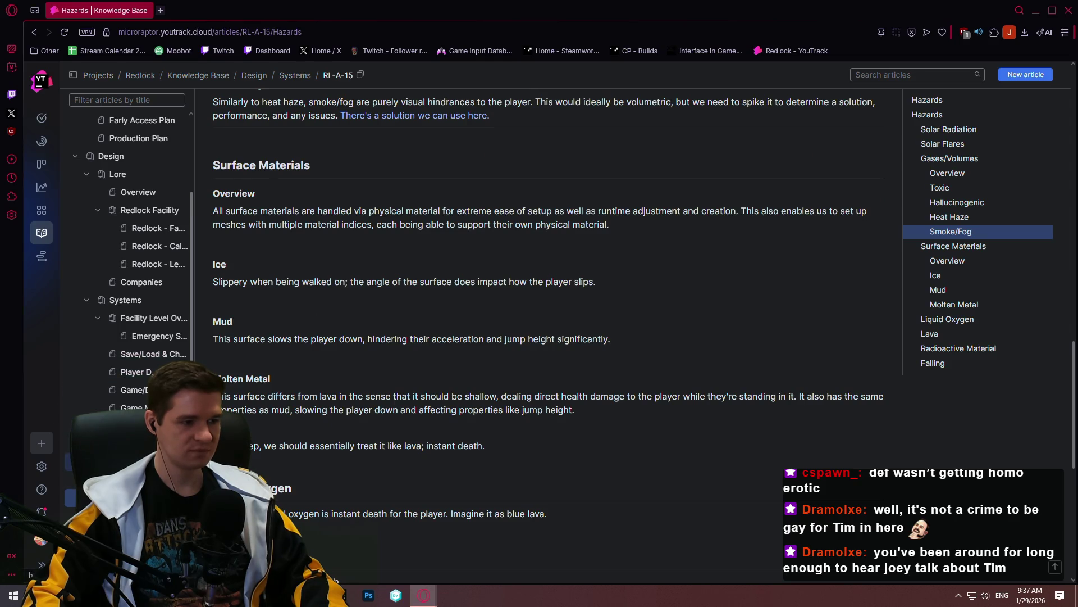
left_click(136, 371)
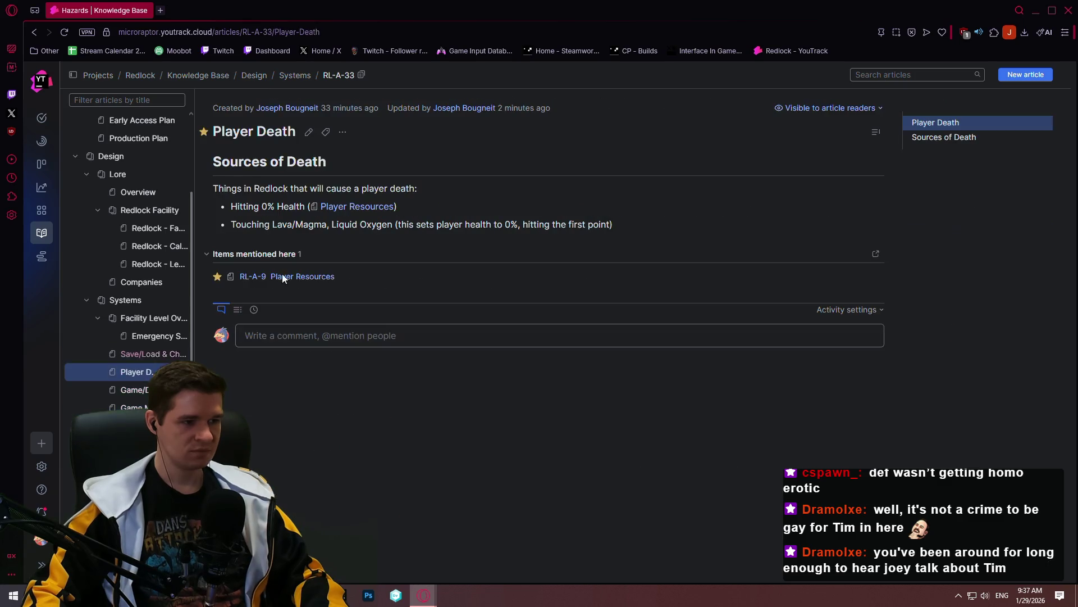
Add a Heat Haze bullet below Falling in the harmless-things list
left_click(310, 133)
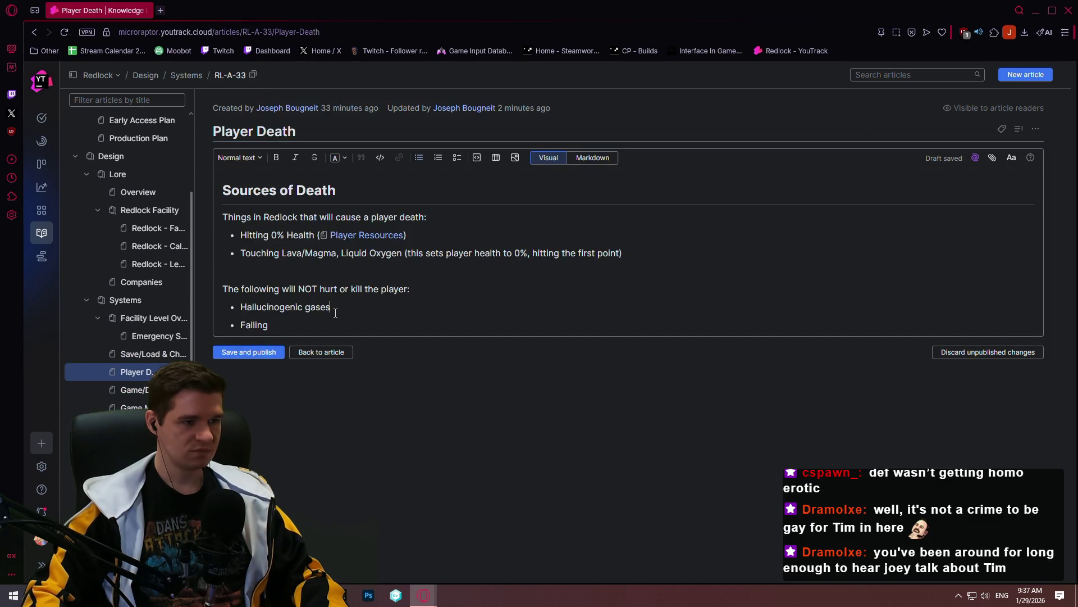
key("Return")
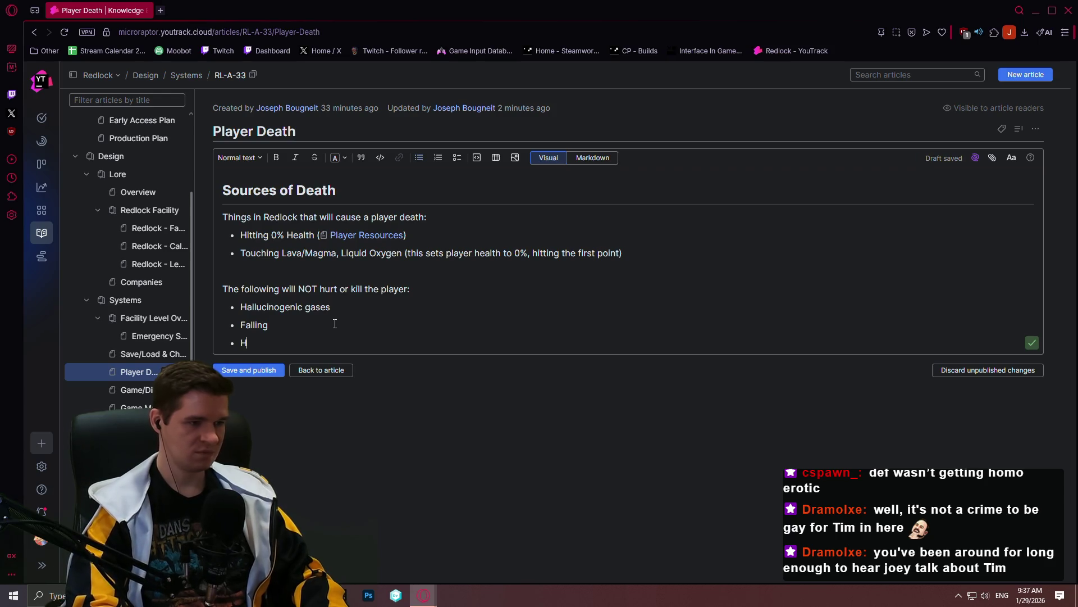
type("Heat Haze")
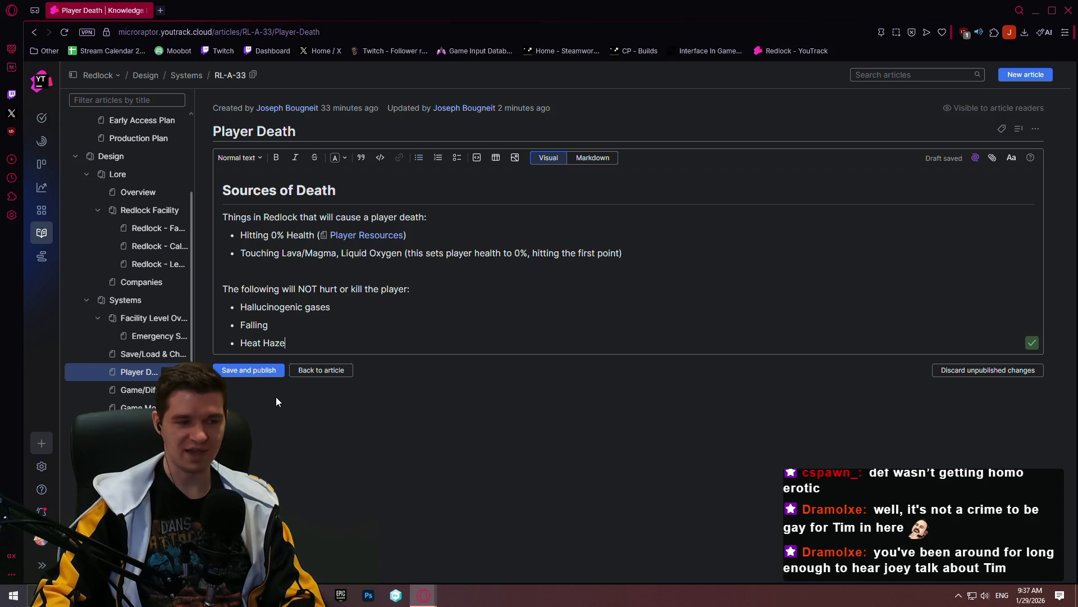
left_click(161, 11)
type("y")
Open the channel's Tim Cain Reactions playlist on YouTube and copy its URL
key("Return")
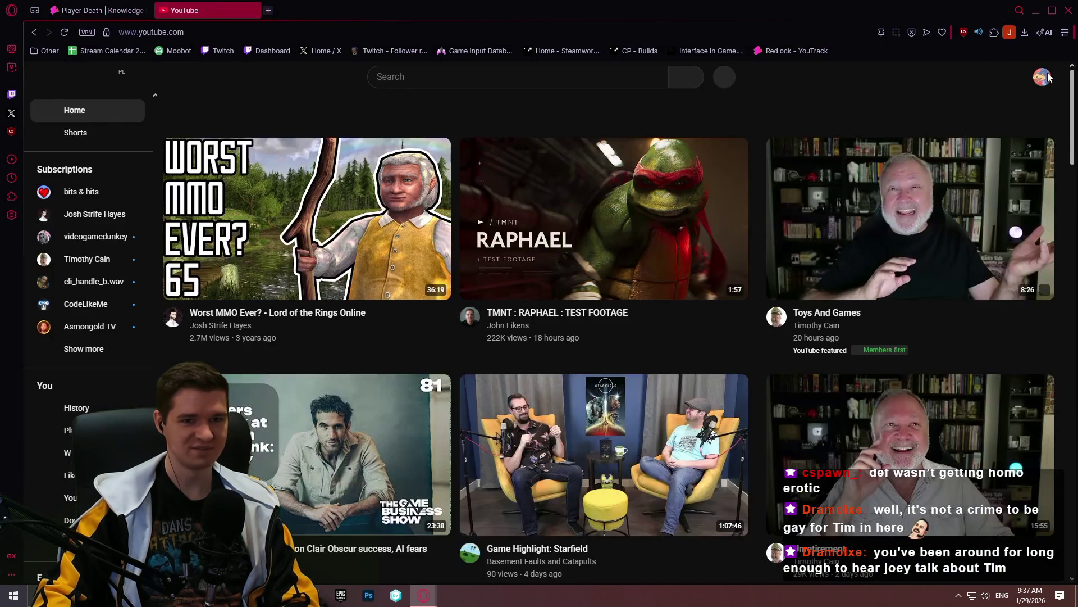
left_click(1042, 78)
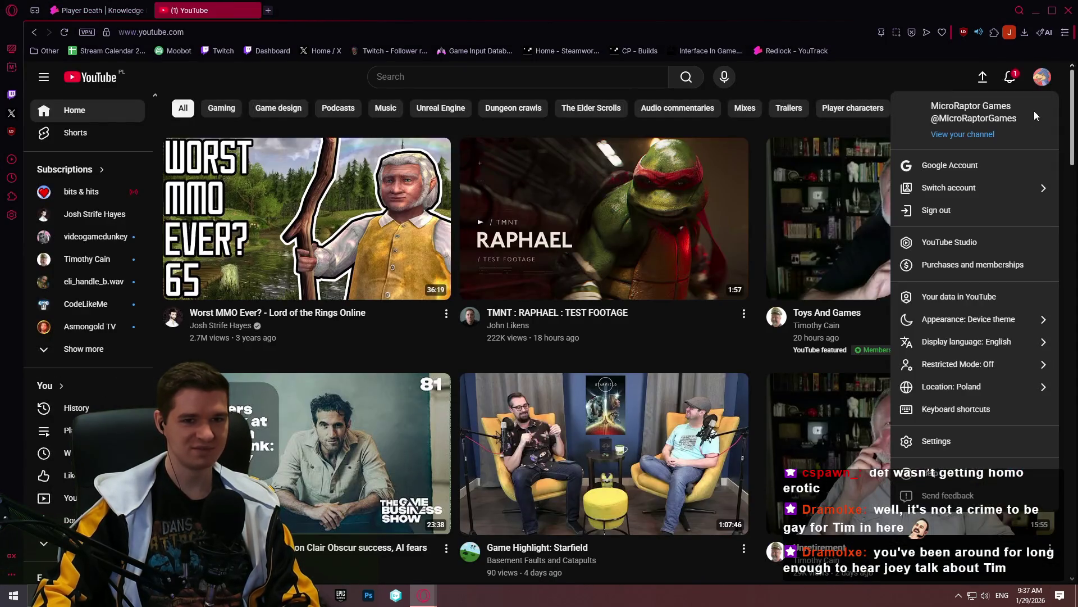
left_click(961, 137)
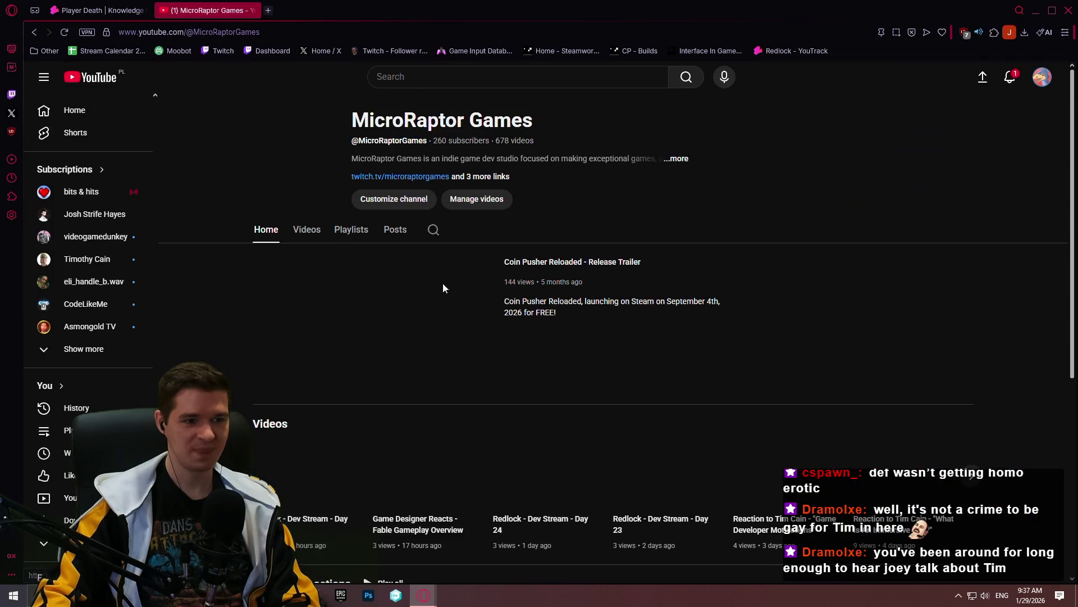
left_click(358, 234)
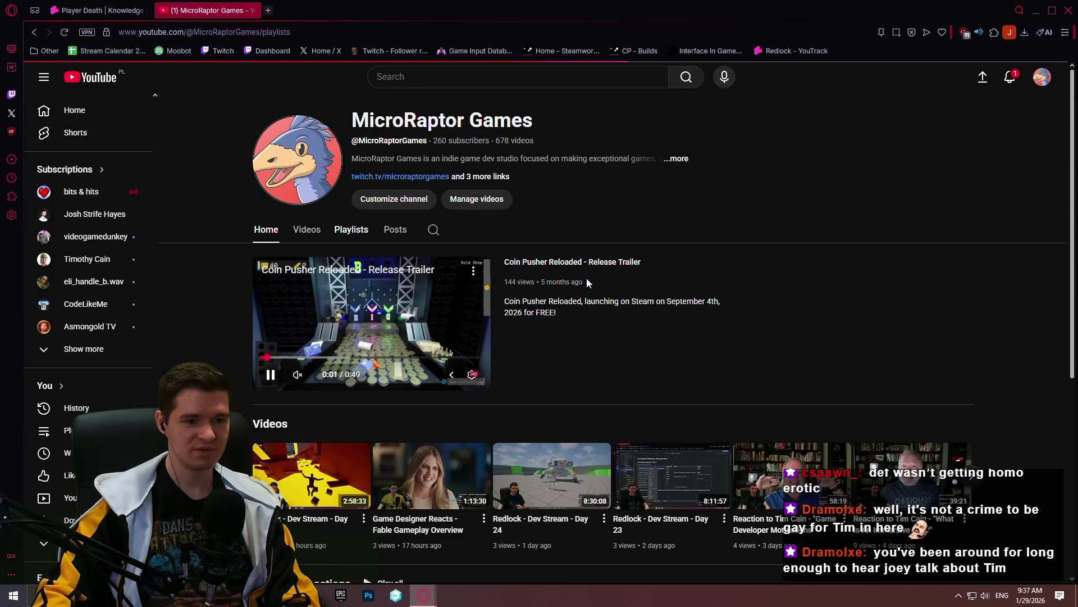
scroll(587, 278, "down", 1)
scroll(598, 287, "down", 1)
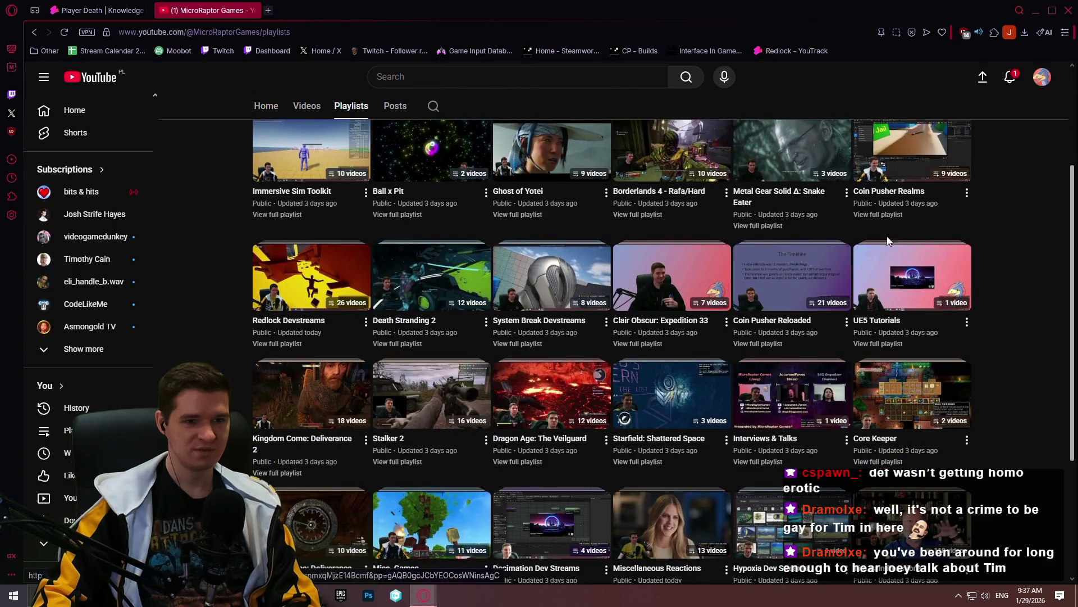
scroll(855, 249, "down", 1)
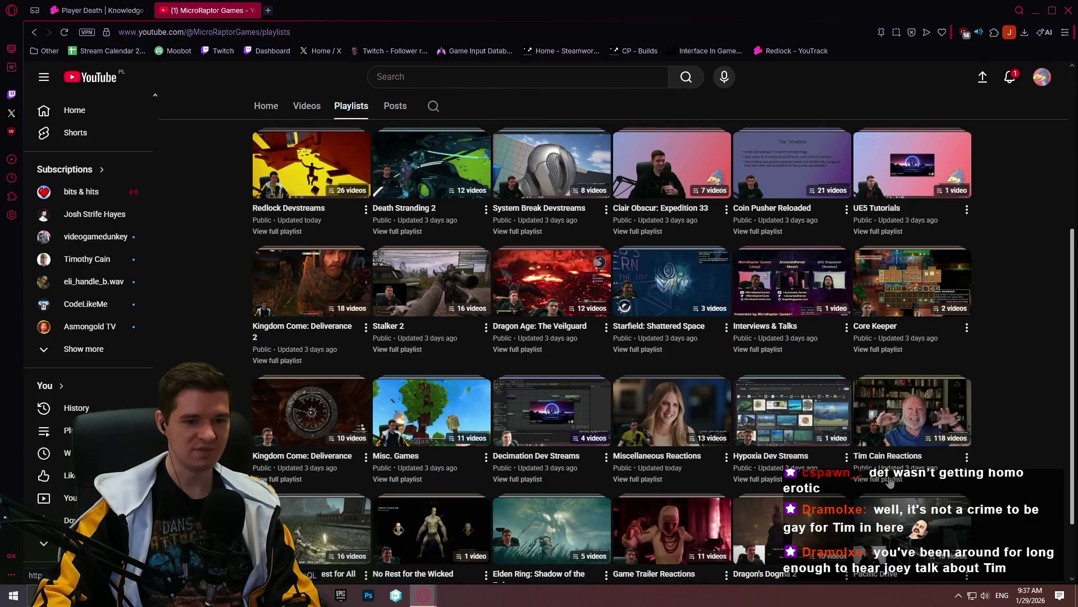
left_click(889, 479)
left_click_drag(1068, 80, 1041, 548)
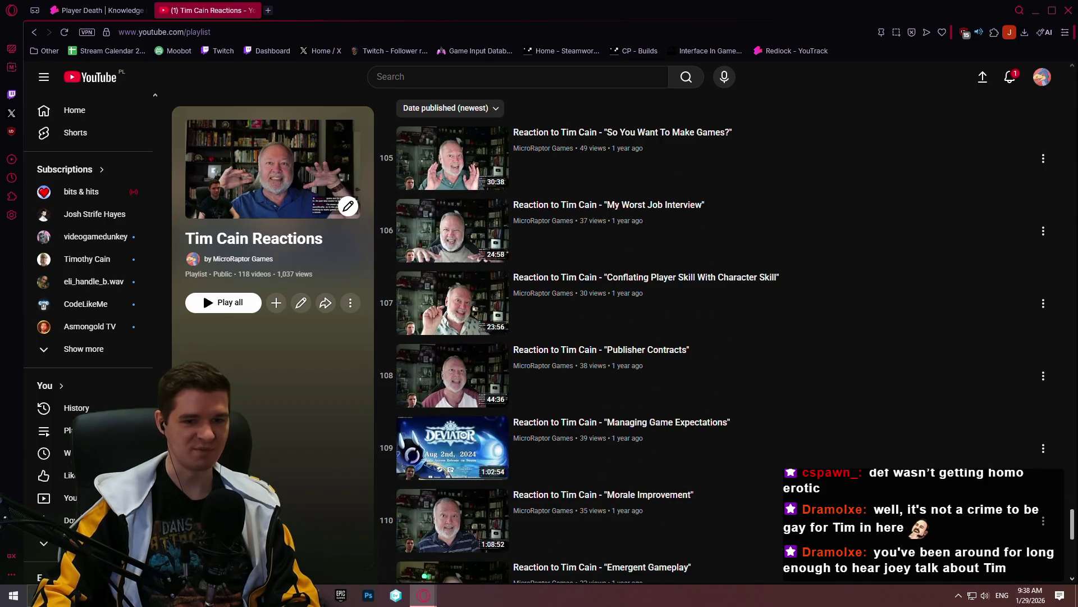
left_click_drag(1071, 523, 1074, 580)
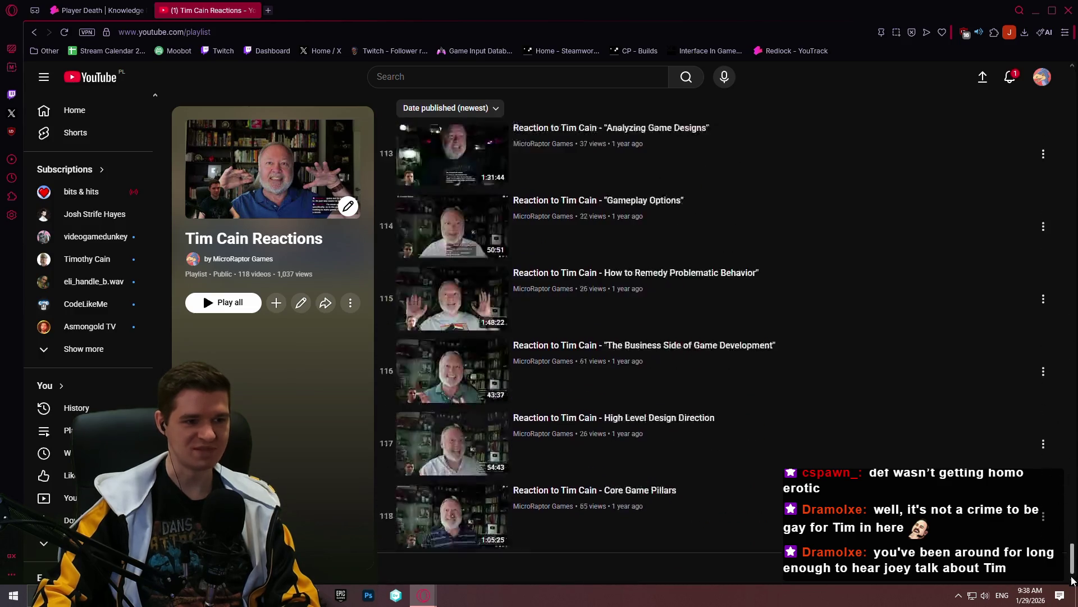
left_click_drag(1074, 580, 1074, 84)
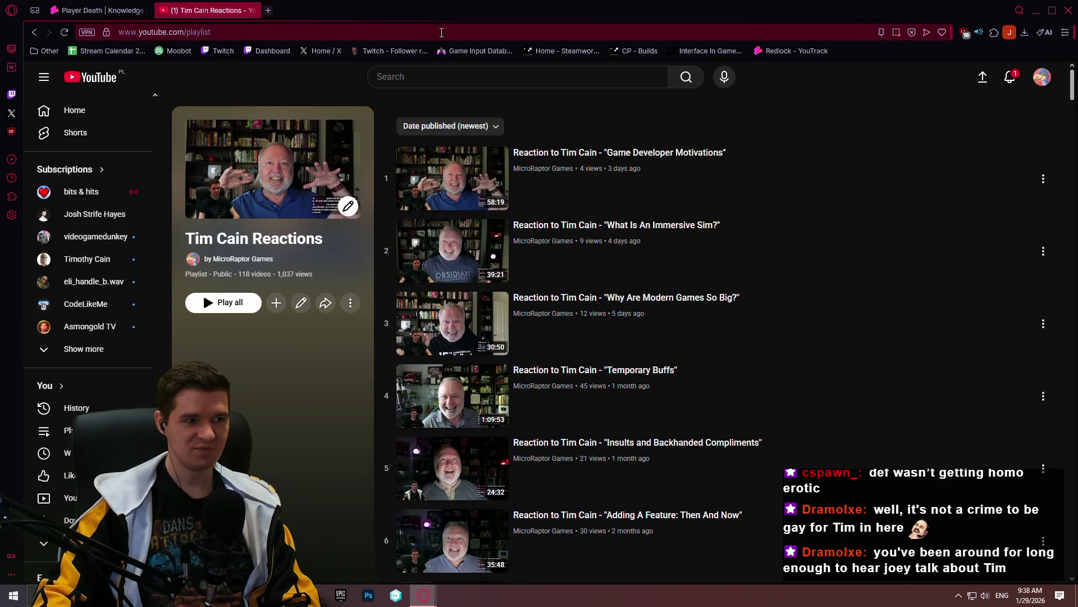
left_click(441, 32)
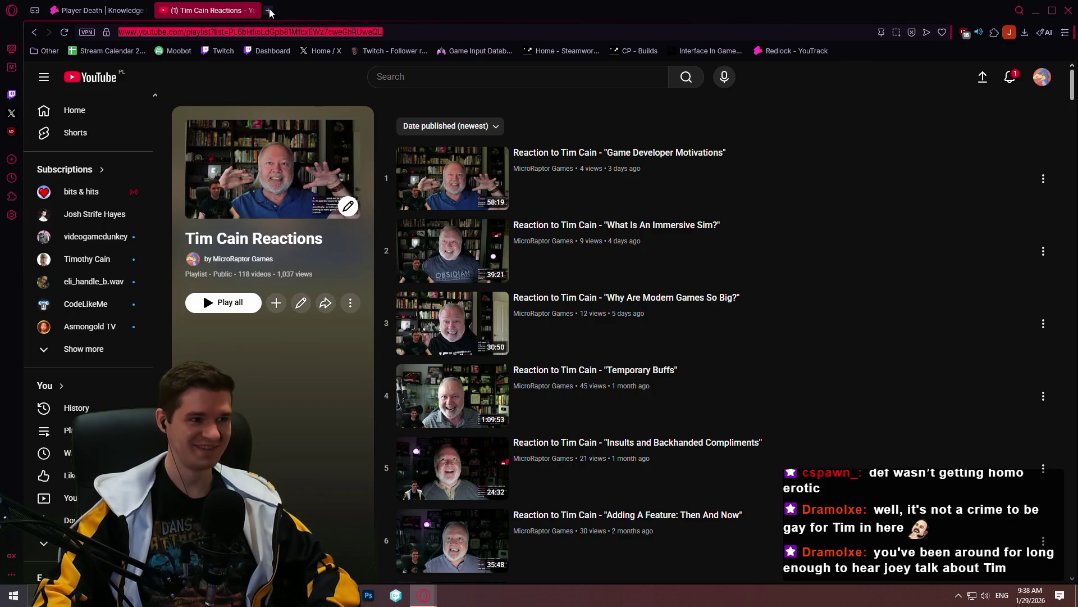
left_click(269, 10)
type("youtube ")
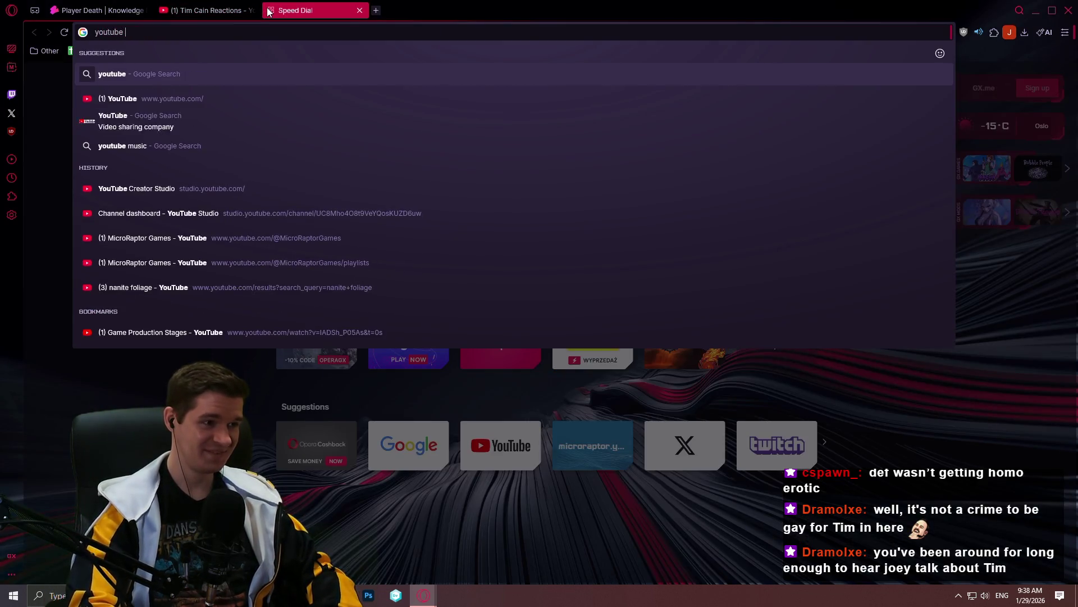
type("playlist")
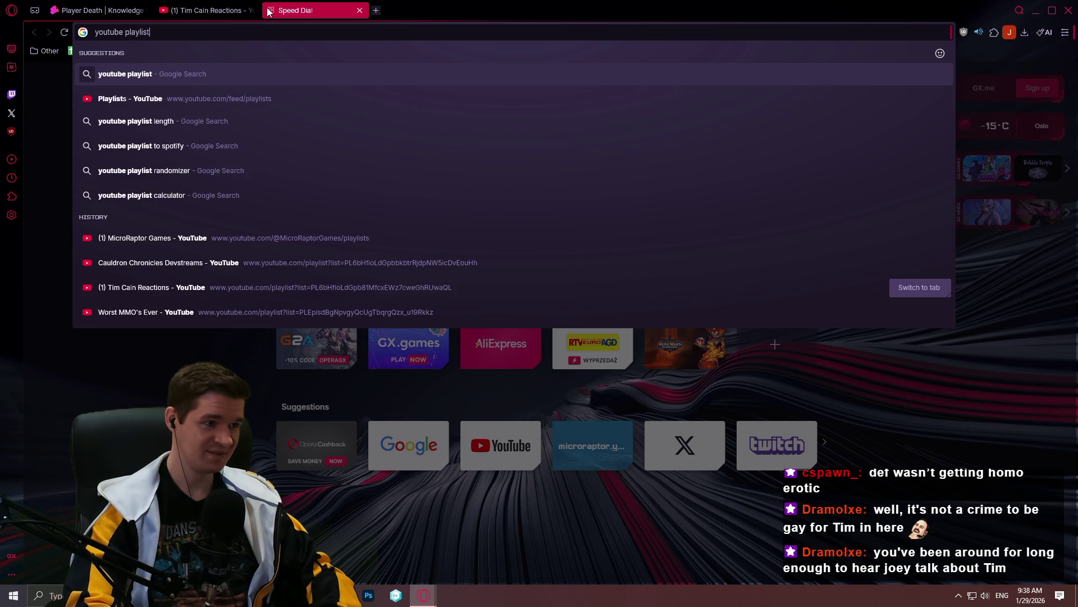
type(" length")
Analyze the playlist in ytplaylist-len: 118 videos, about 3 days 17 hours total
key("Return")
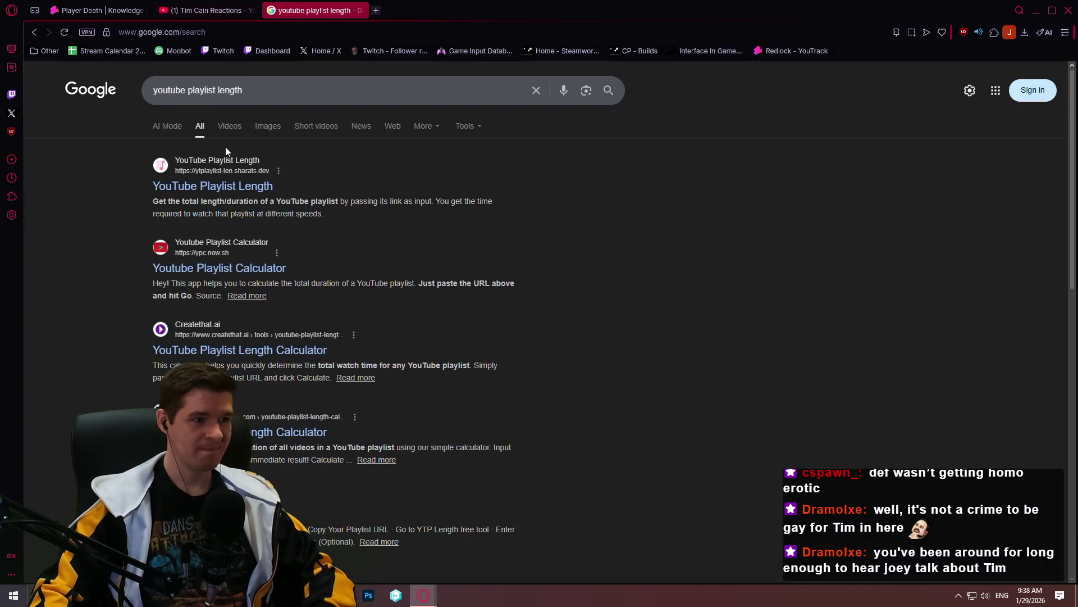
left_click(211, 186)
type("https://www.youtube.com/playlist?list=PL6bHfioLdGpb81MfcxEWz7cweGhRUwaQL")
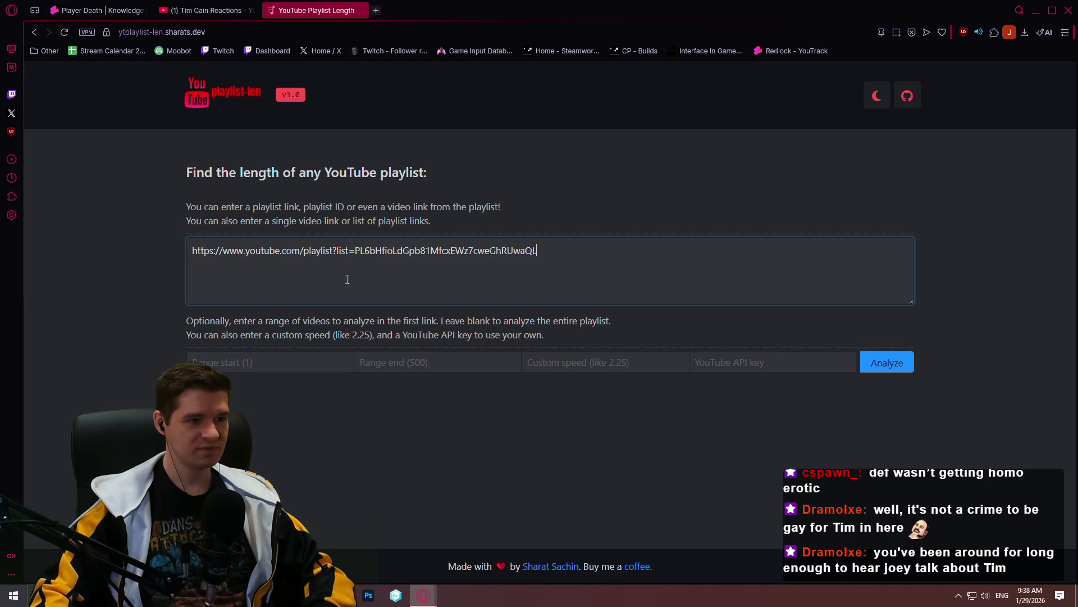
left_click(887, 371)
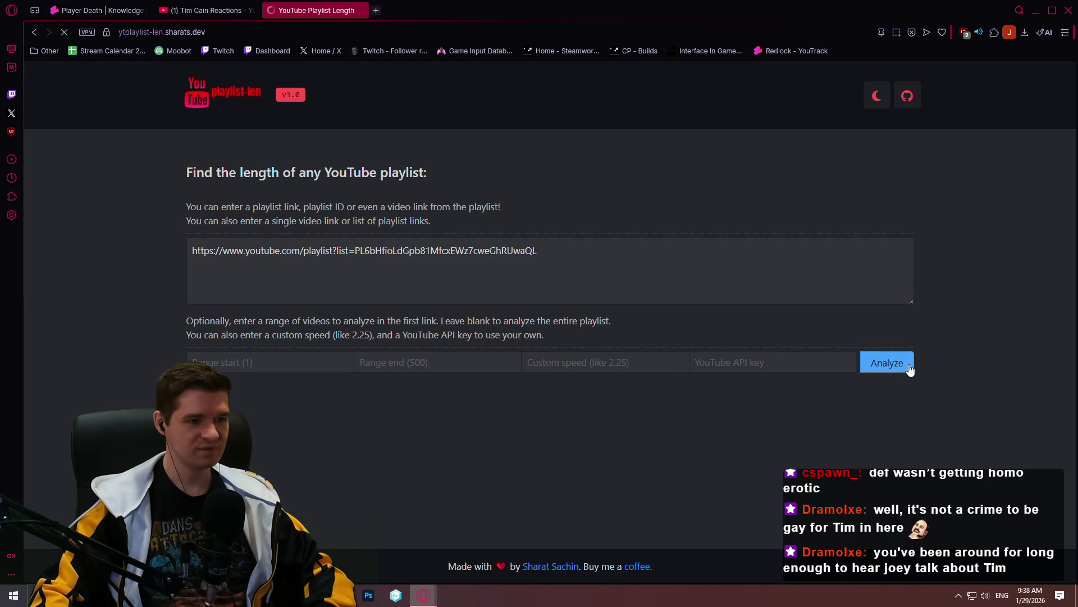
scroll(787, 273, "down", 2)
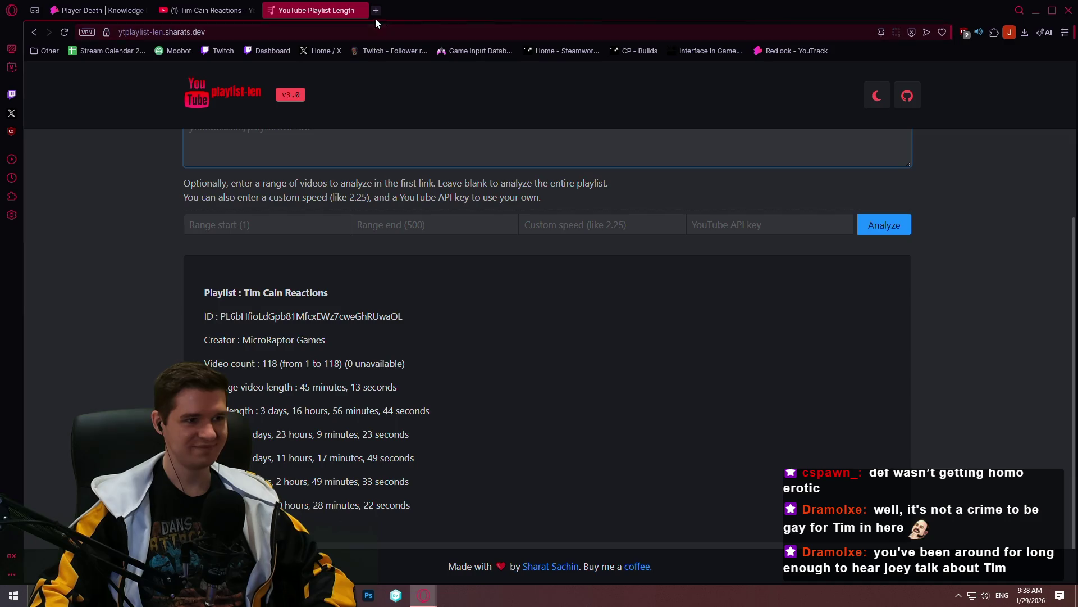
key("ctrl+w")
key("ctrl+w")
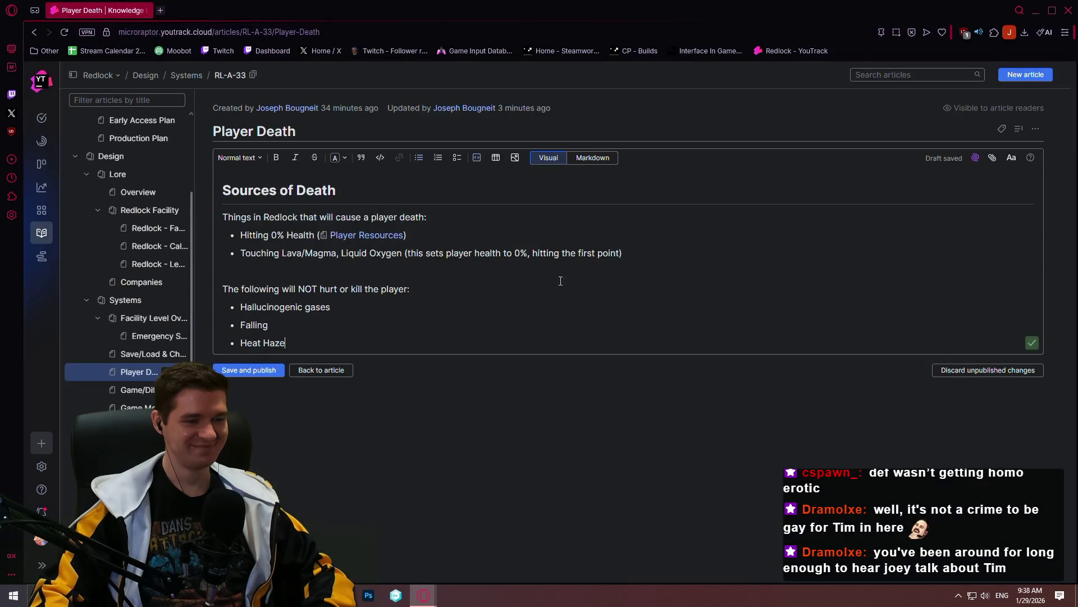
Publish the Player Death edits, then start a new line after Heat Haze, checking the Markdown source
left_click(279, 371)
left_click(314, 140)
left_click(399, 334)
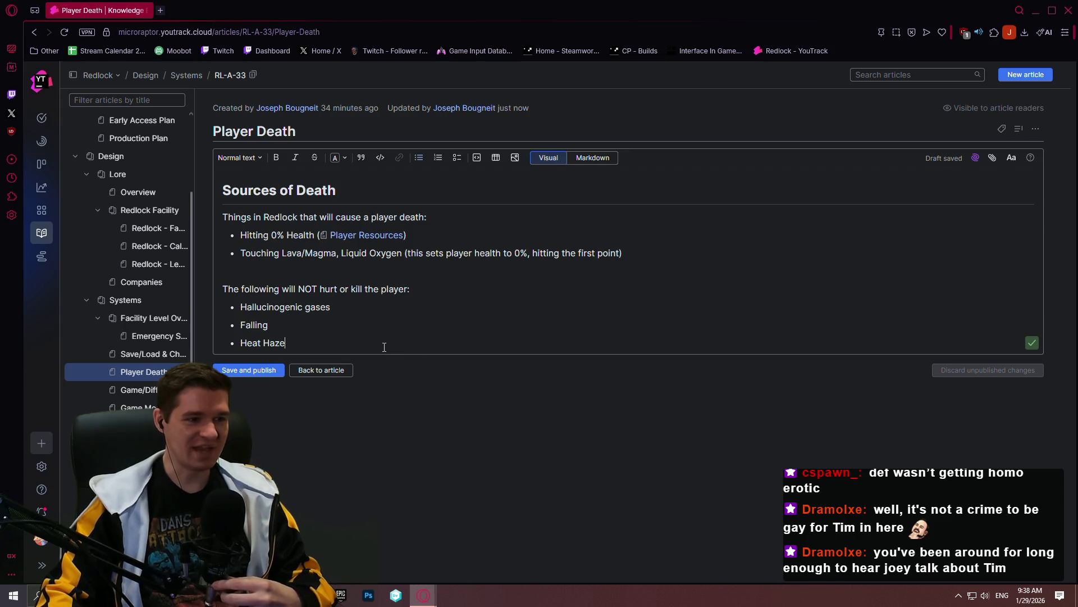
key("Return")
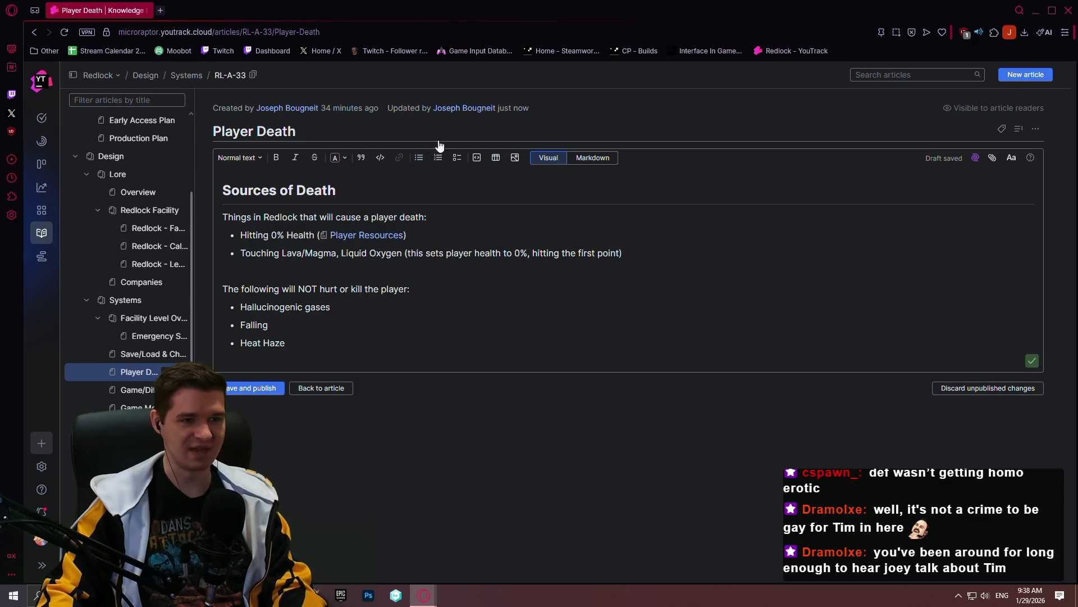
left_click(592, 158)
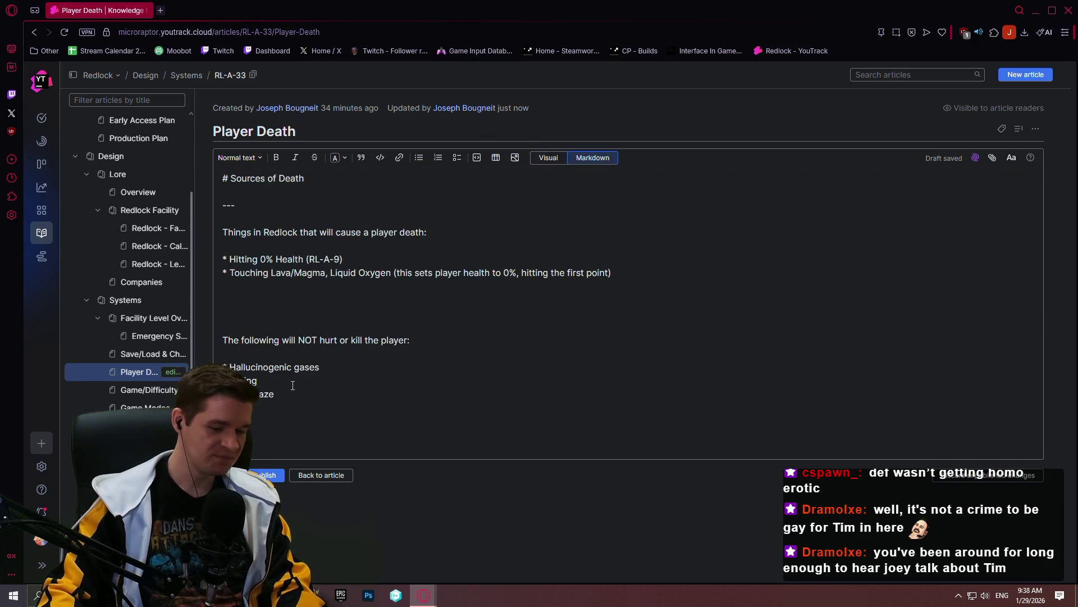
left_click(545, 161)
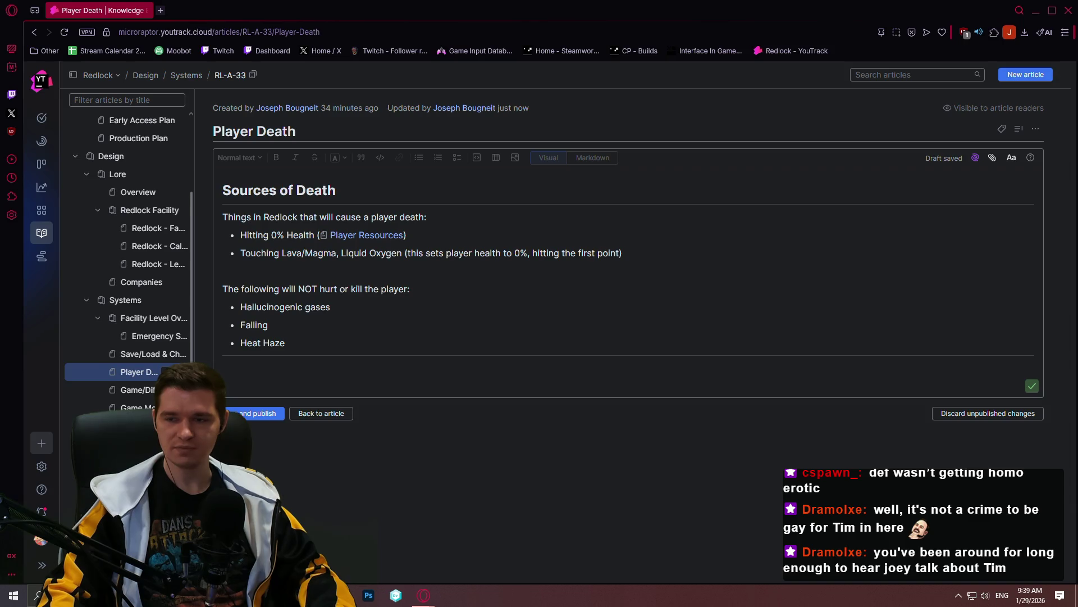
left_click(323, 380)
type("t's Saved/L")
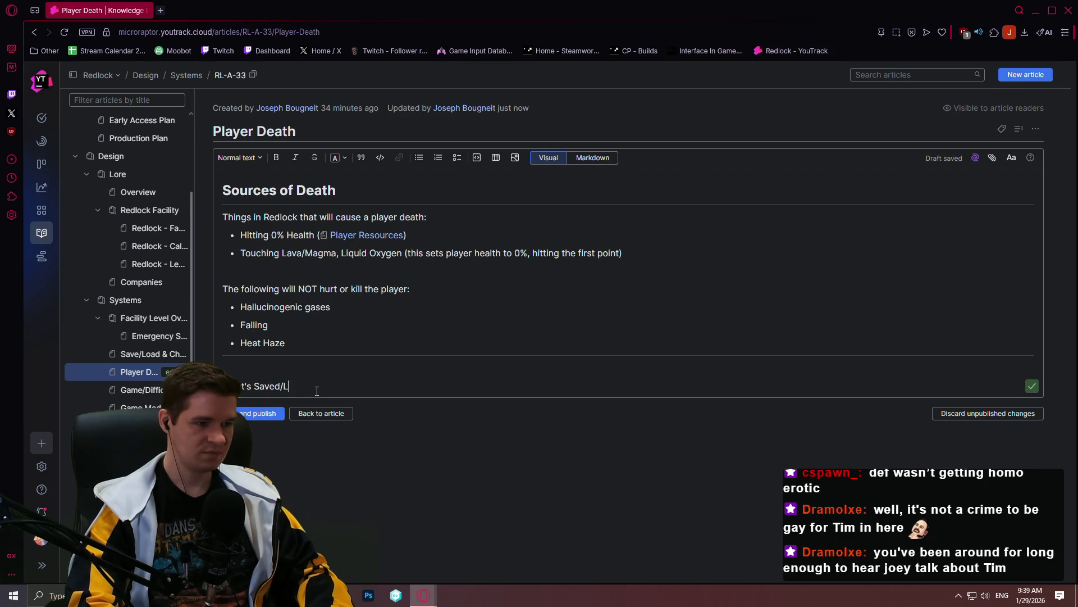
type("oaded")
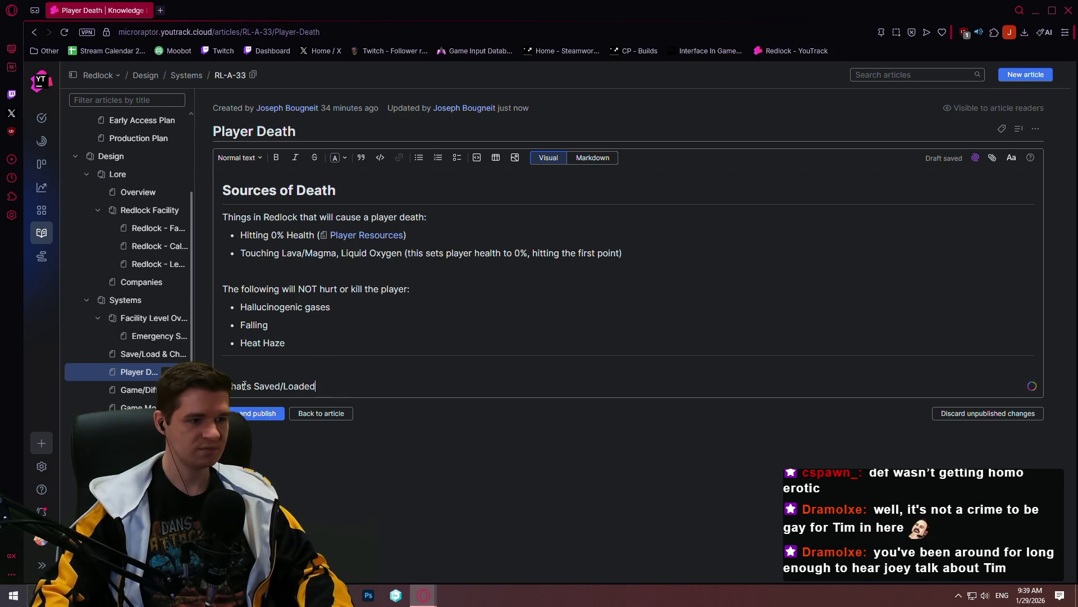
Format the What's Saved/Loaded line as Heading 1 and verify it in Markdown view
left_click_drag(247, 396, 224, 386)
left_click(238, 158)
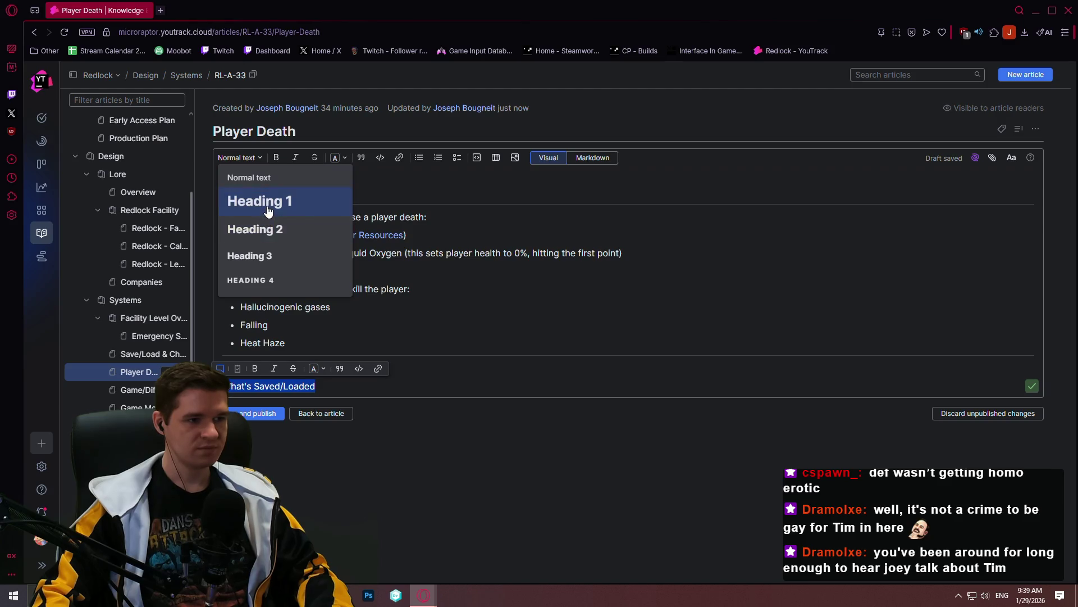
left_click(257, 200)
left_click(476, 394)
key("Return")
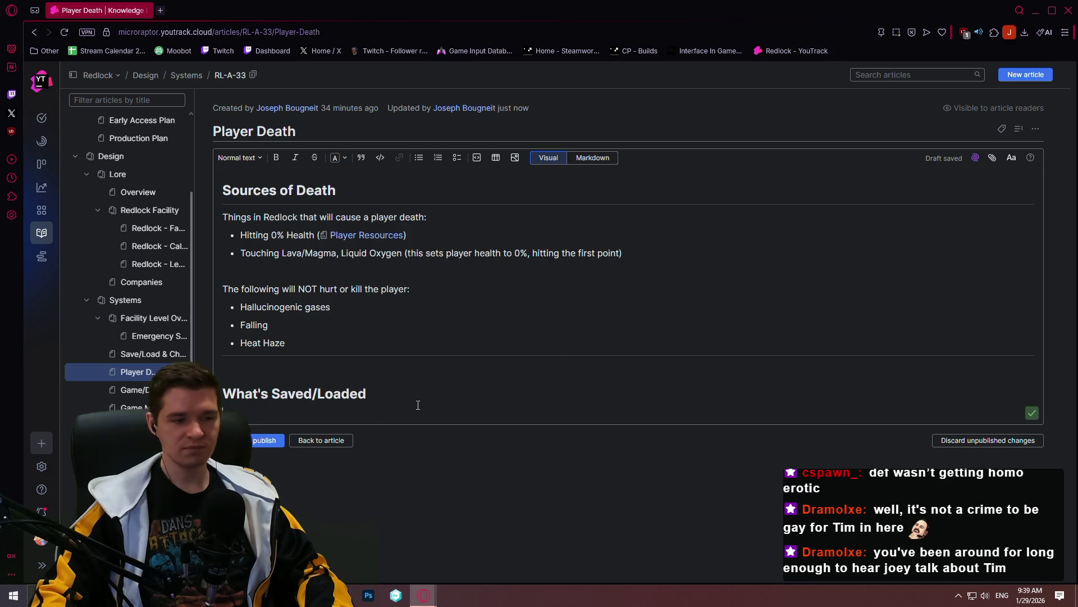
left_click(594, 158)
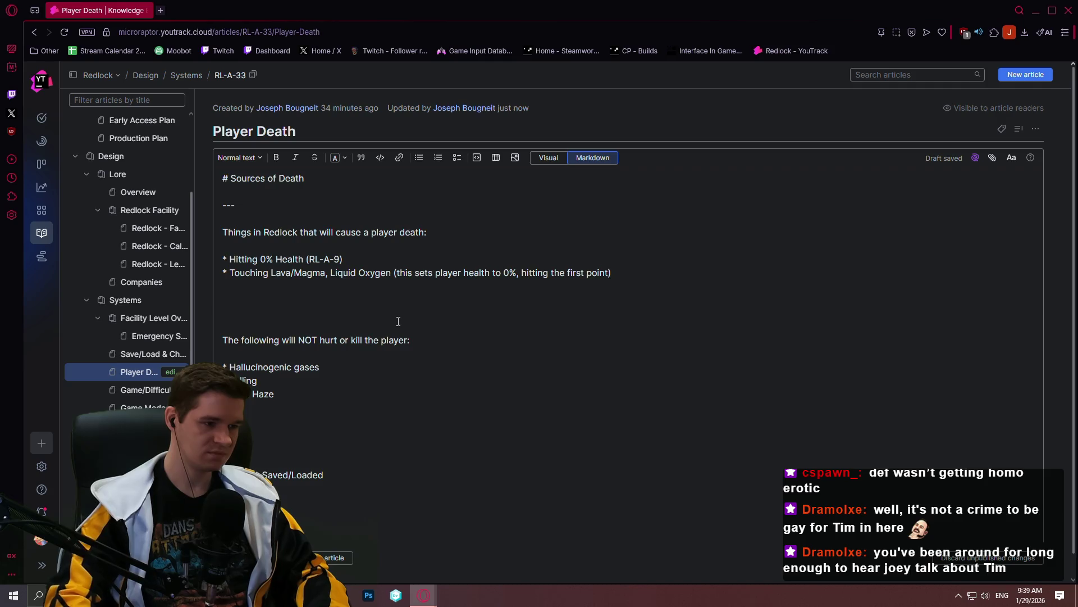
left_click(549, 160)
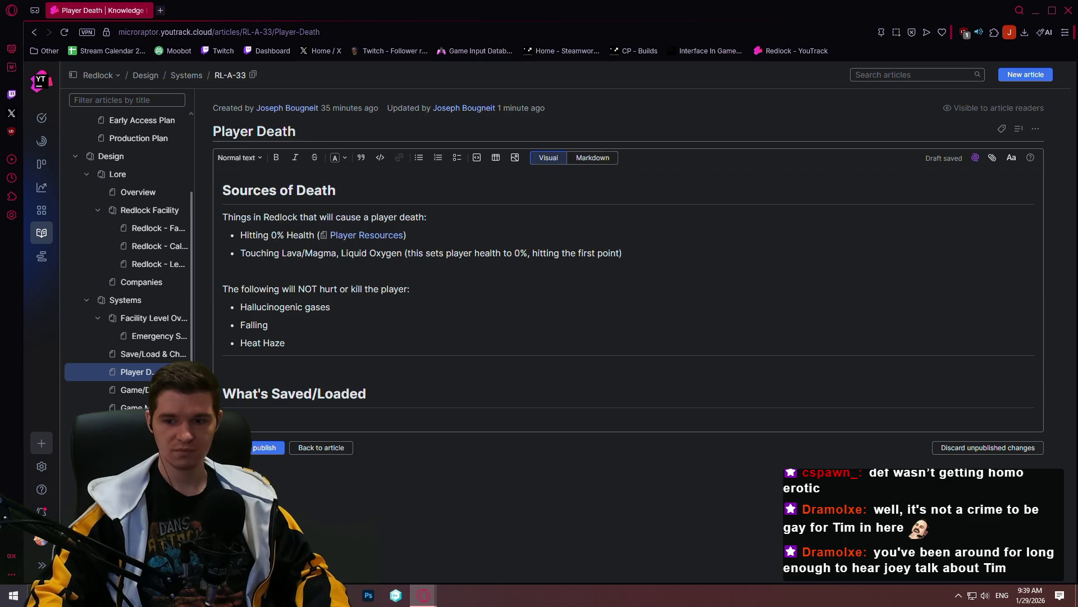
Copy the Save/Load & Checkpoints #saving section URL, then return to the Player Death article
left_click(140, 354)
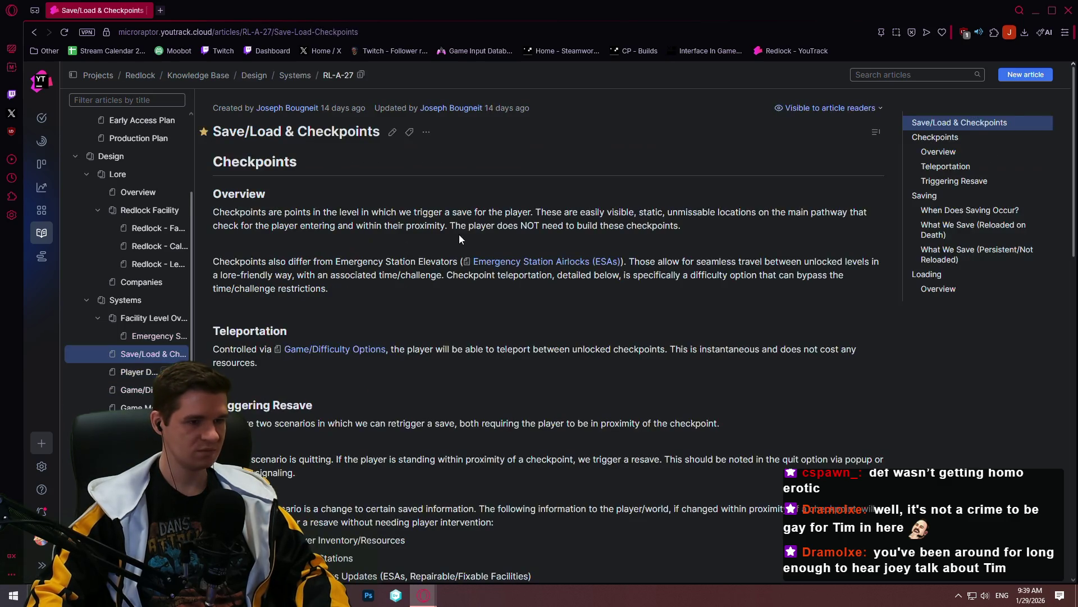
scroll(387, 178, "down", 2)
scroll(334, 224, "down", 2)
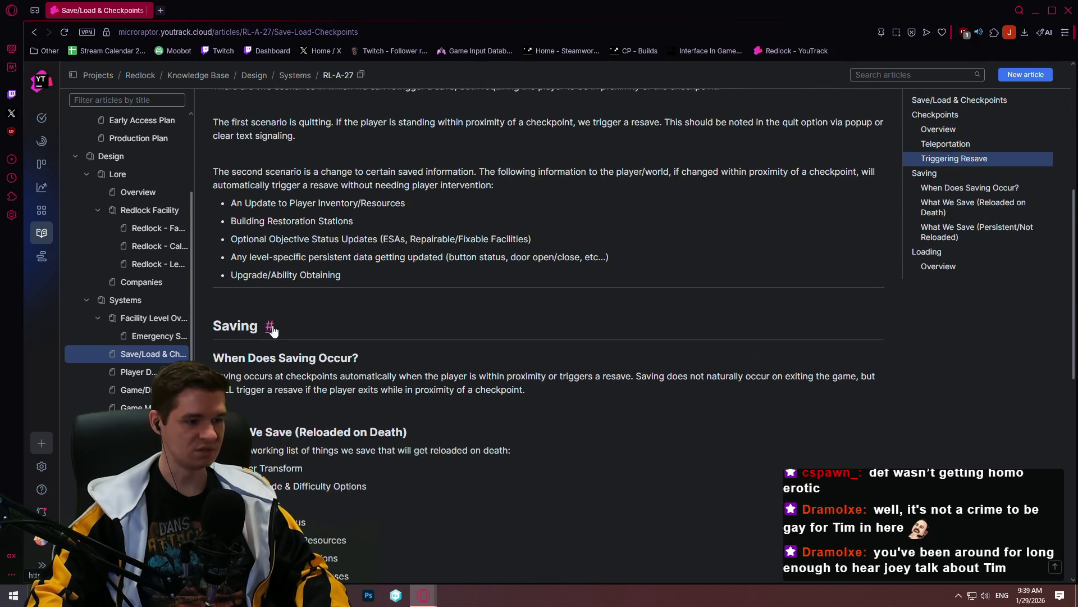
scroll(271, 328, "down", 1)
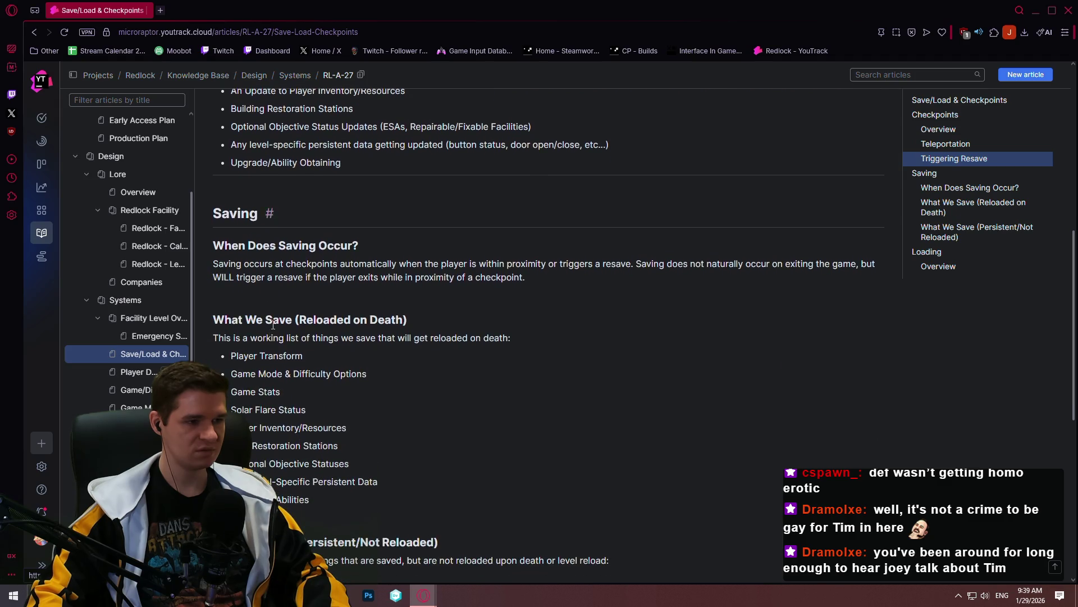
scroll(347, 269, "down", 1)
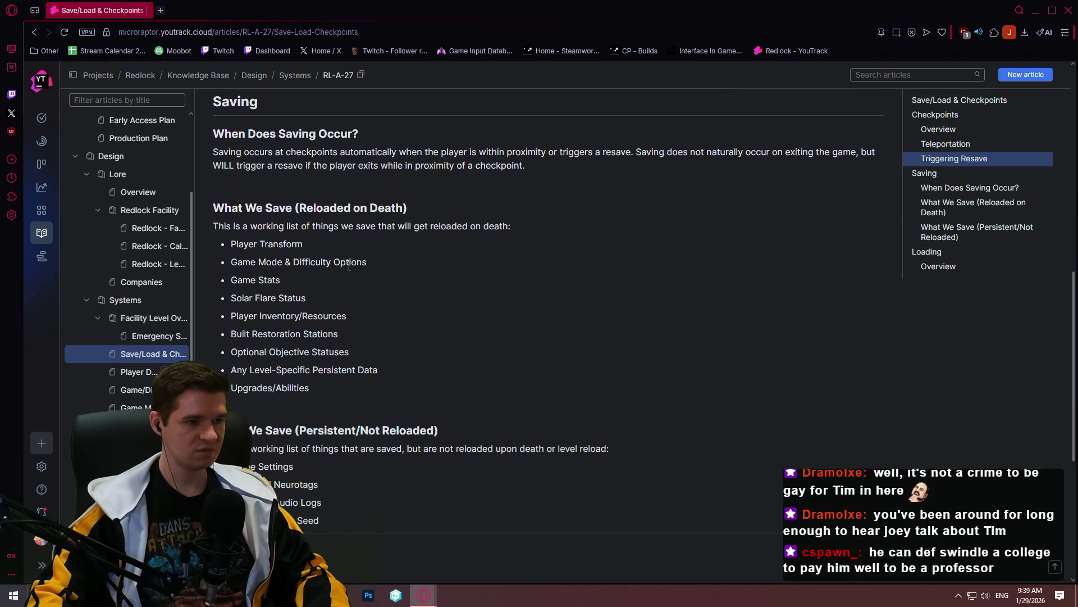
left_click(269, 97)
left_click(406, 31)
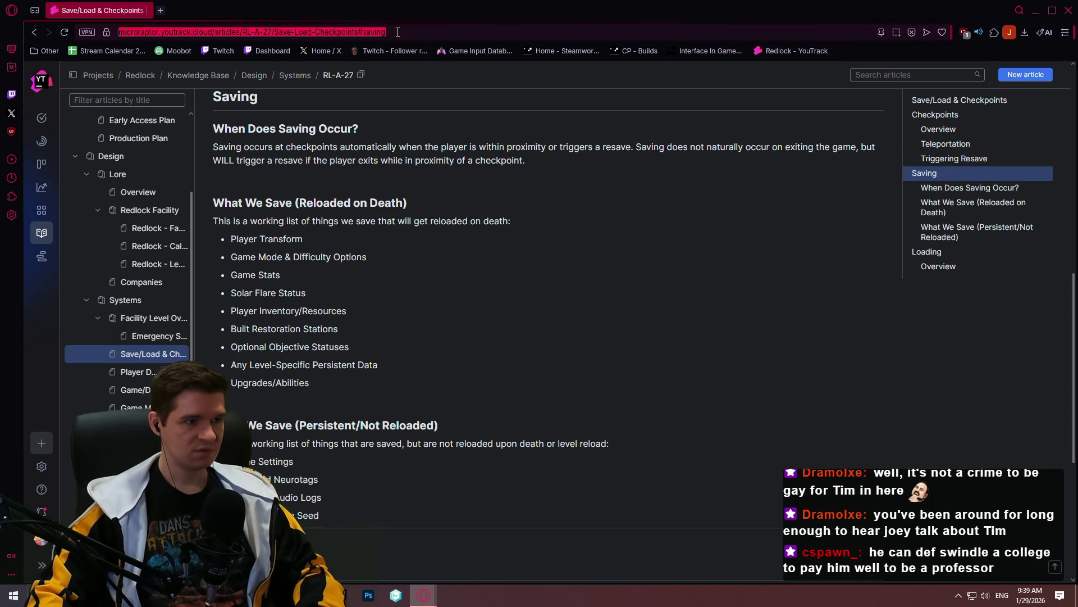
left_click(407, 31)
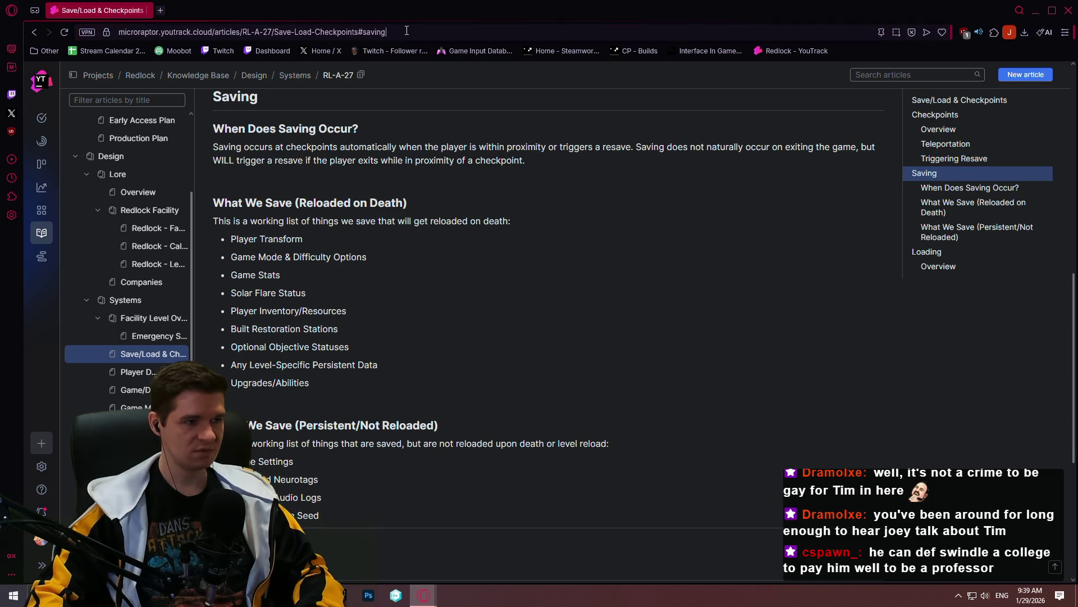
left_click(409, 186)
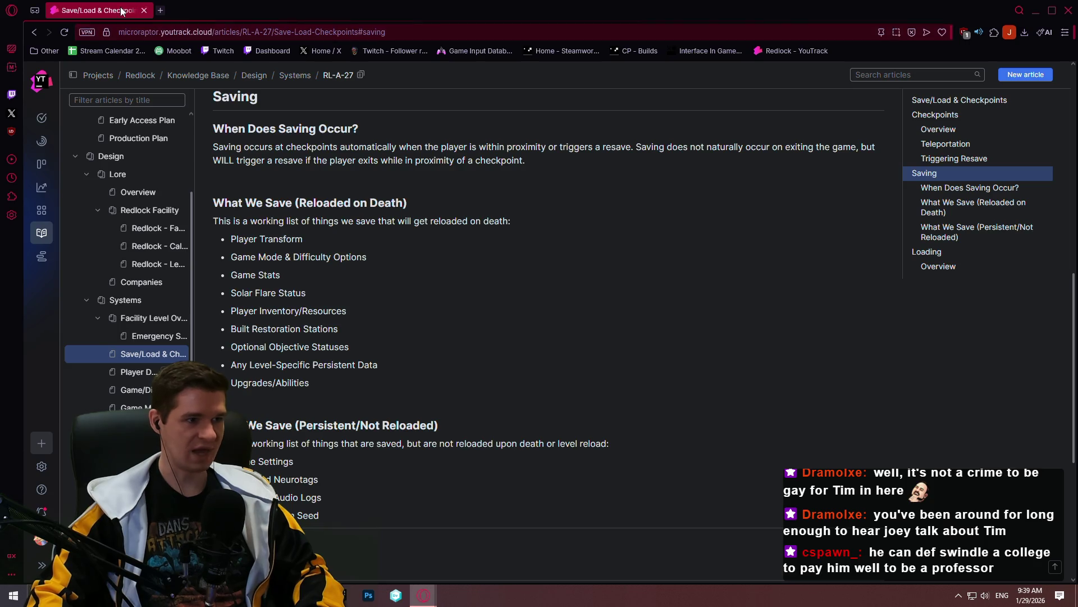
left_click(128, 375)
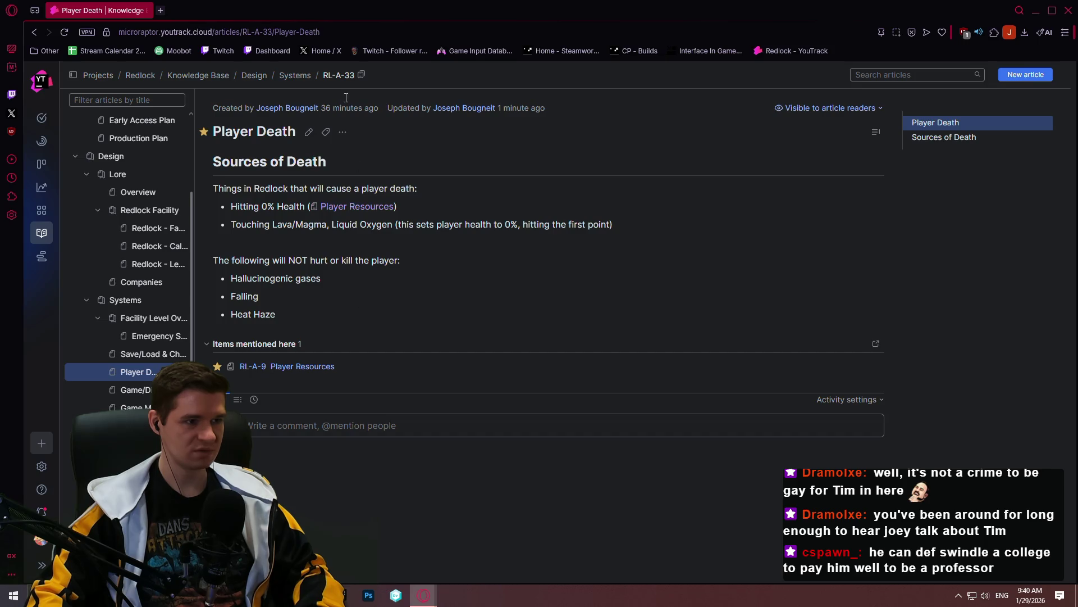
Insert a Save/Load & Checkpoints article link under What's Saved/Loaded and begin its section anchor
left_click(308, 131)
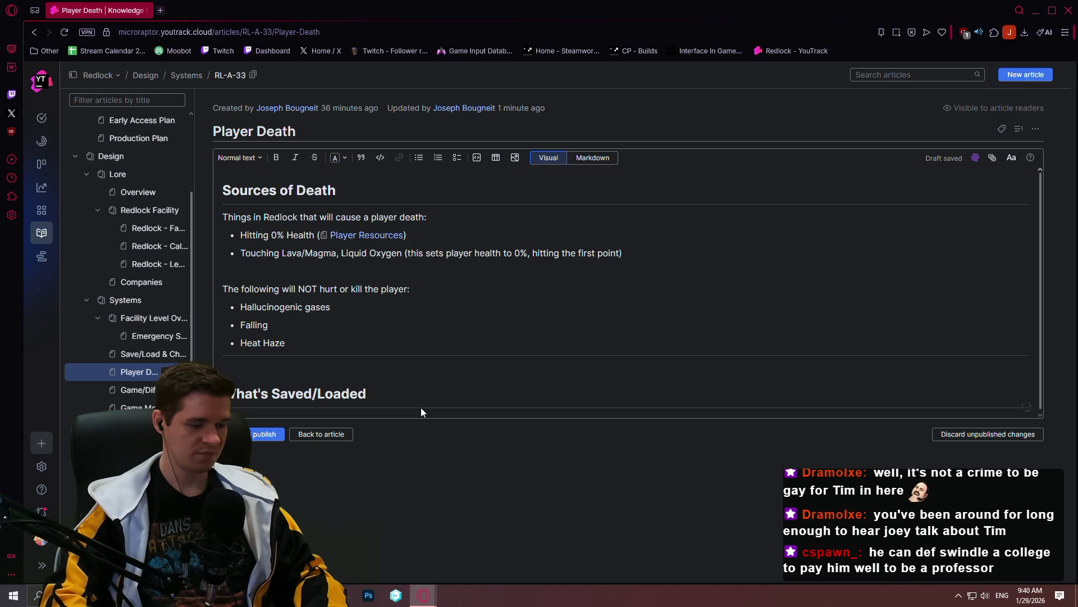
type("27")
key("space")
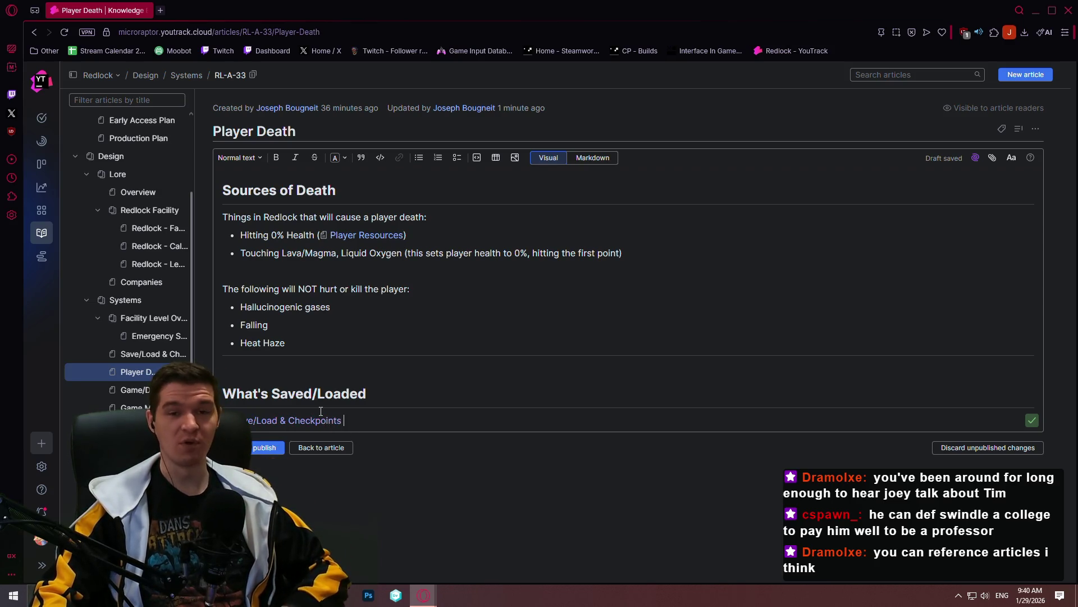
left_click(365, 419)
type("RL")
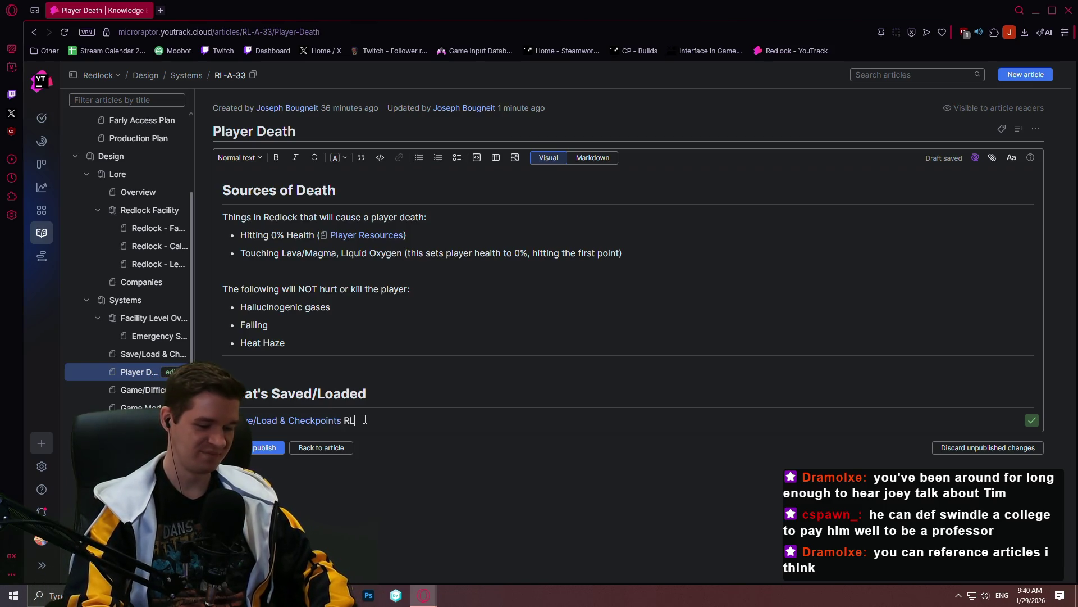
type("-A-27")
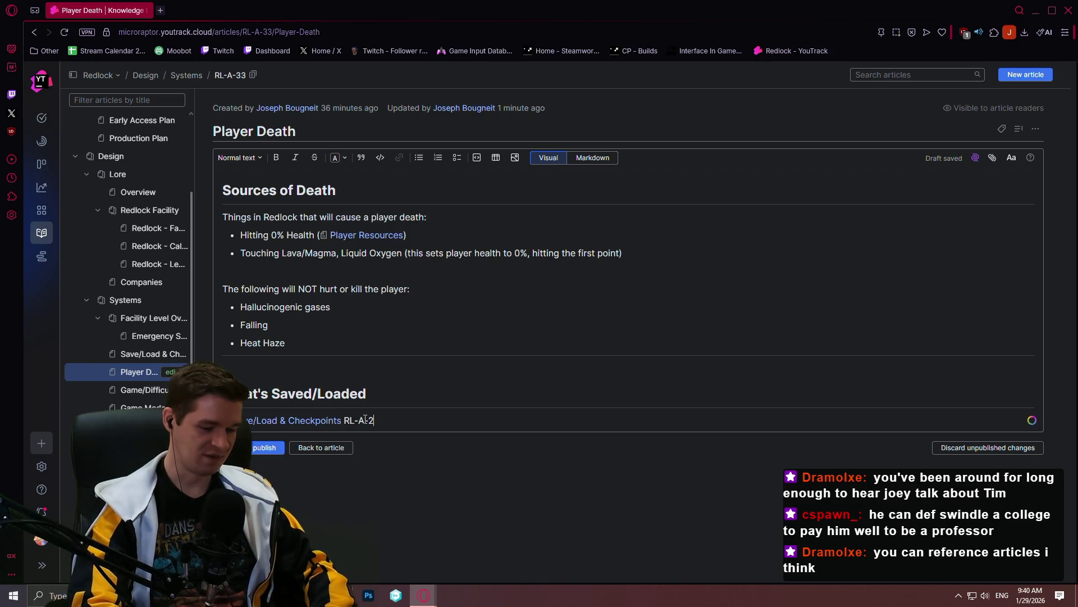
type("#saving")
key("BackSpace")
key("BackSpace")
key("BackSpace")
key("BackSpace")
key("BackSpace")
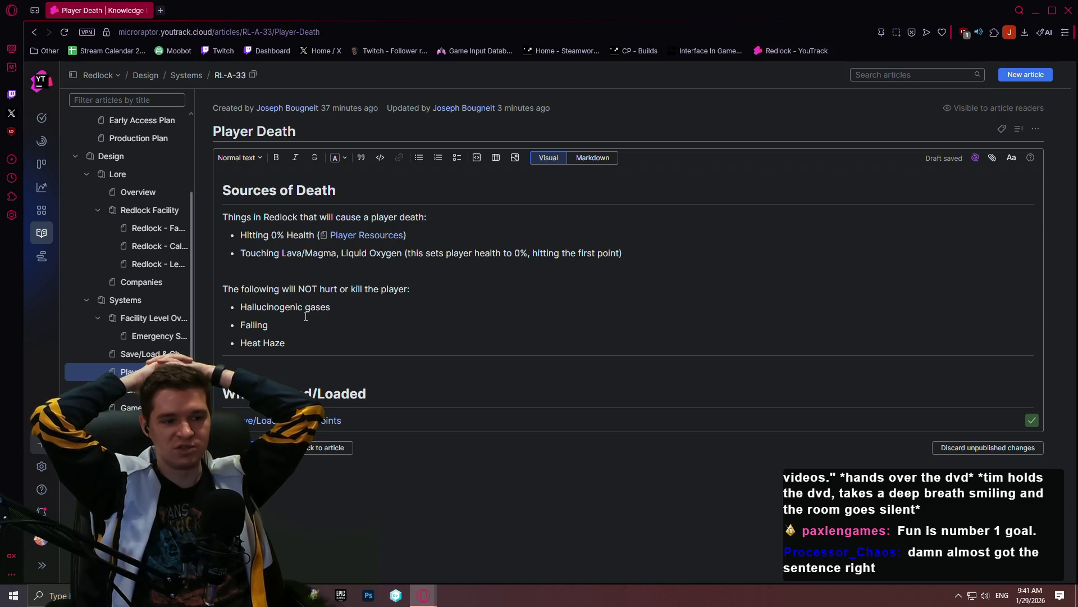
key("super")
type("d")
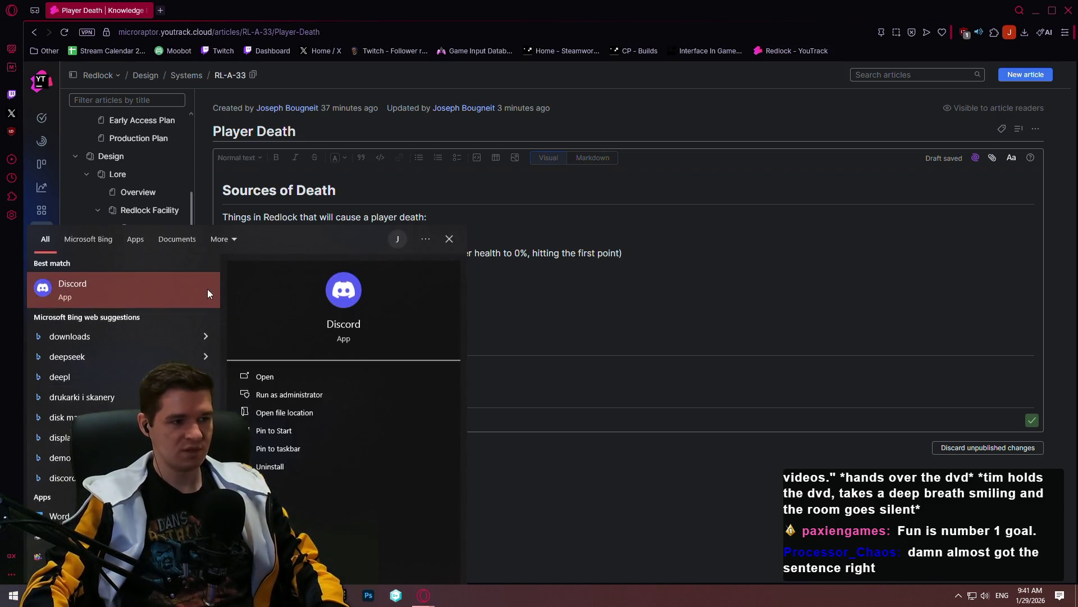
key("BackSpace")
type("word")
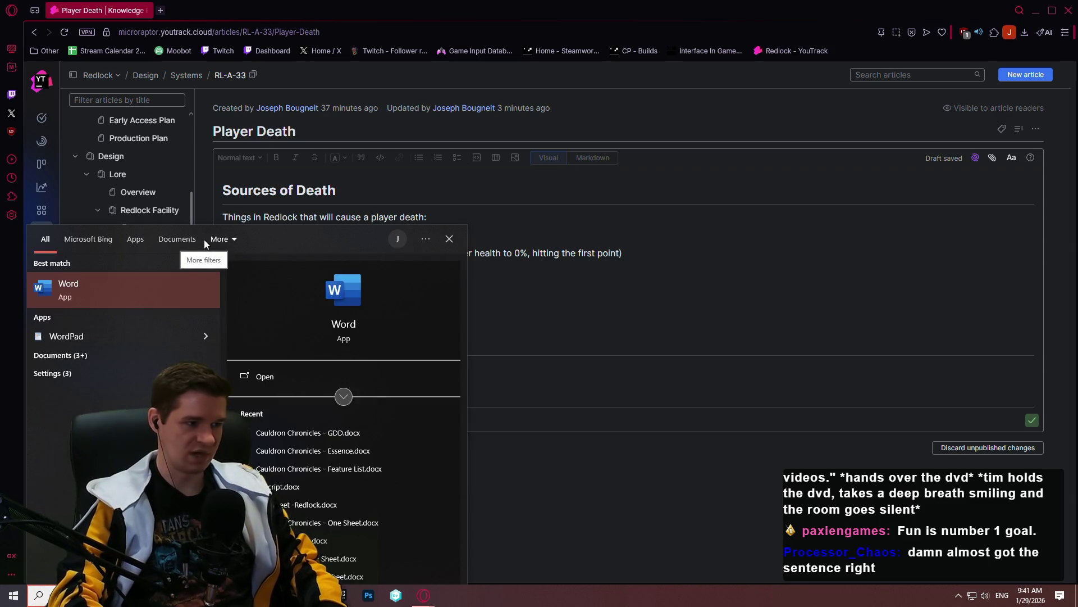
key("Return")
left_click(285, 252)
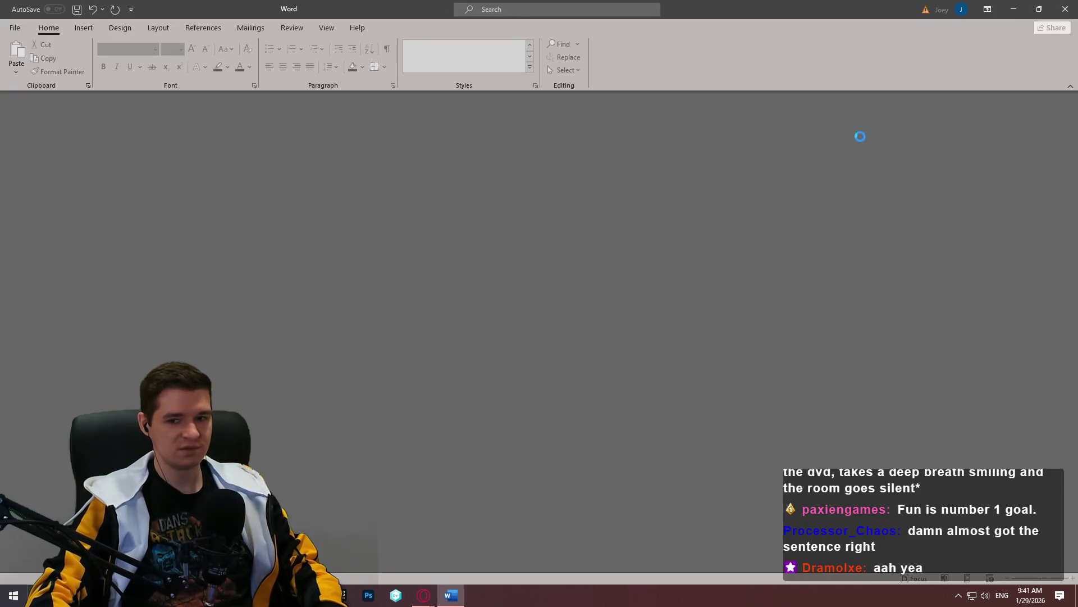
left_click_drag(1074, 108, 1061, 392)
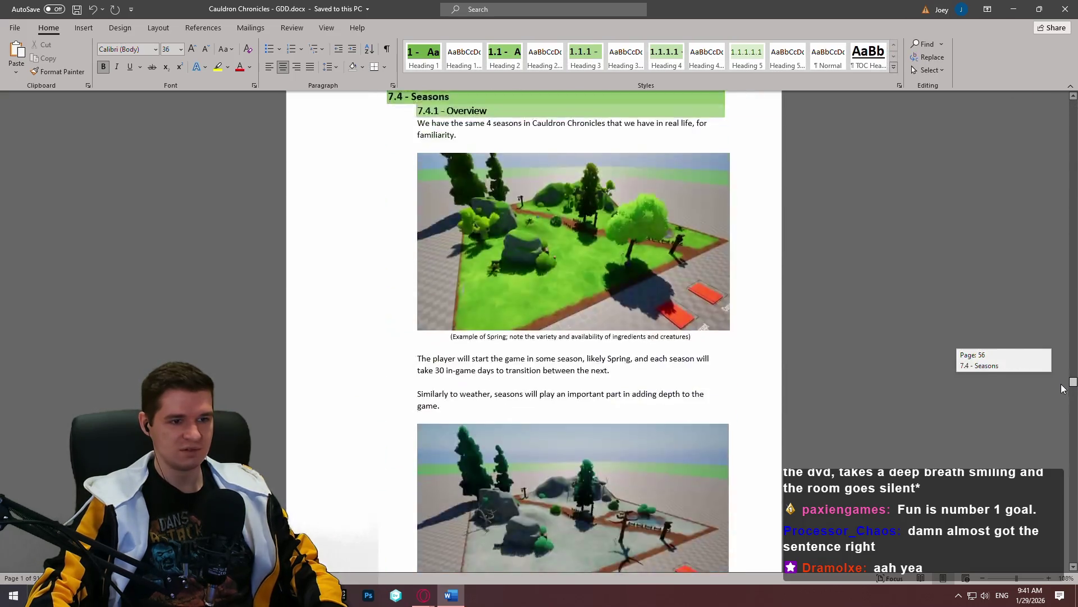
left_click_drag(1062, 392, 1063, 407)
left_click(705, 196, "ctrl")
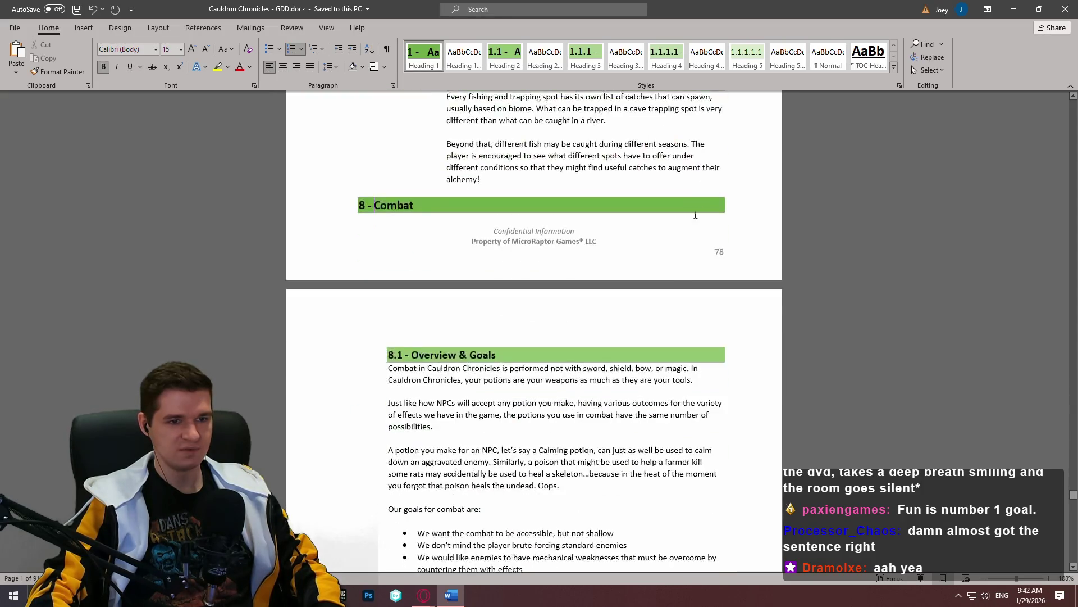
scroll(455, 273, "down", 5)
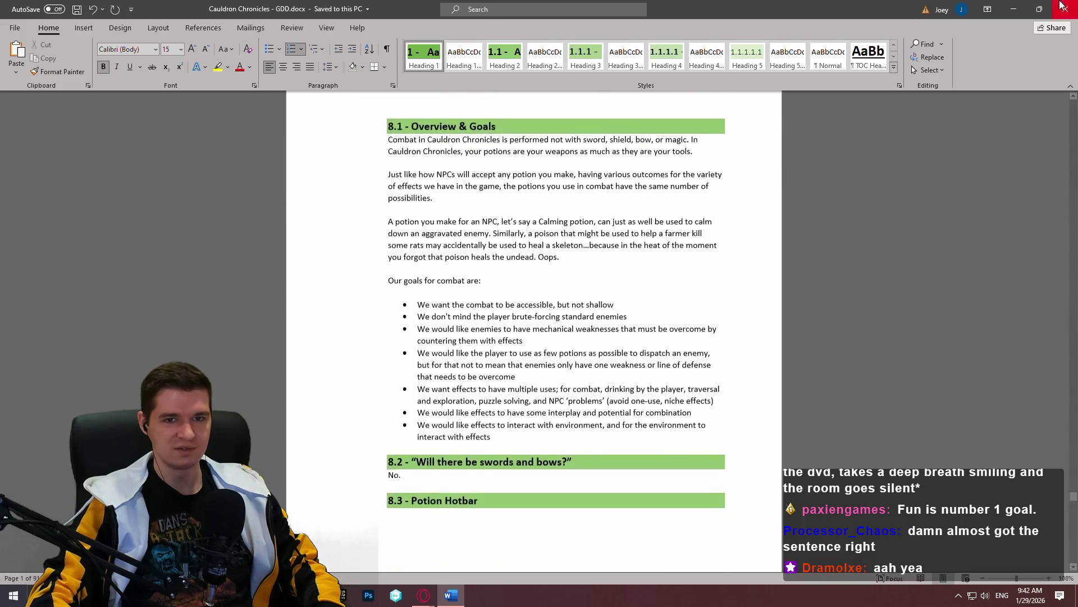
left_click(1063, 8)
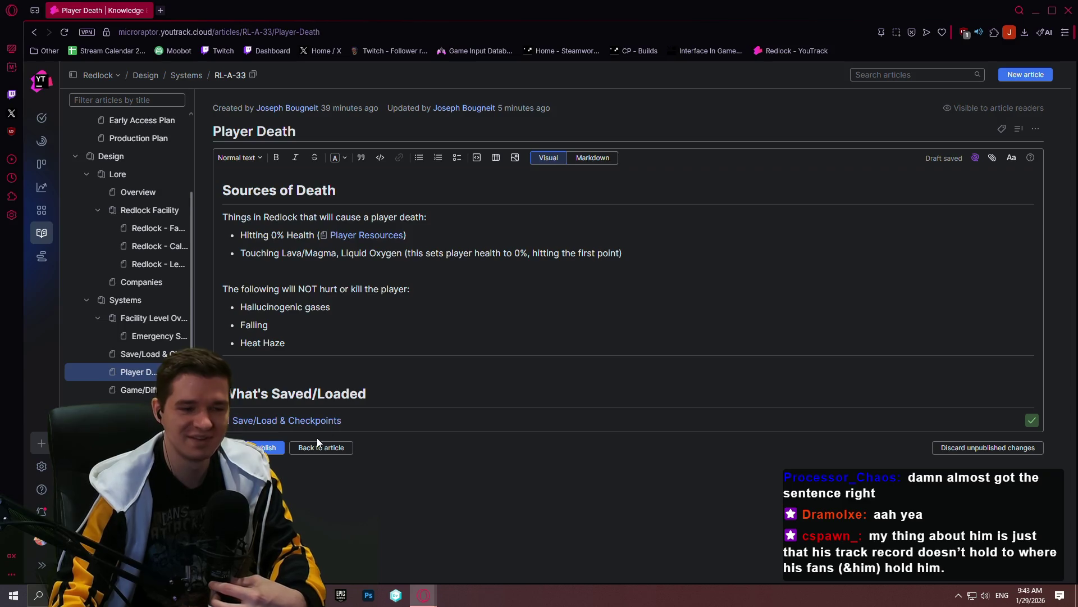
Lead into the Save/Load & Checkpoints link with a sentence referring readers to the saving document
left_click(356, 426)
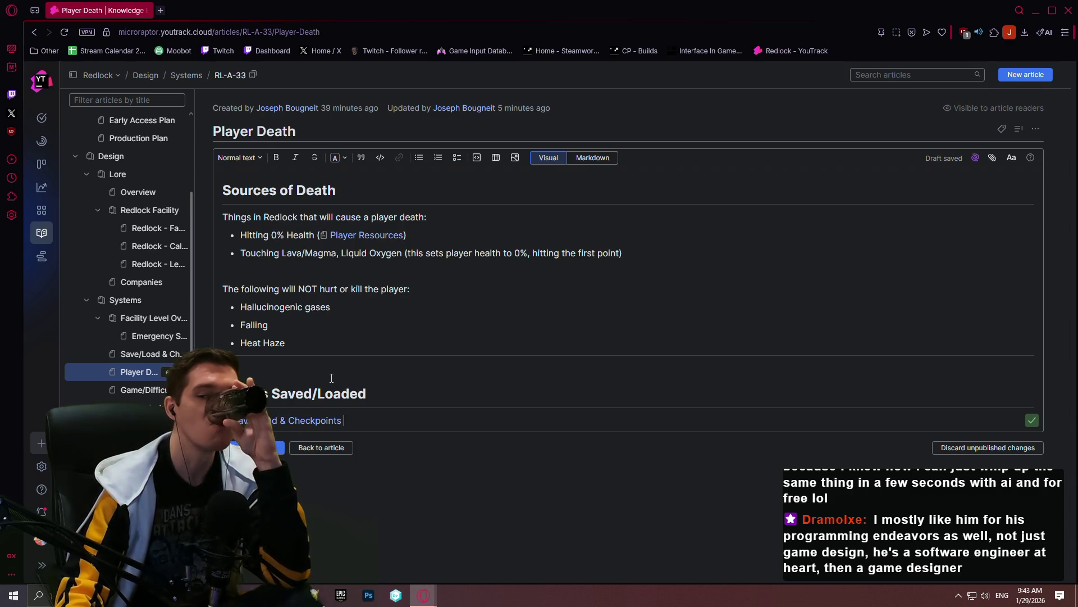
left_click(365, 421)
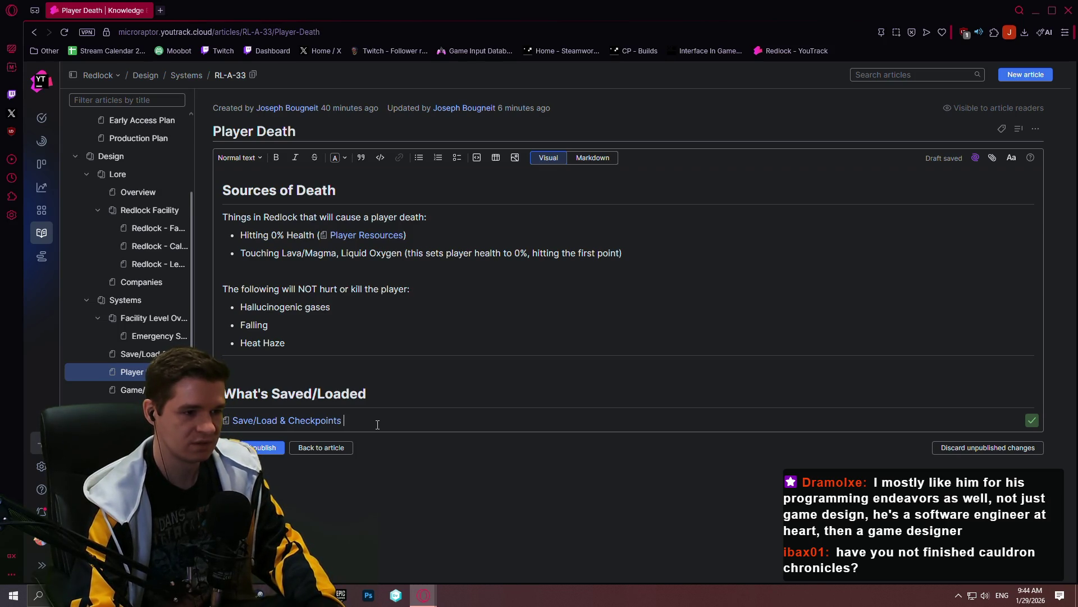
key("Up")
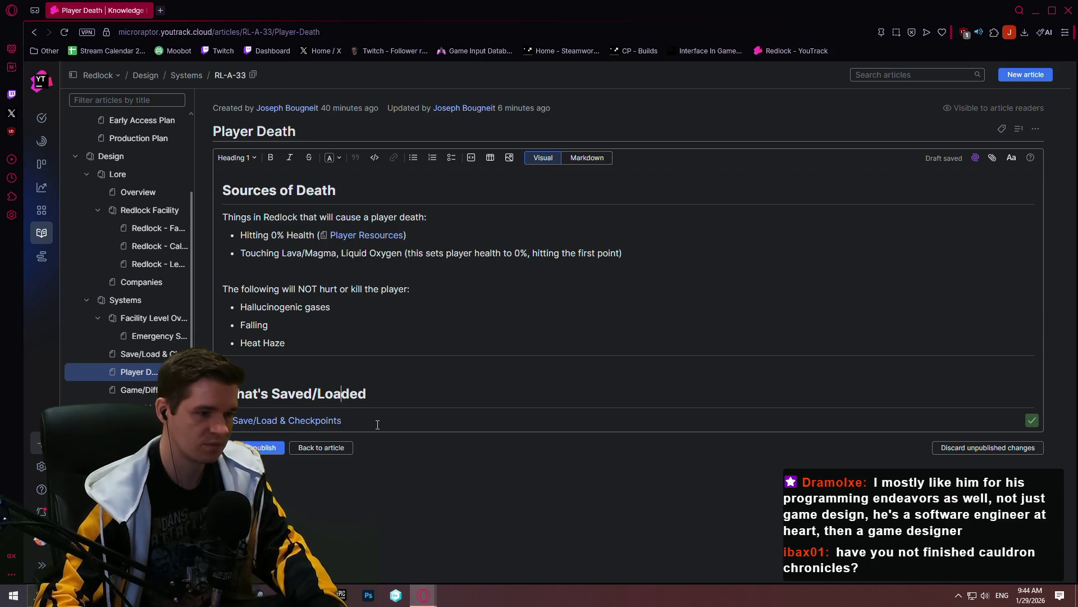
key("Down")
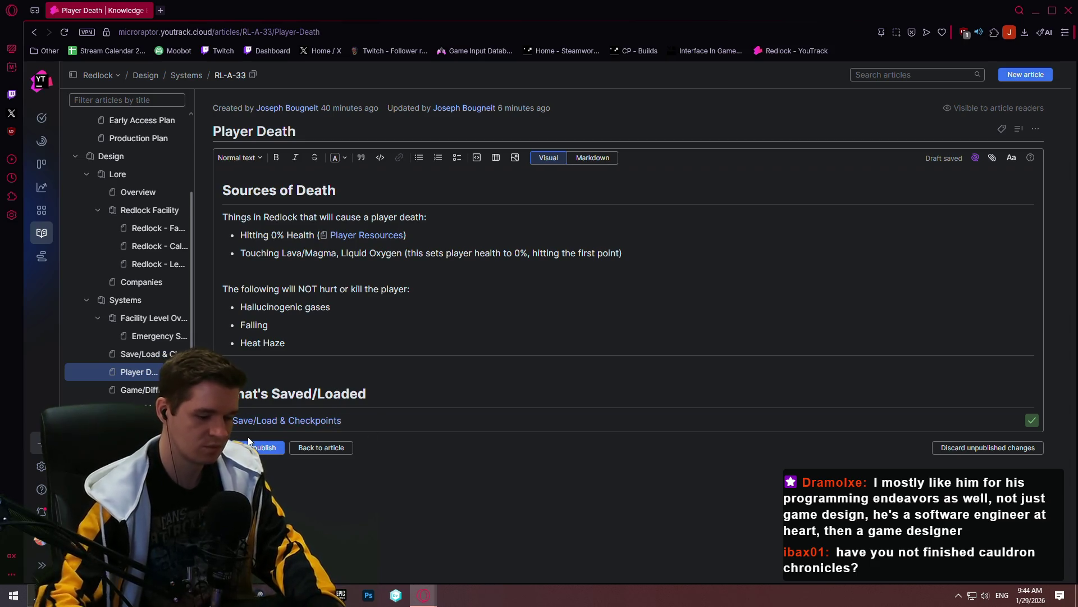
type("ore details about ")
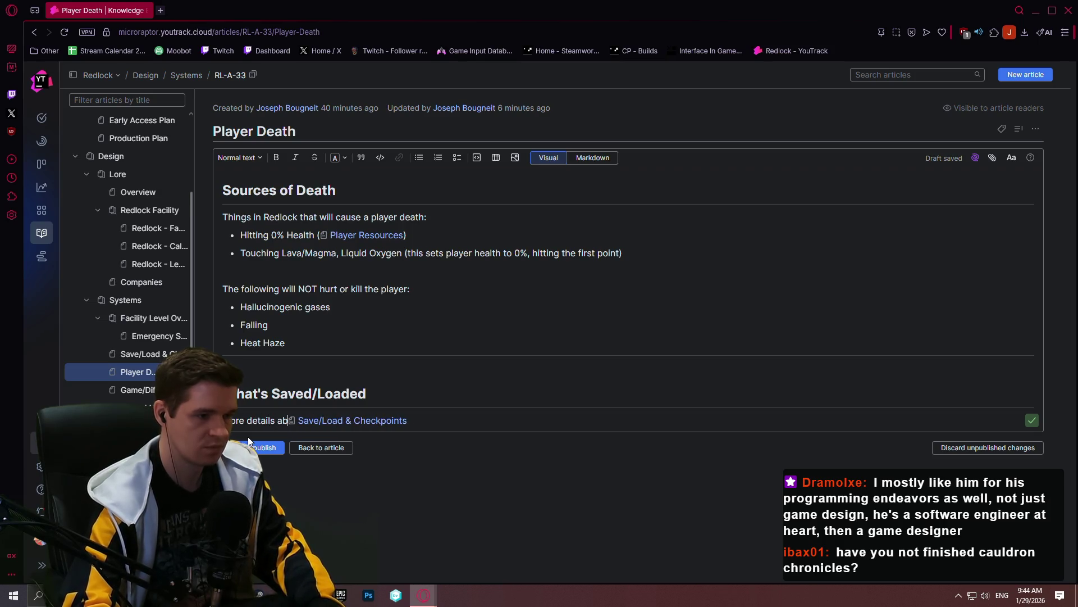
type("what we save and load is detailed in our saving and loading document")
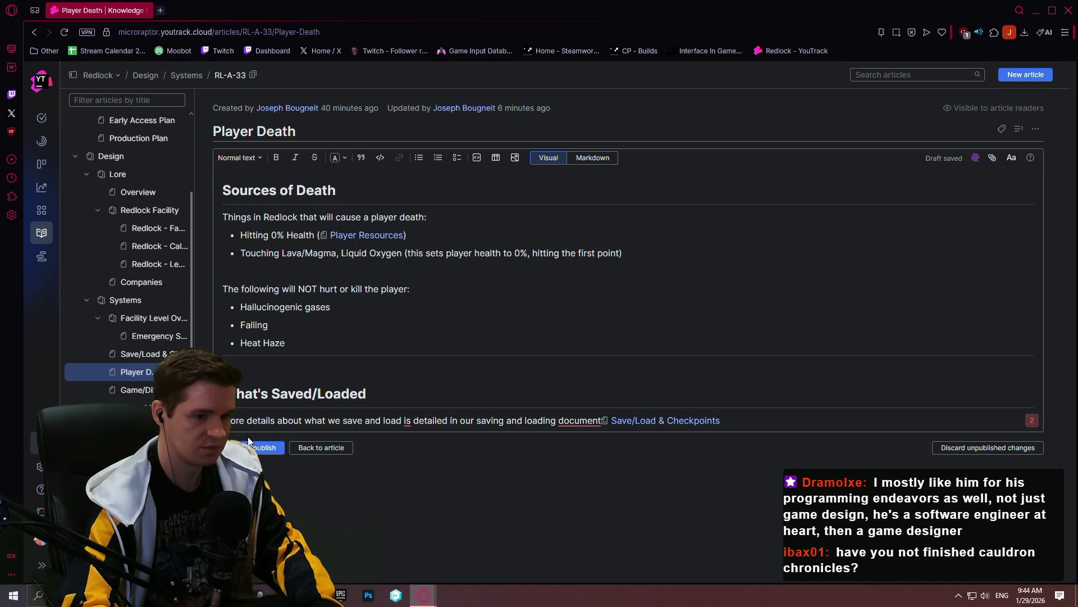
type(":")
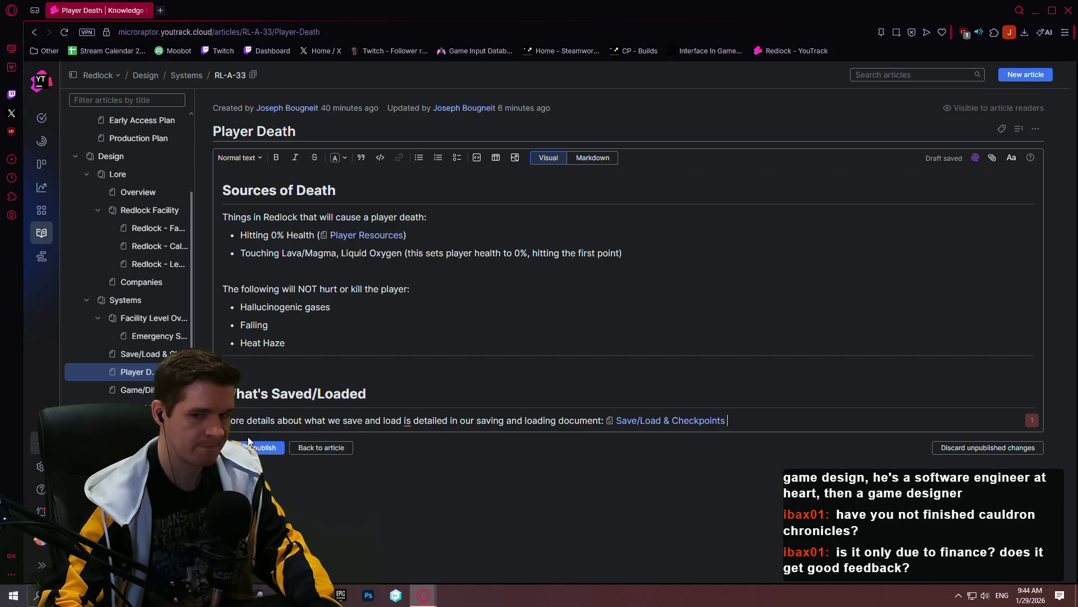
key("End")
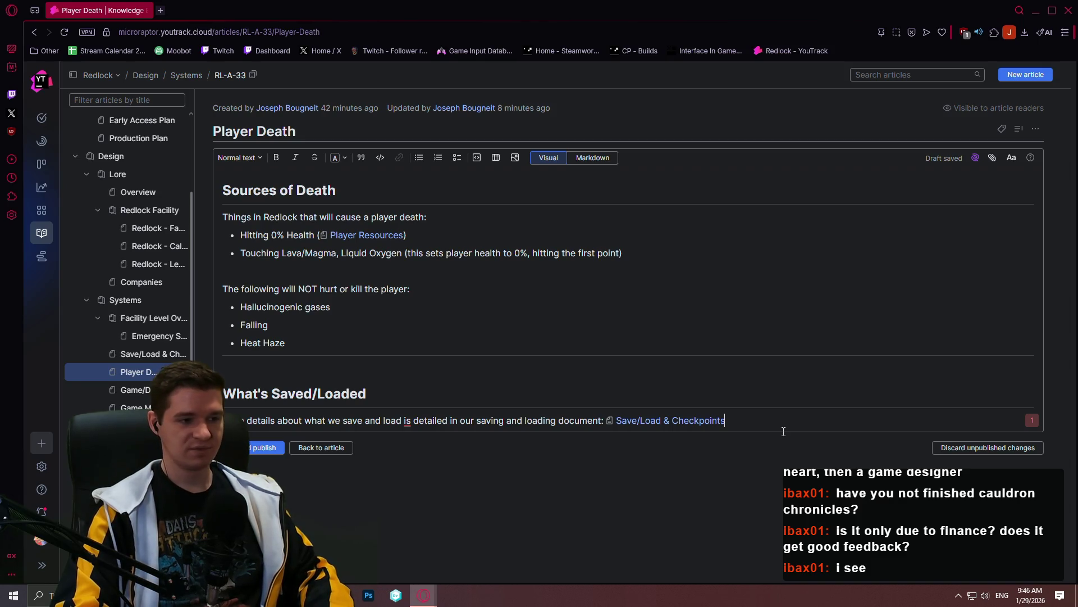
Add a new Heading 2 line below the saved/loaded paragraph
key("Return")
key("BackSpace")
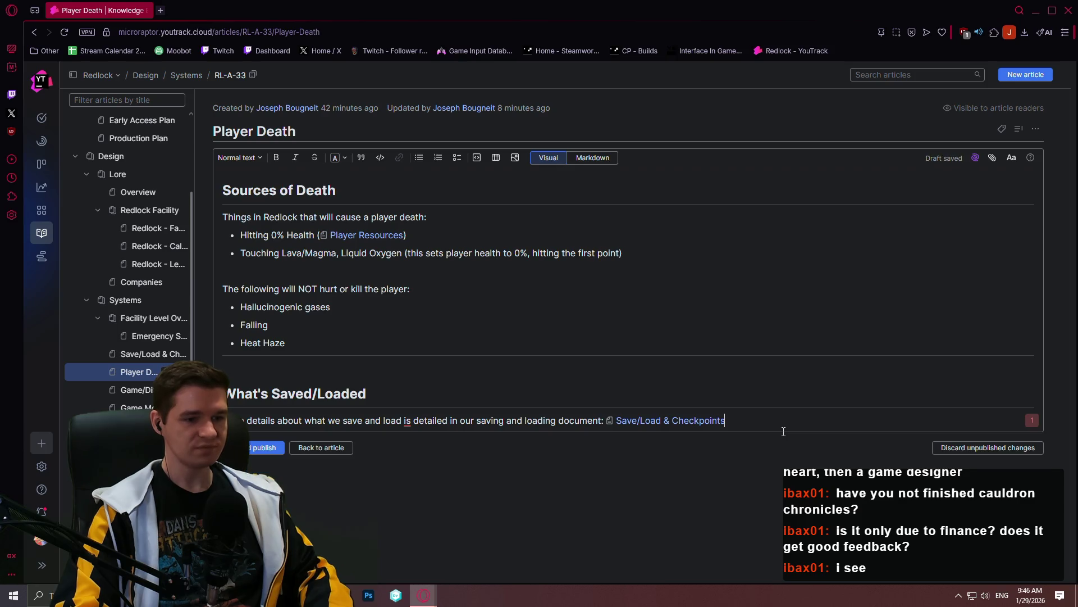
key("Return")
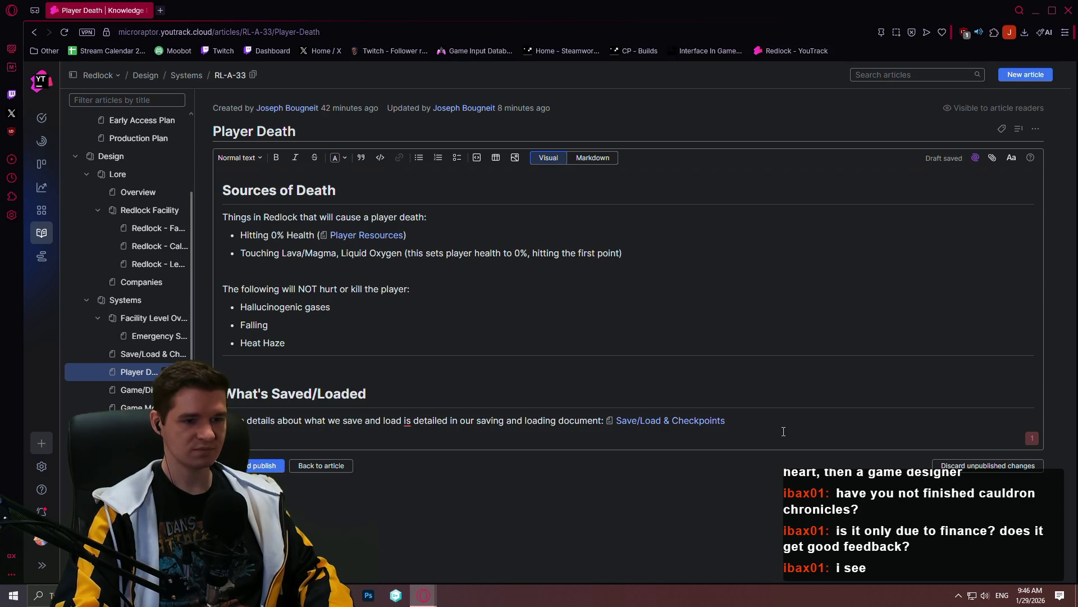
key("Return")
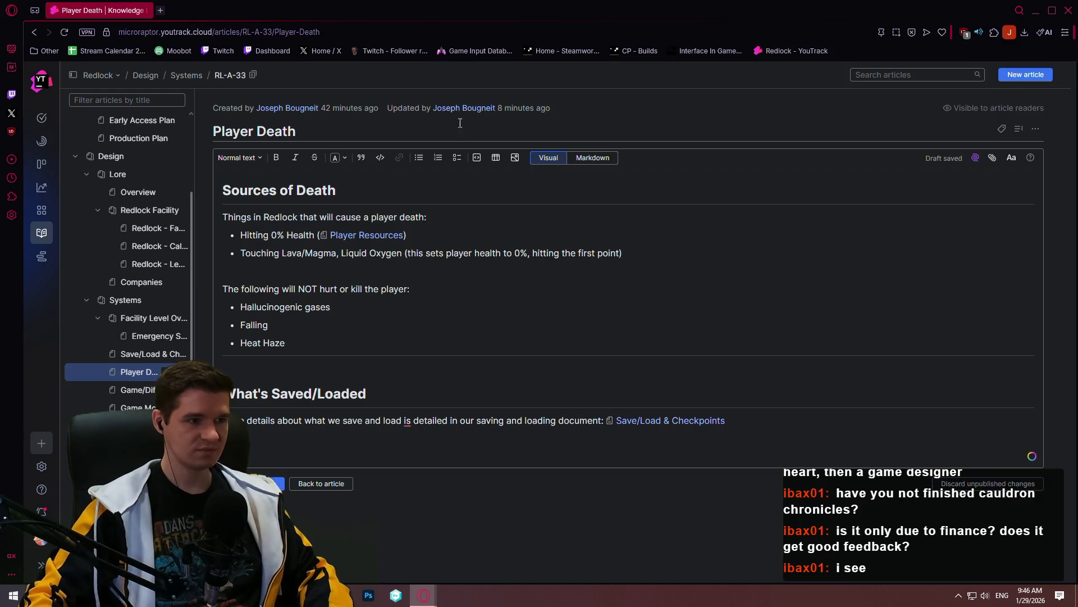
left_click(259, 158)
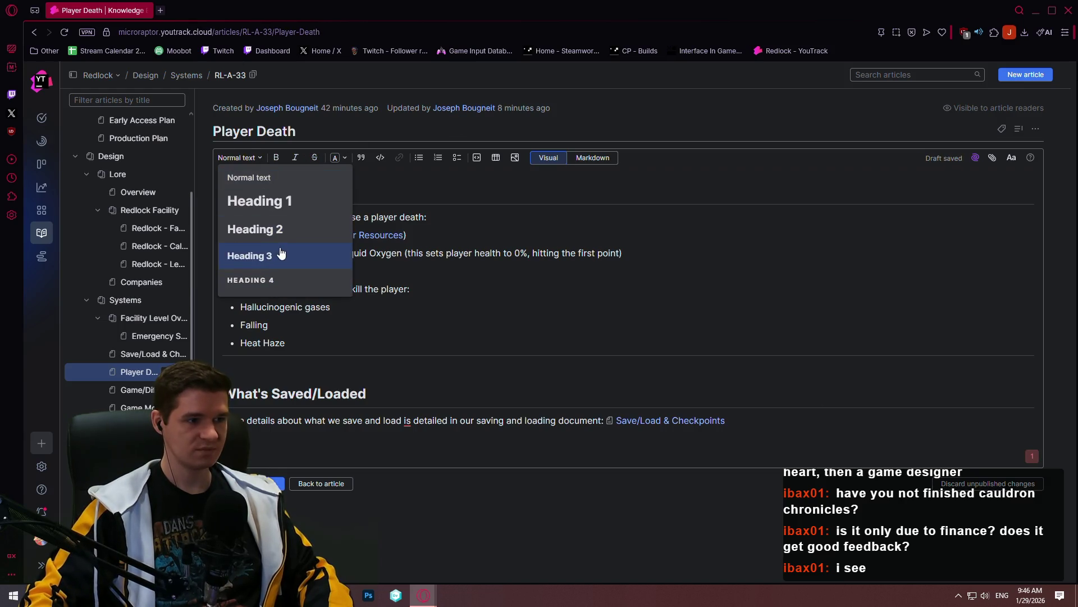
left_click(278, 229)
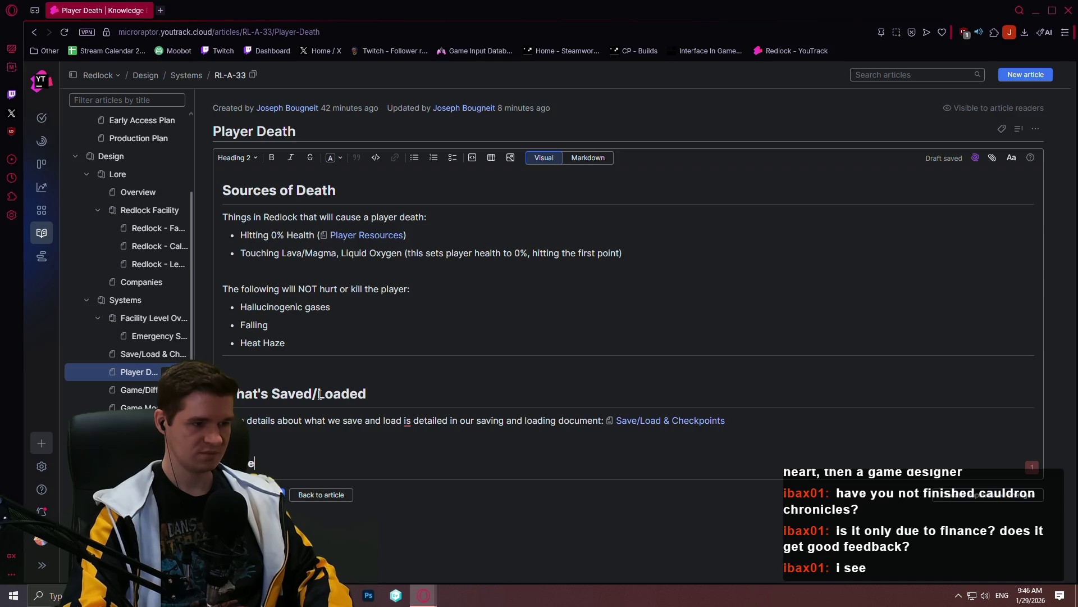
type("ep")
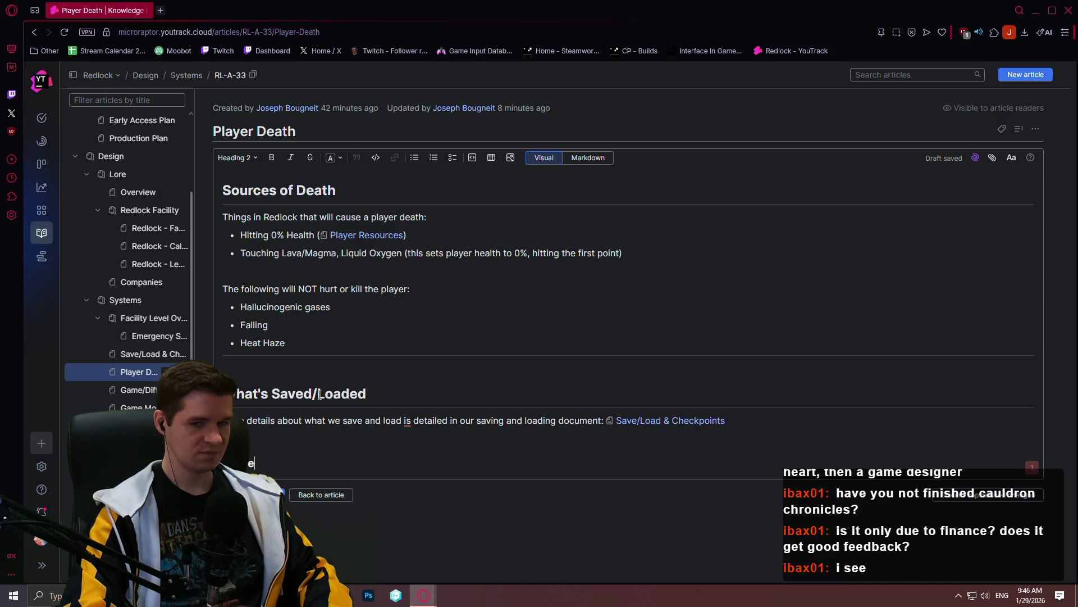
type("lay Options AS")
Word the heading 'Gameplay Options Affecting Death, Saving, and Loading' with a normal paragraph beneath, and stop editing
key("BackSpace")
type("ffecting ")
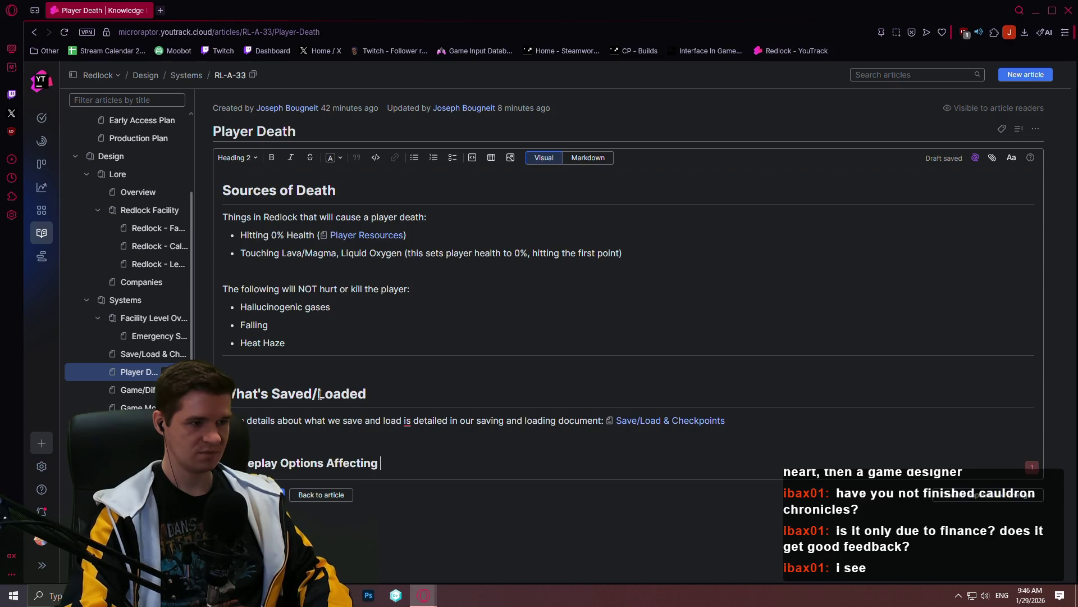
type("Death")
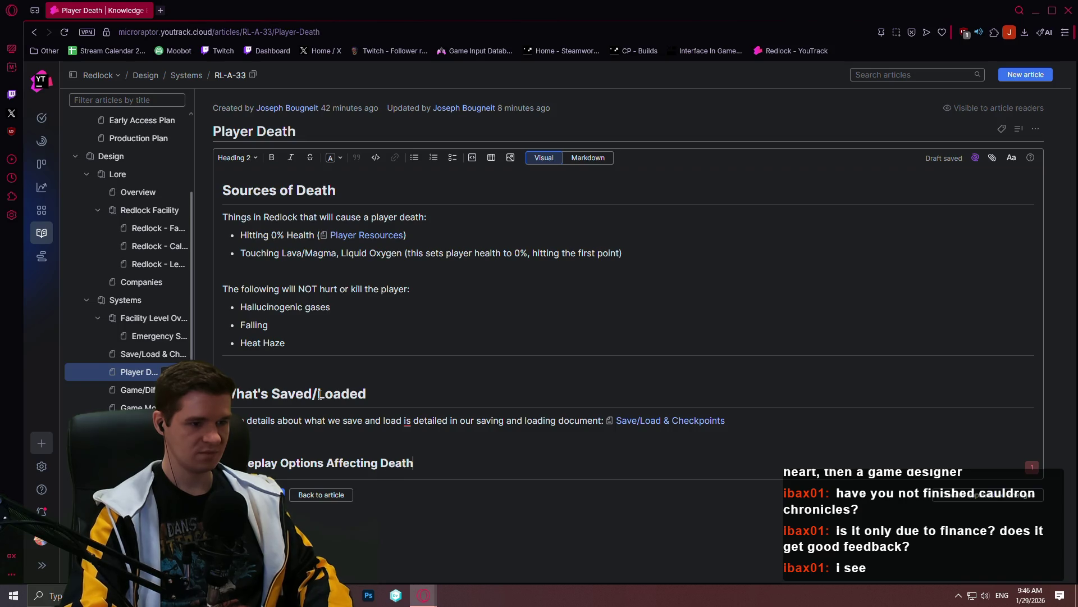
key("BackSpace")
type(", Sasvi")
key("BackSpace")
key("BackSpace")
key("BackSpace")
type("ving")
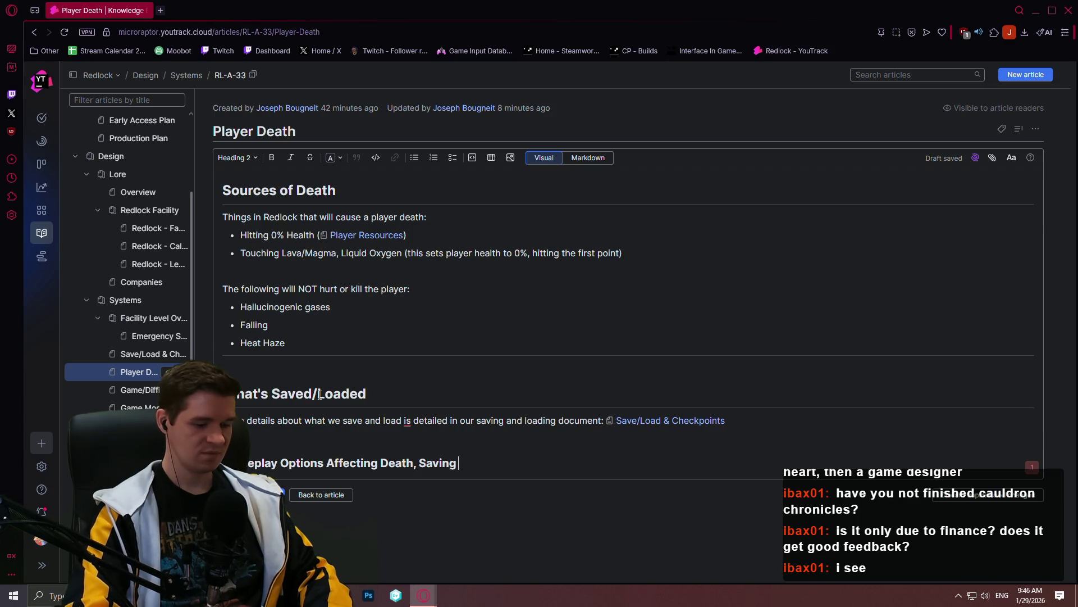
type(" & Loading")
key("BackSpace")
key("BackSpace")
key("BackSpace")
key("BackSpace")
key("BackSpace")
key("BackSpace")
type(", and Loading")
key("Return")
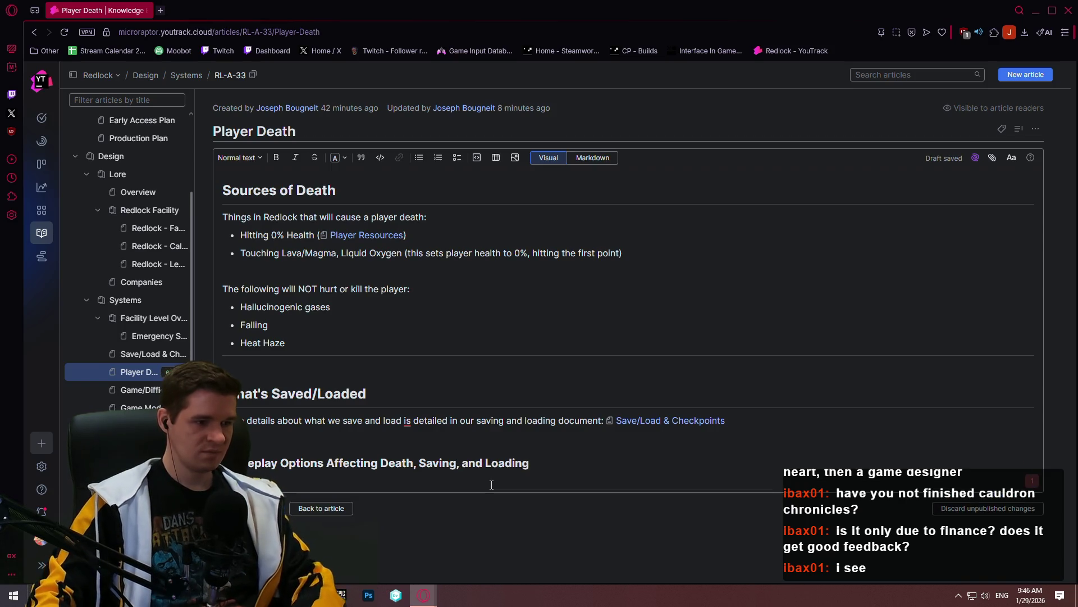
left_click(320, 507)
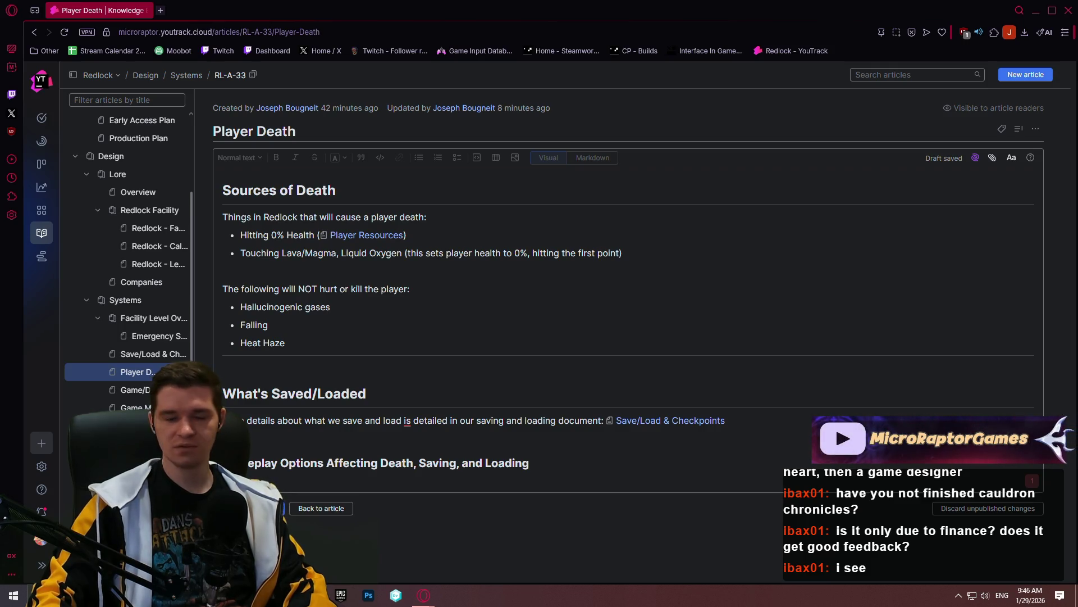
Show the Game/Difficulty Options article from the knowledge base tree
left_click(131, 389)
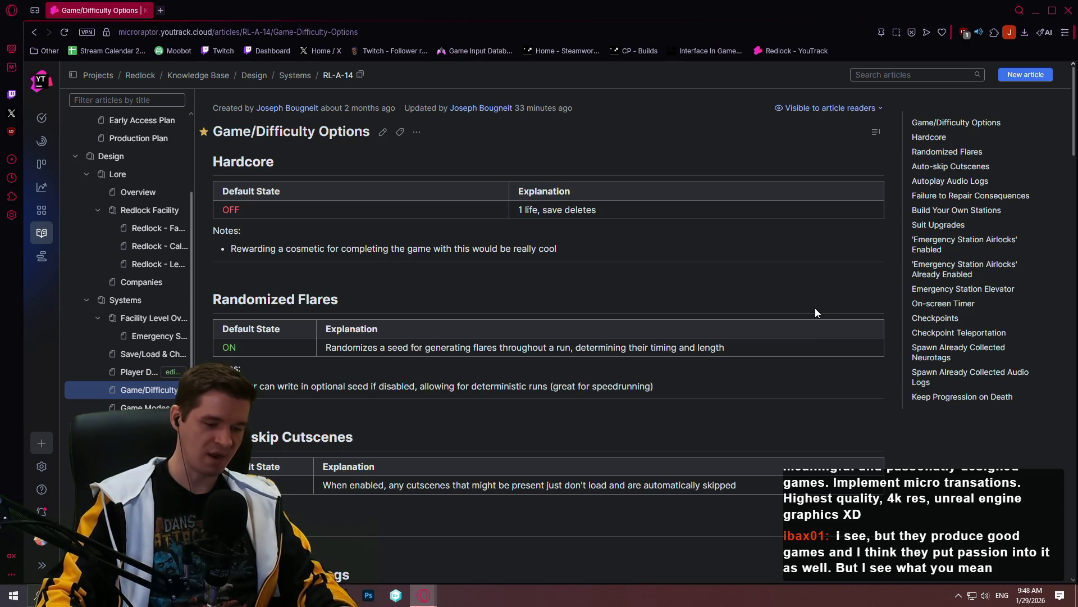
mouse_move(268, 51)
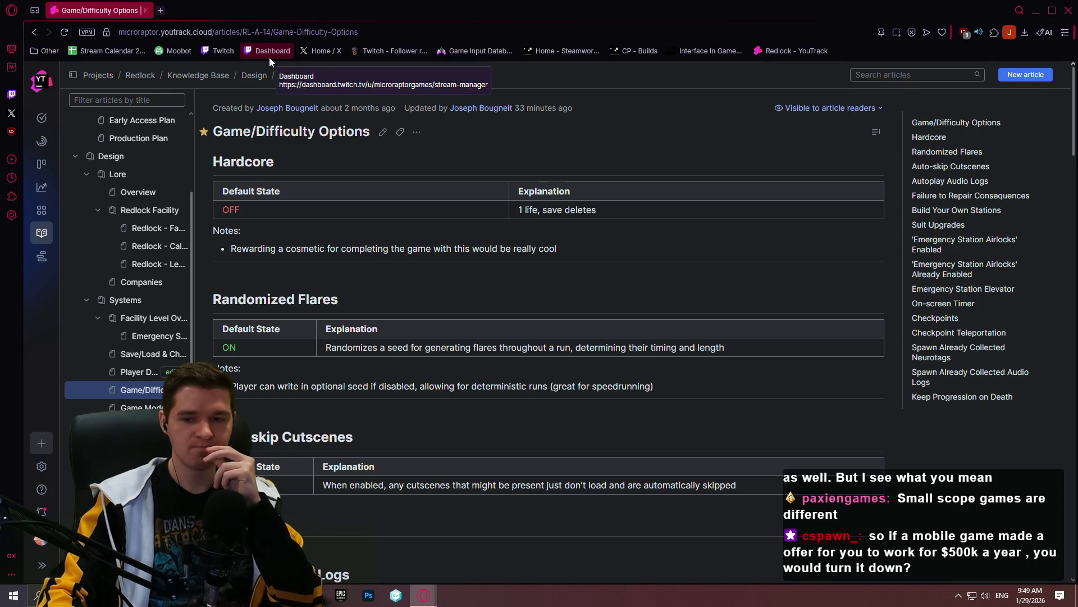
Put the Game/Difficulty Options article into edit mode and review it to the bottom
left_click(382, 132)
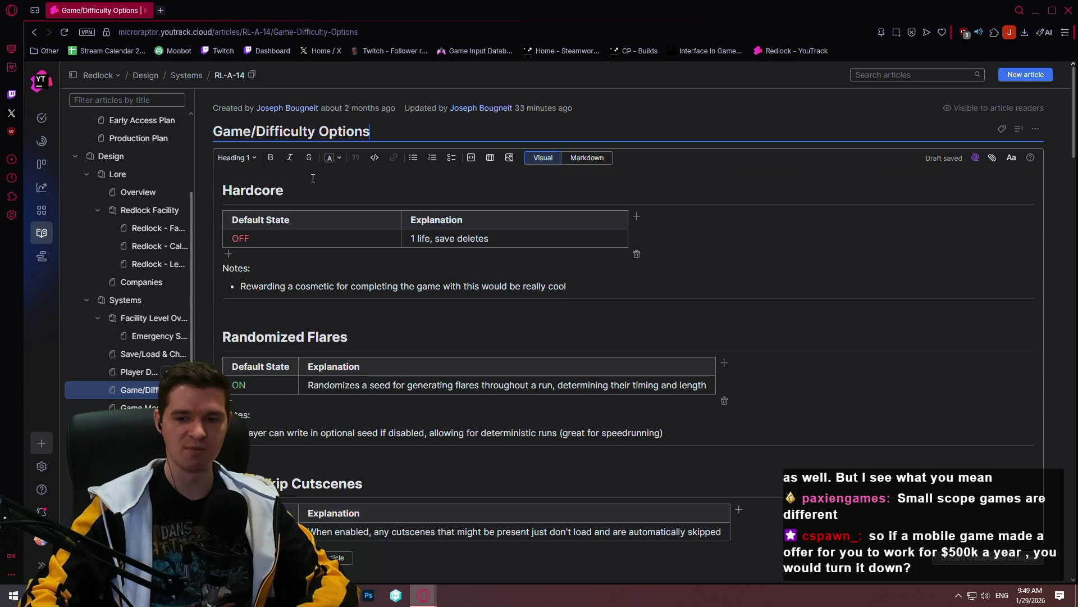
left_click(195, 106)
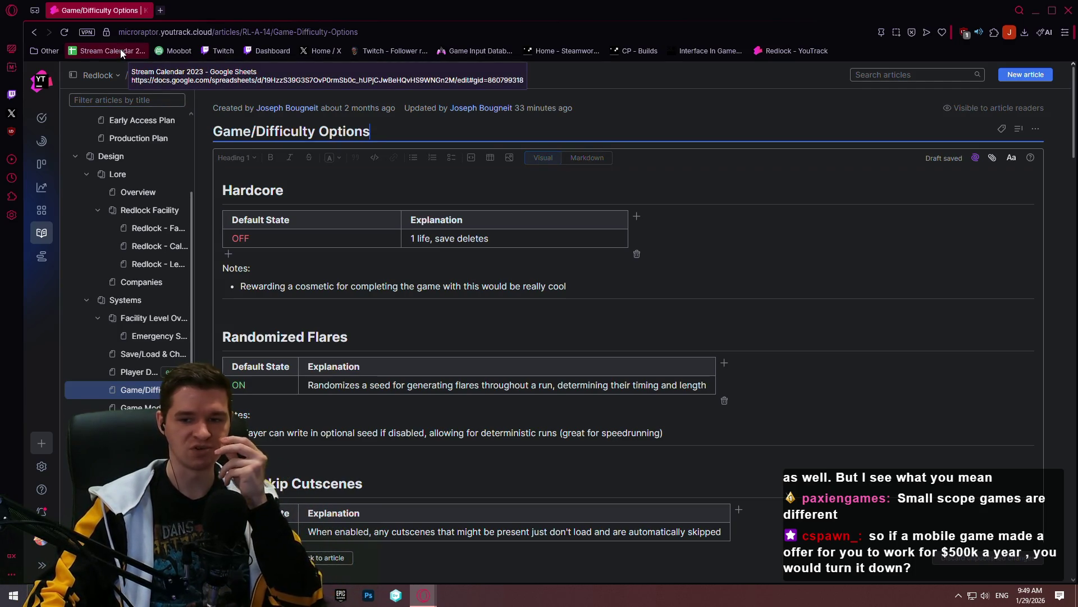
left_click(295, 171)
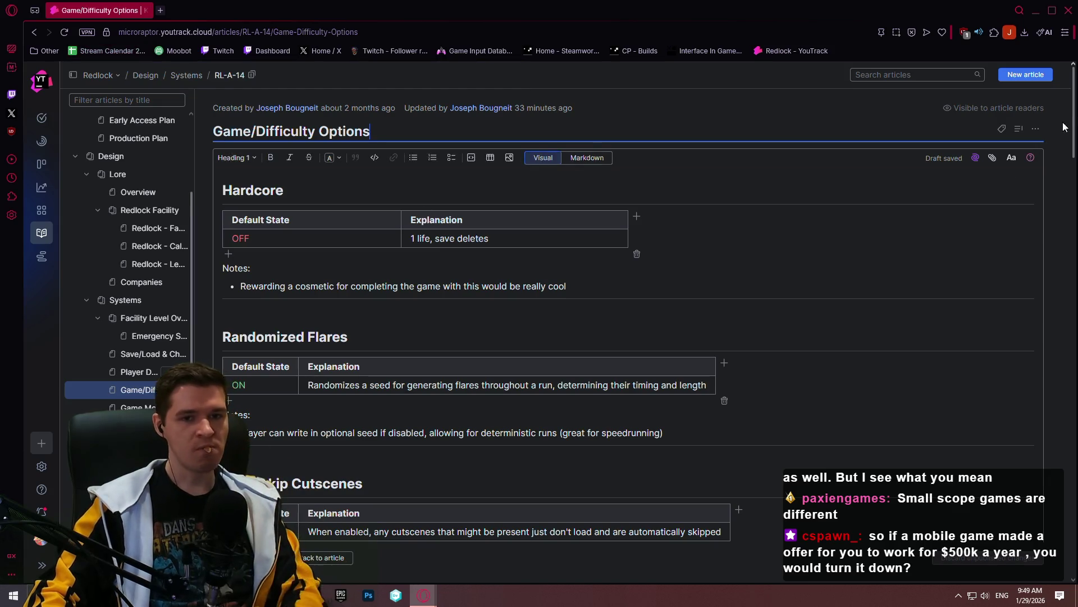
left_click_drag(1070, 140, 1064, 548)
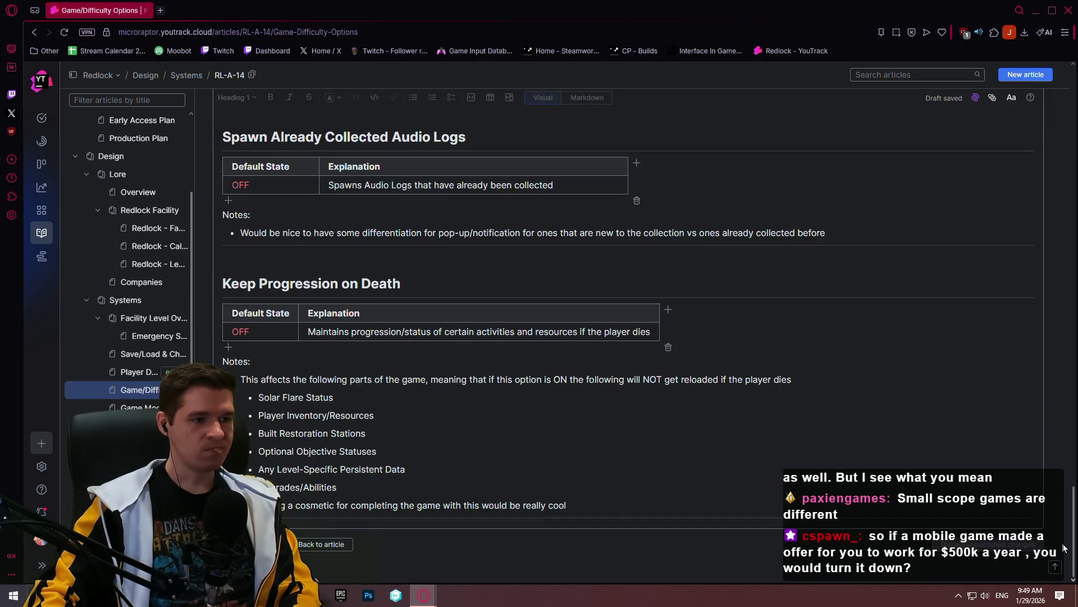
left_click(493, 379)
Bring a blank Notepad++ note up beside the article
key("alt+Tab")
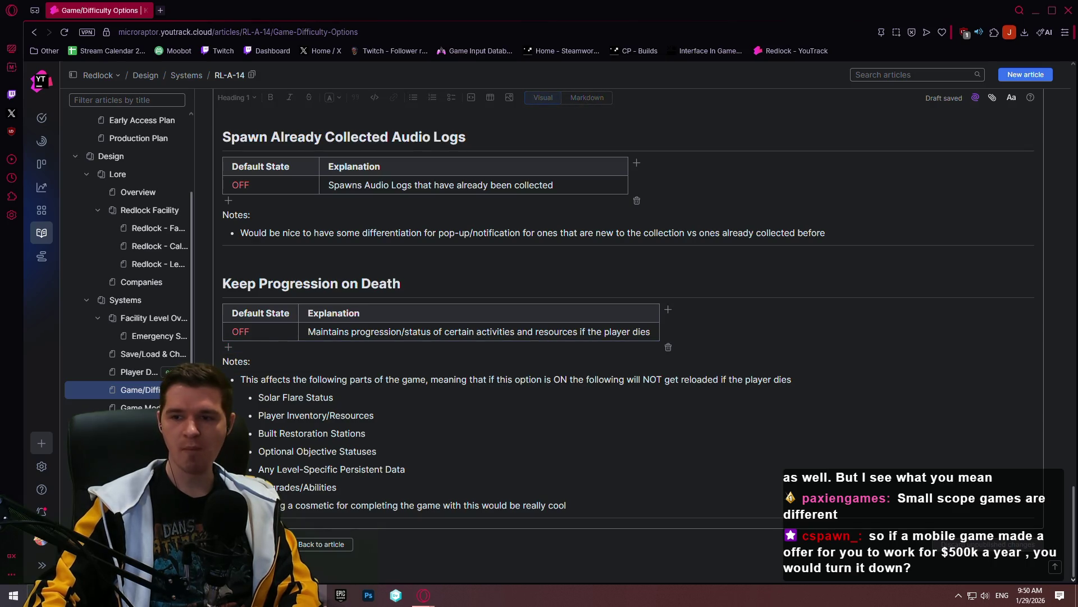
left_click_drag(468, 82, 656, 109)
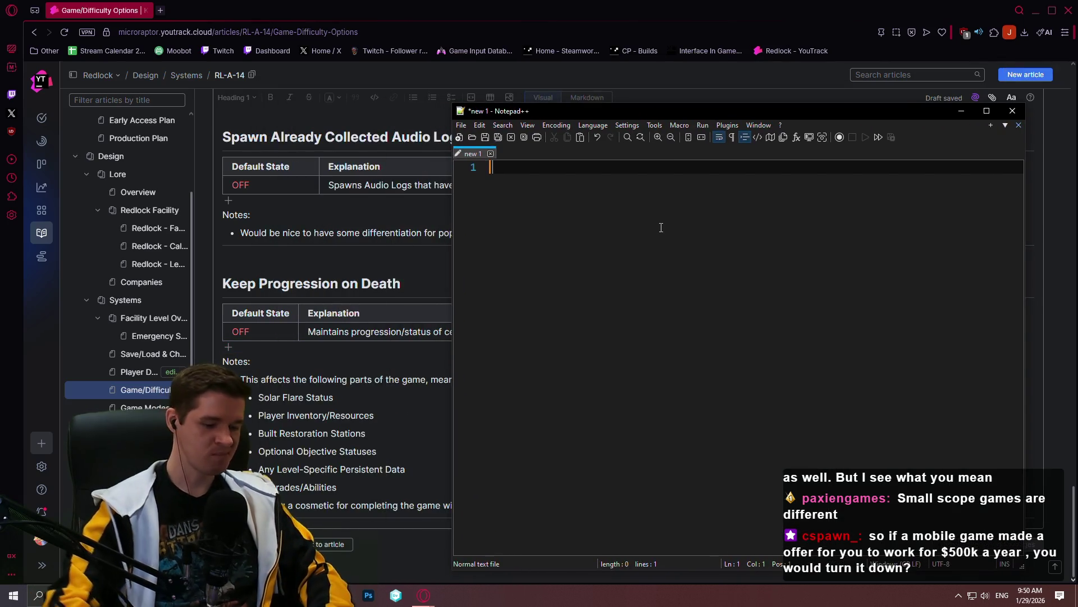
type("Keep Progression on Death")
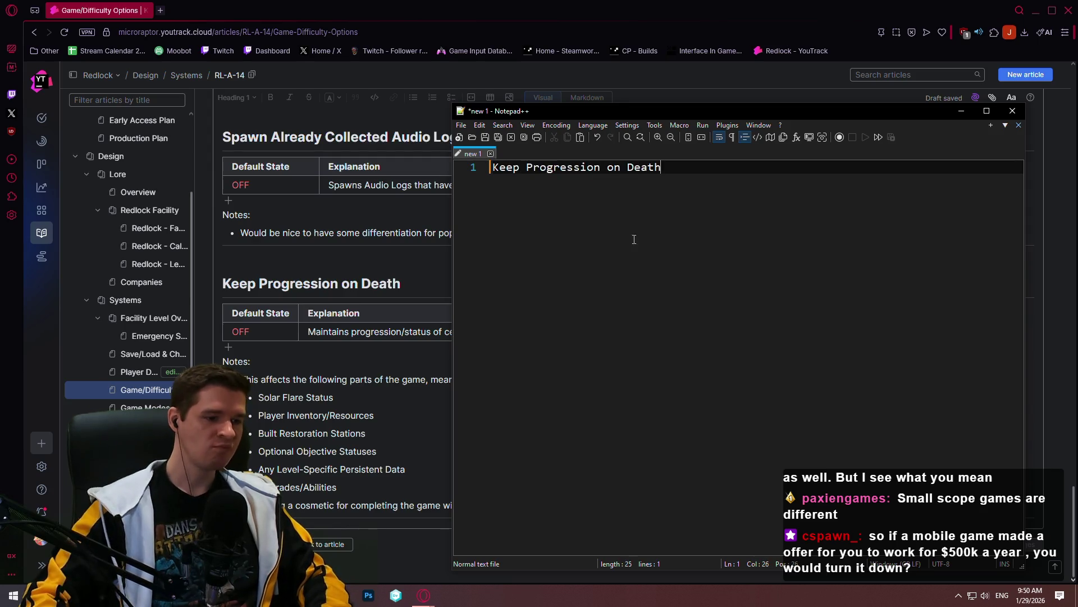
View the article outside edit mode, then bring the note window back over it
key("alt+Tab")
left_click(325, 544)
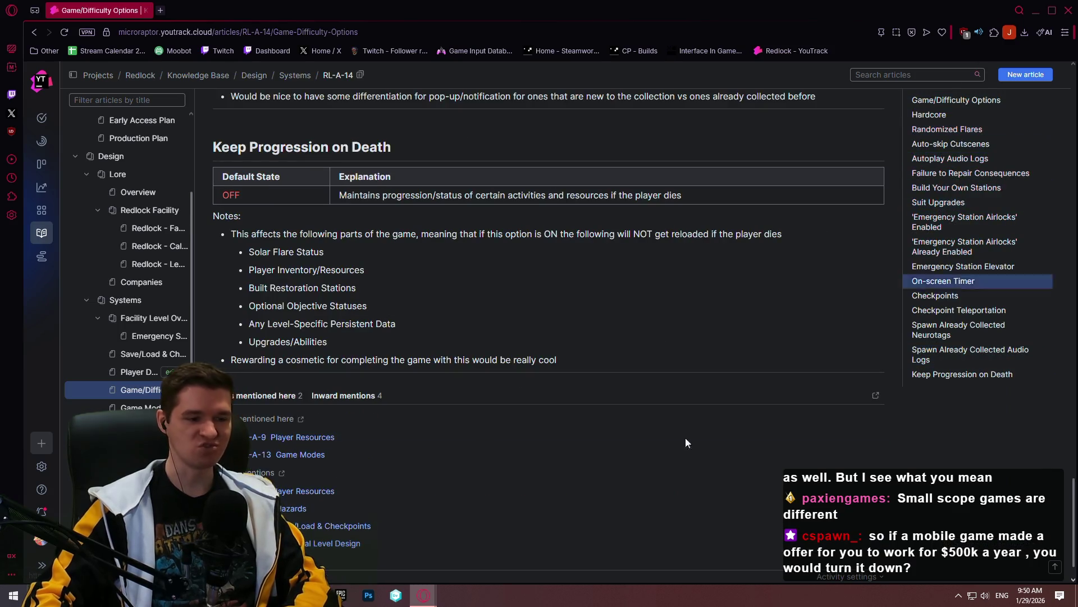
key("alt+Tab")
left_click_drag(771, 110, 608, 90)
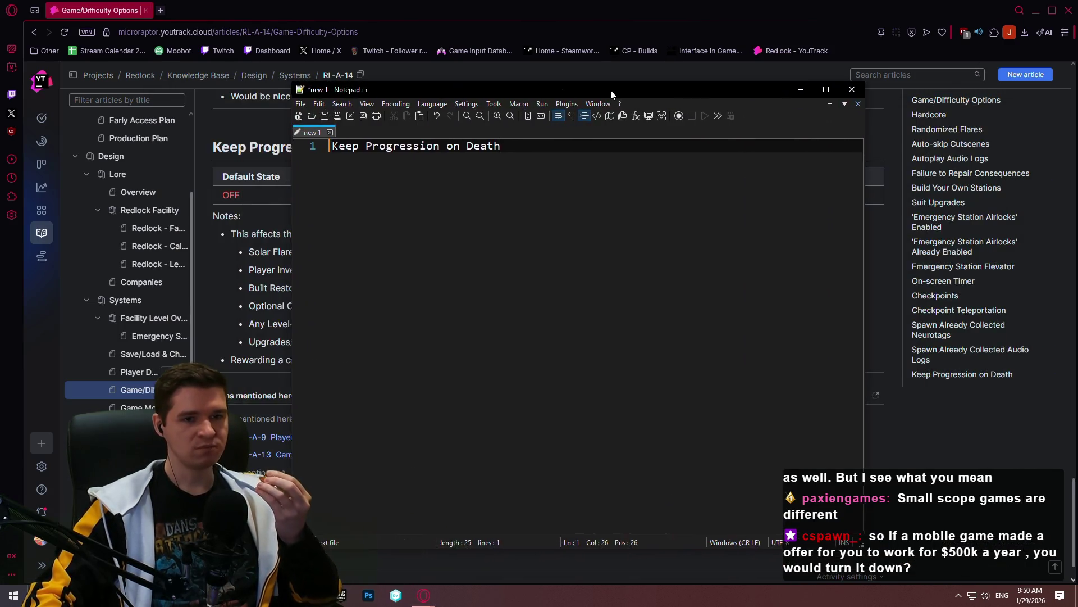
List Hardcore, Checkpoints and Keep Progression on Death on separate note lines, then hide the note
left_click(333, 144)
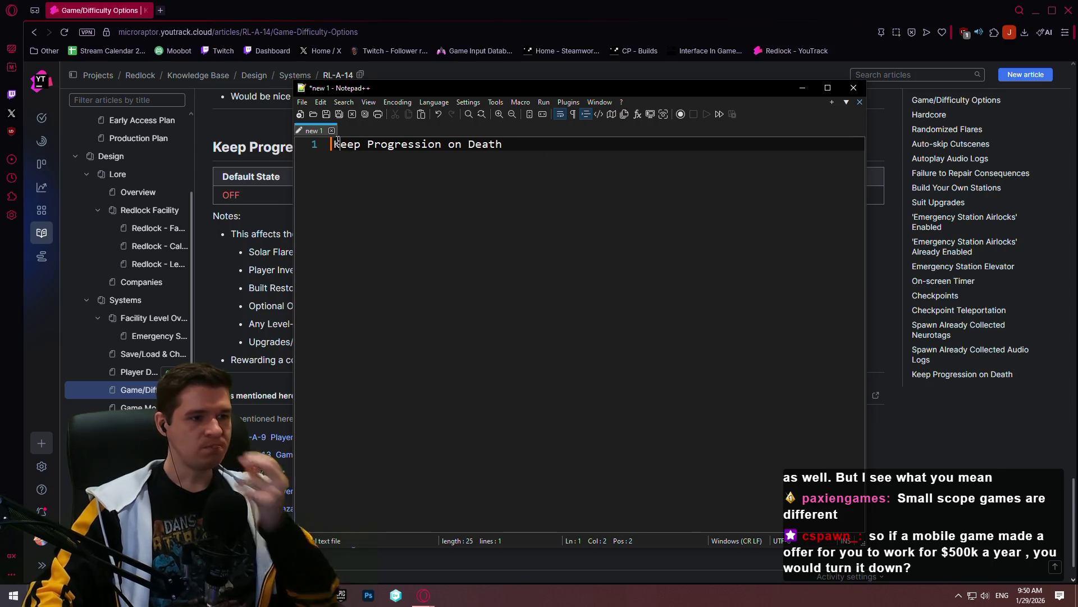
key("Return")
key("Up")
type("Har")
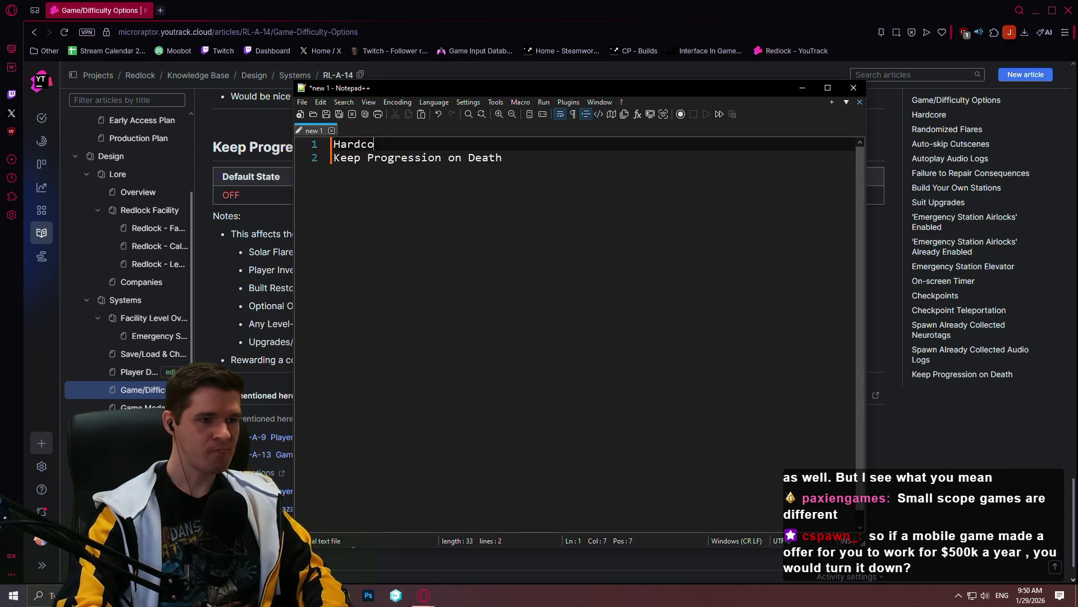
type("dcore")
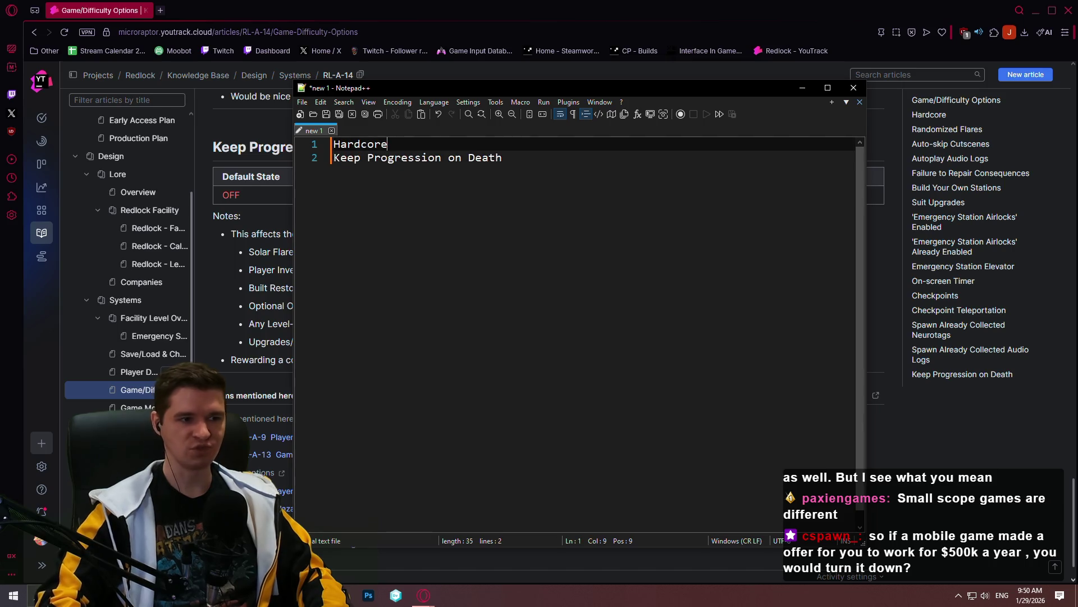
key("Return")
type("Checkpoints")
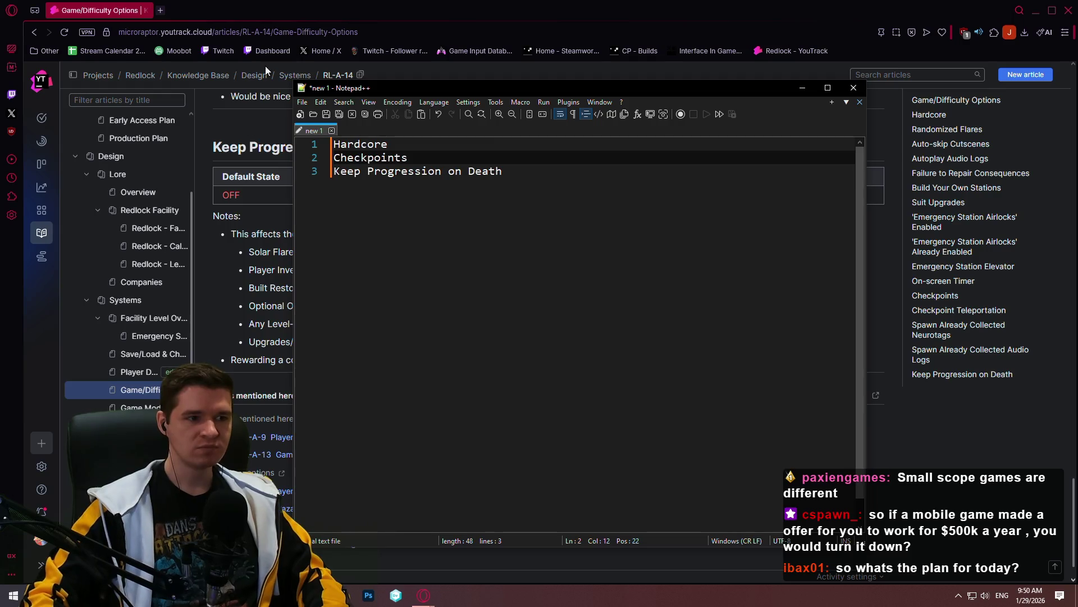
key("alt+Tab")
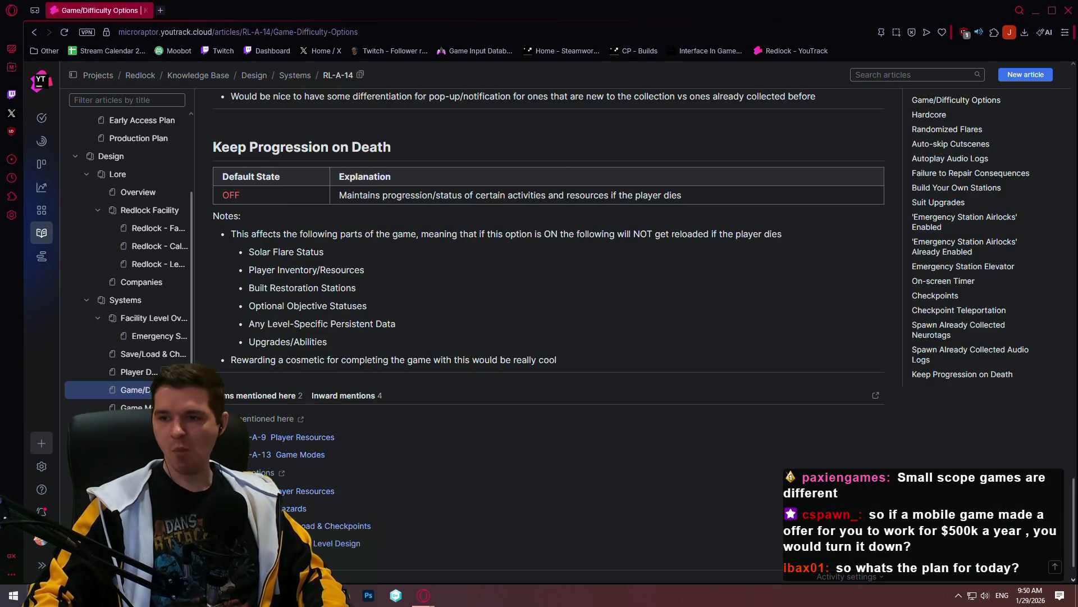
Edit the Player Death article again and start a new paragraph under the Gameplay Options heading
left_click(135, 372)
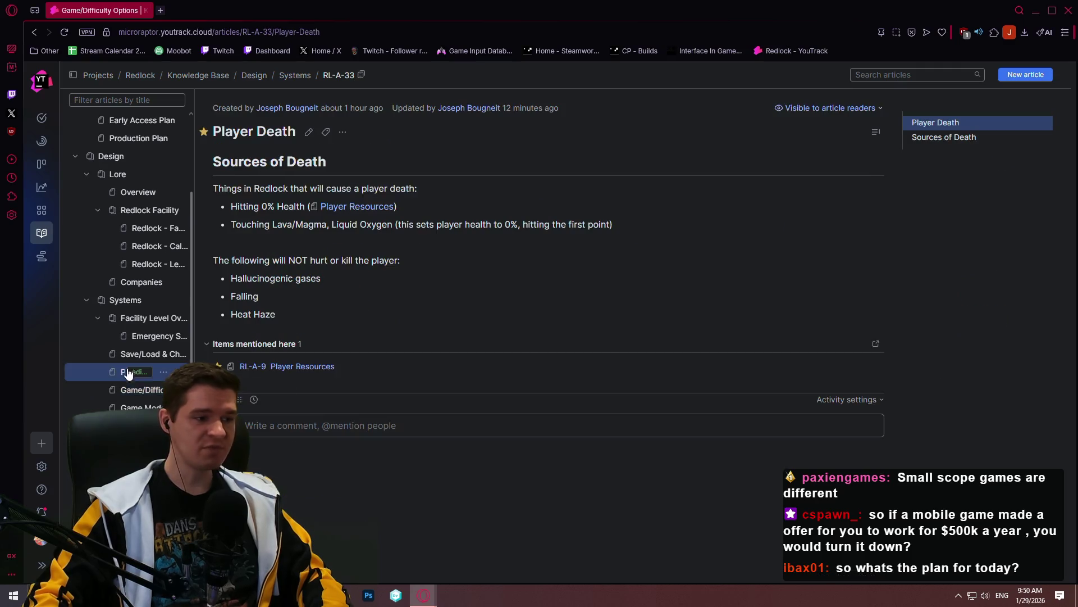
left_click(310, 132)
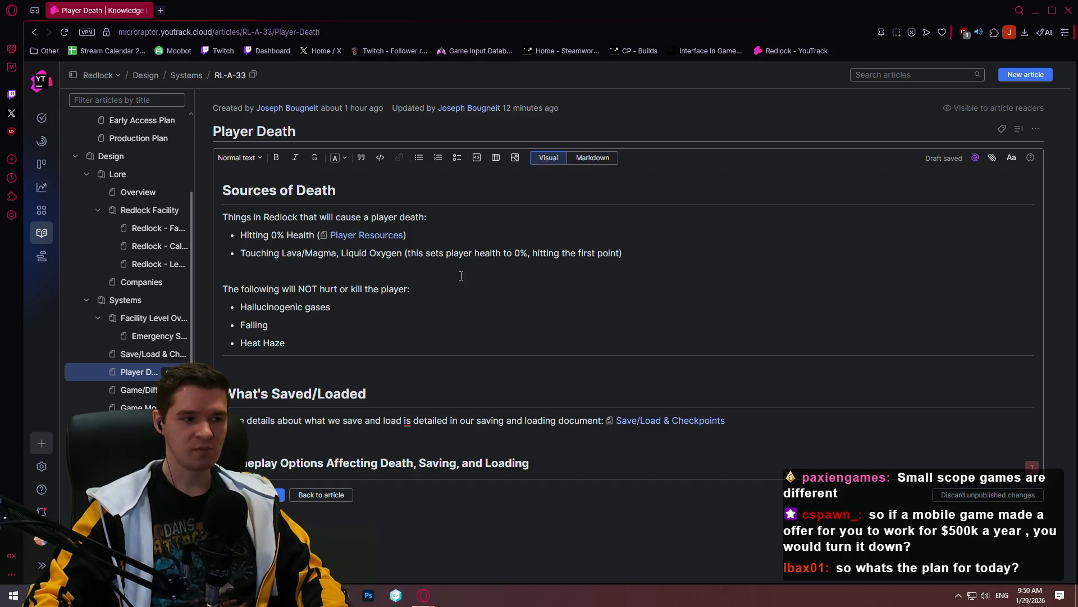
left_click(604, 458)
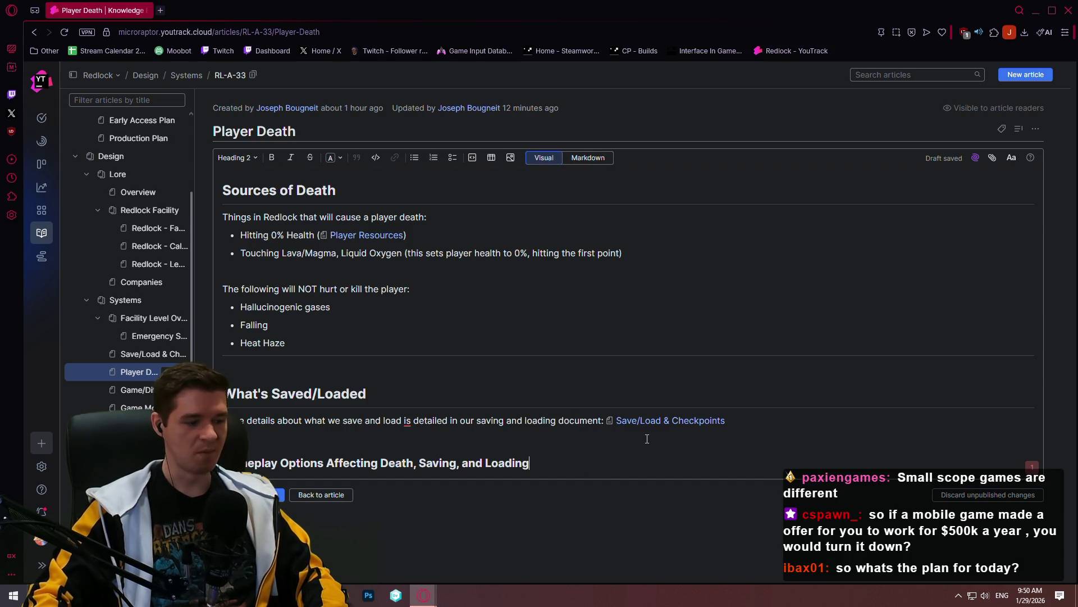
key("Return")
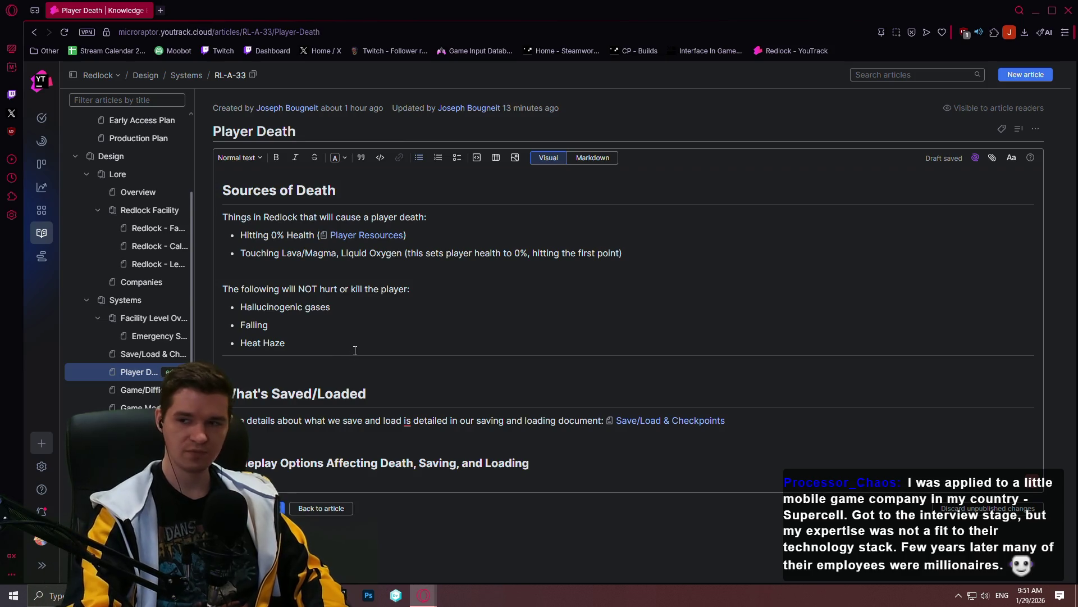
type("re")
Write the Hardcore entry and a second option line beneath the Gameplay Options heading
key("Return")
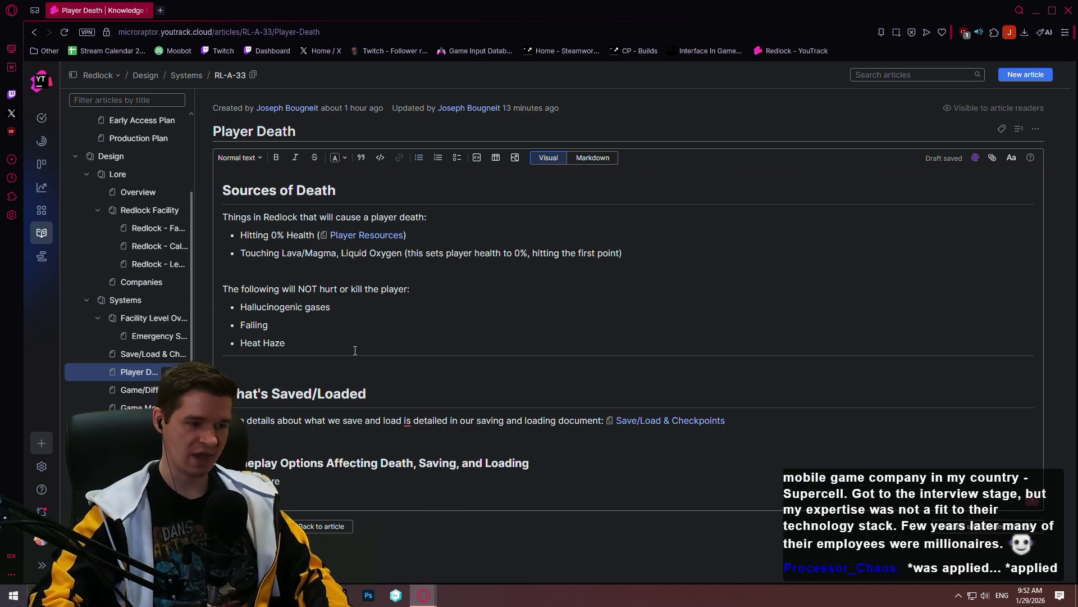
key("Return")
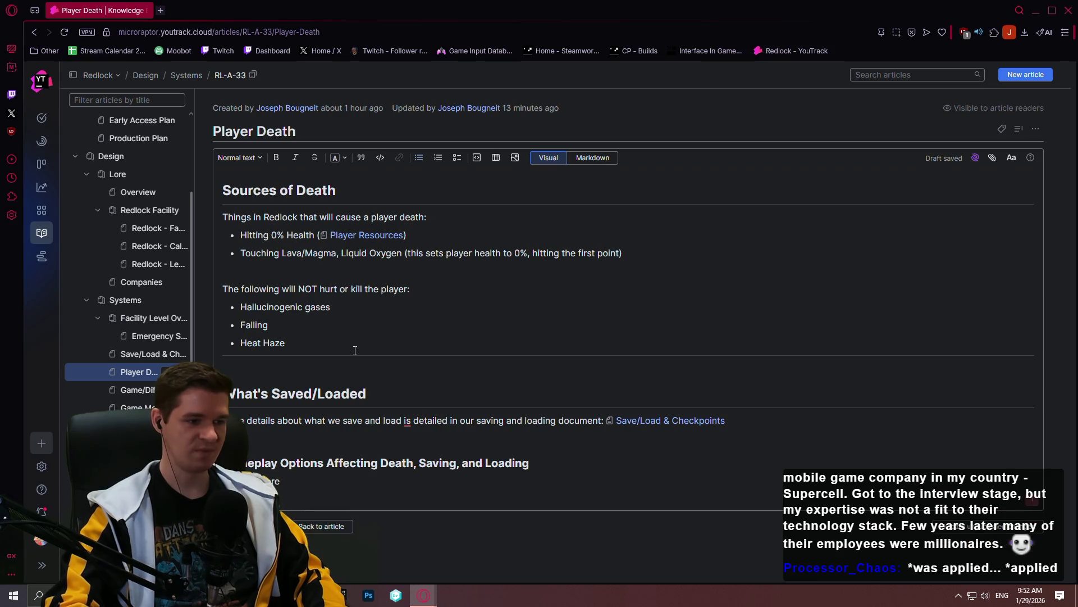
key("BackSpace")
key("Return")
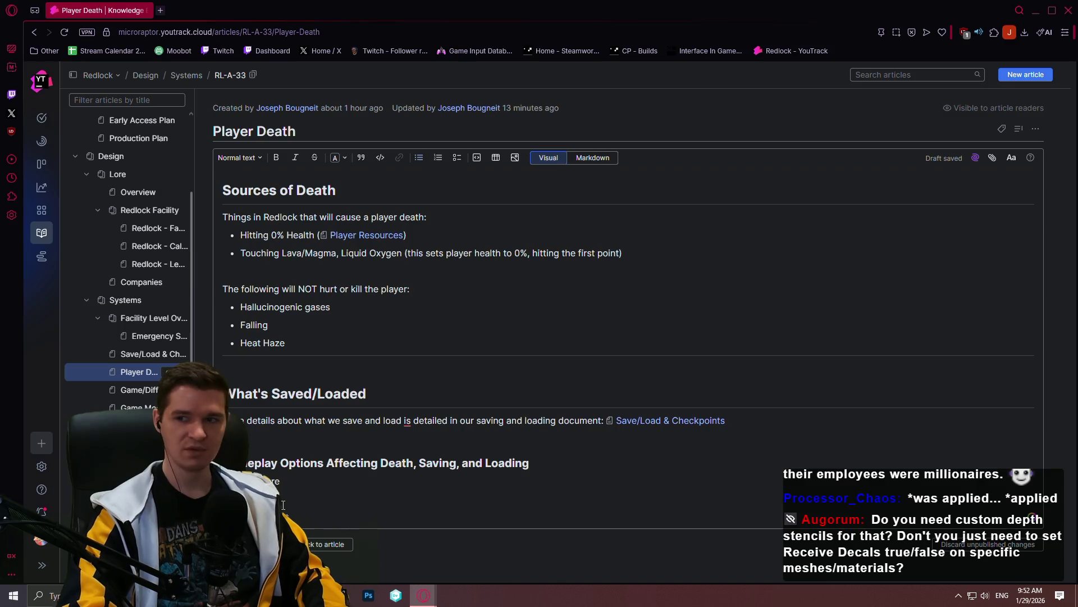
key("Return")
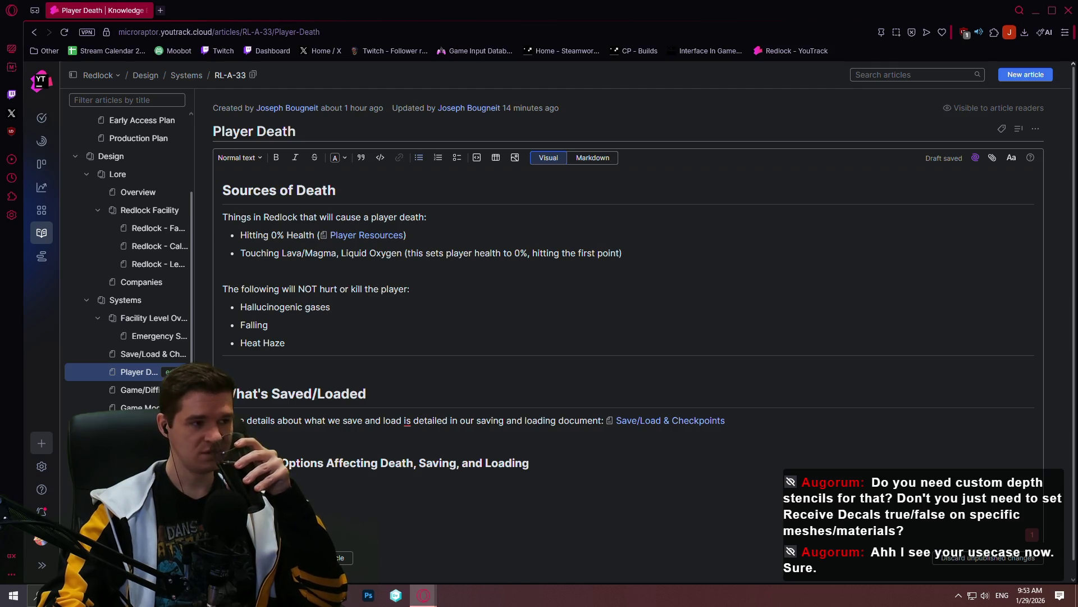
scroll(627, 337, "down", 1)
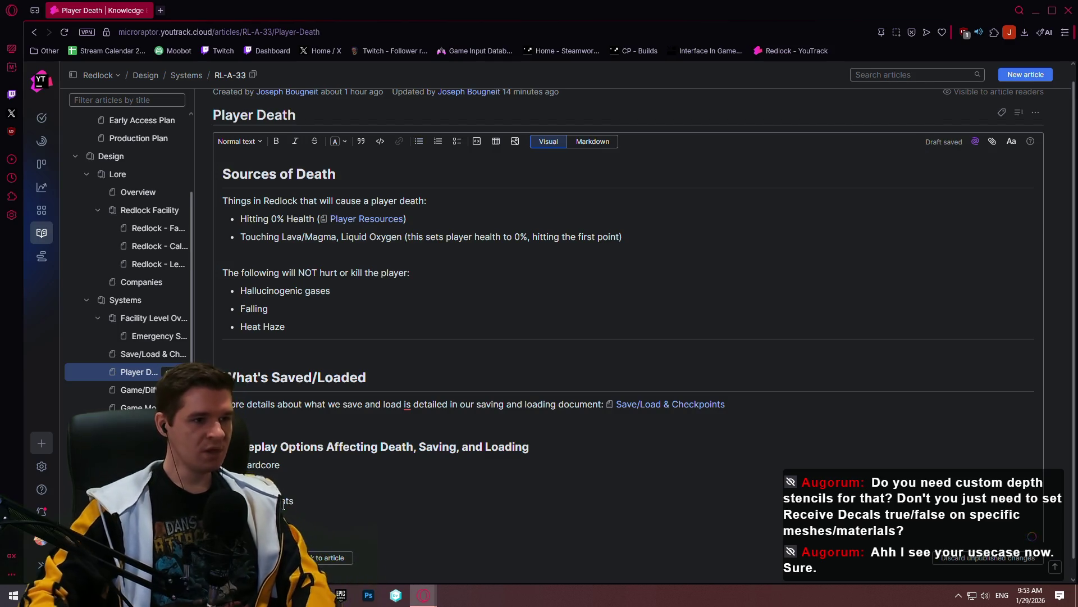
scroll(373, 292, "down", 1)
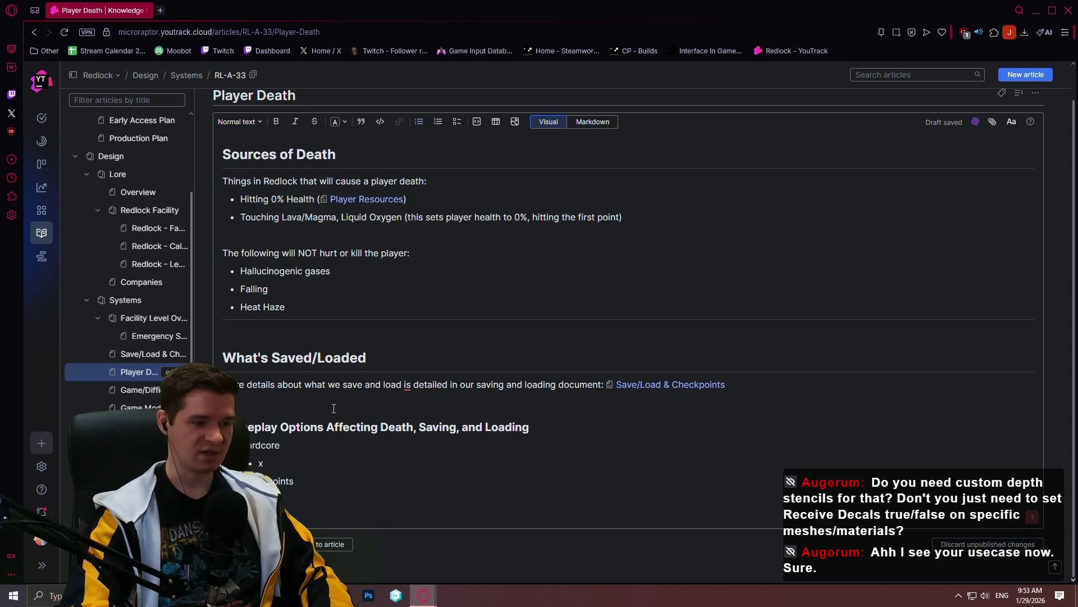
type("ssion on")
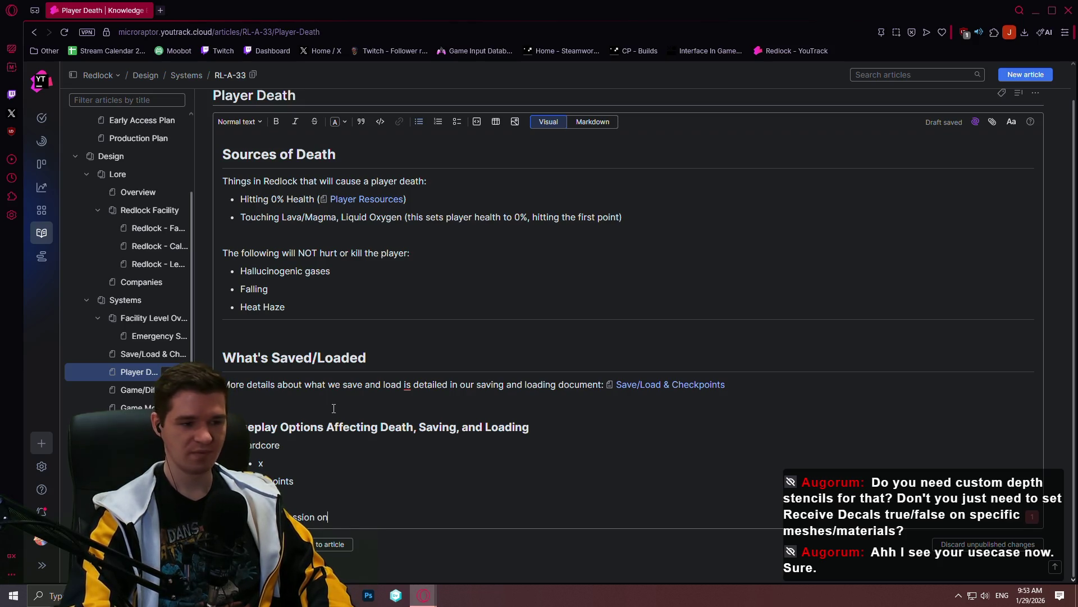
type(" Death")
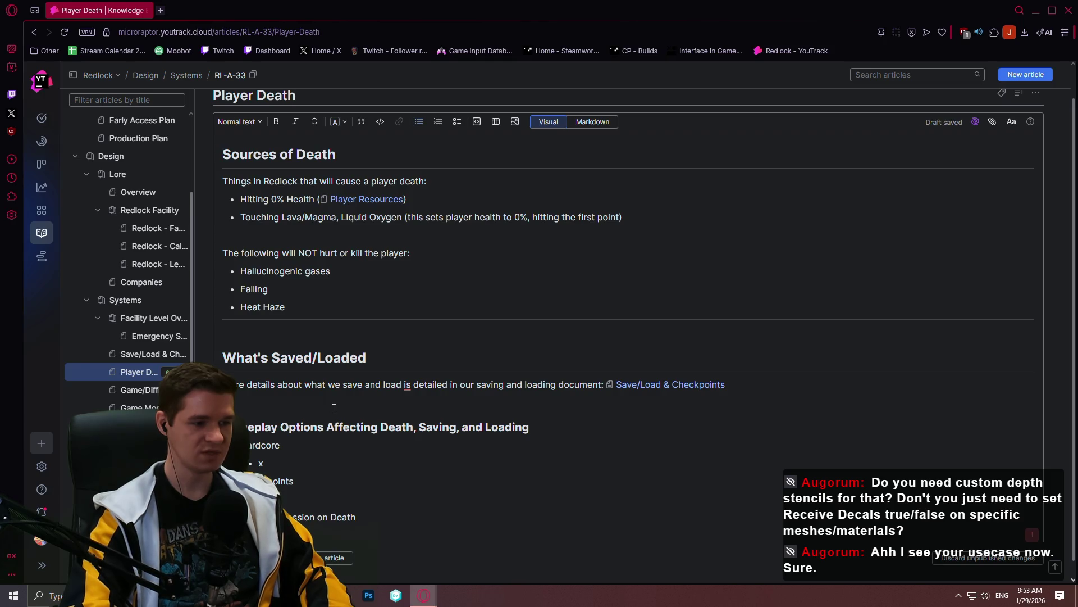
scroll(475, 373, "down", 1)
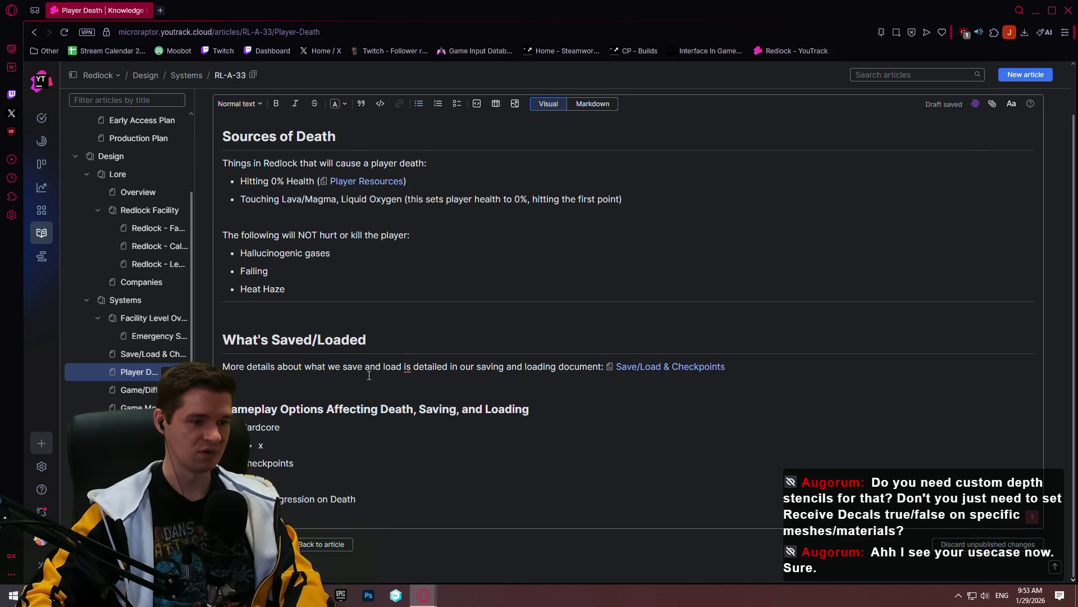
Finish the wording near 'detailed' and publish the Player Death article showing its table of contents
left_click(415, 367)
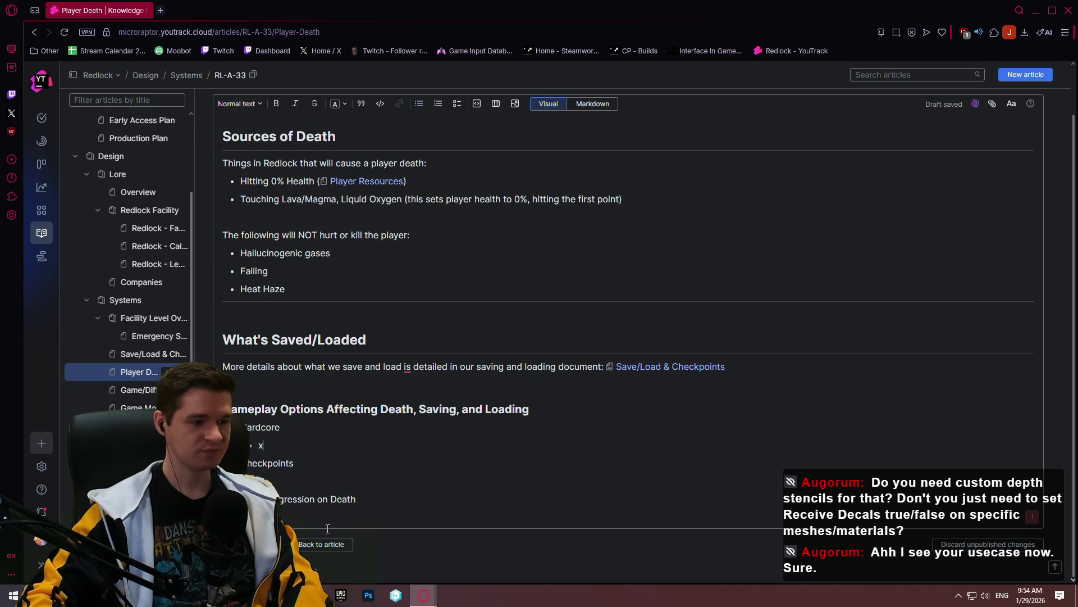
left_click(320, 543)
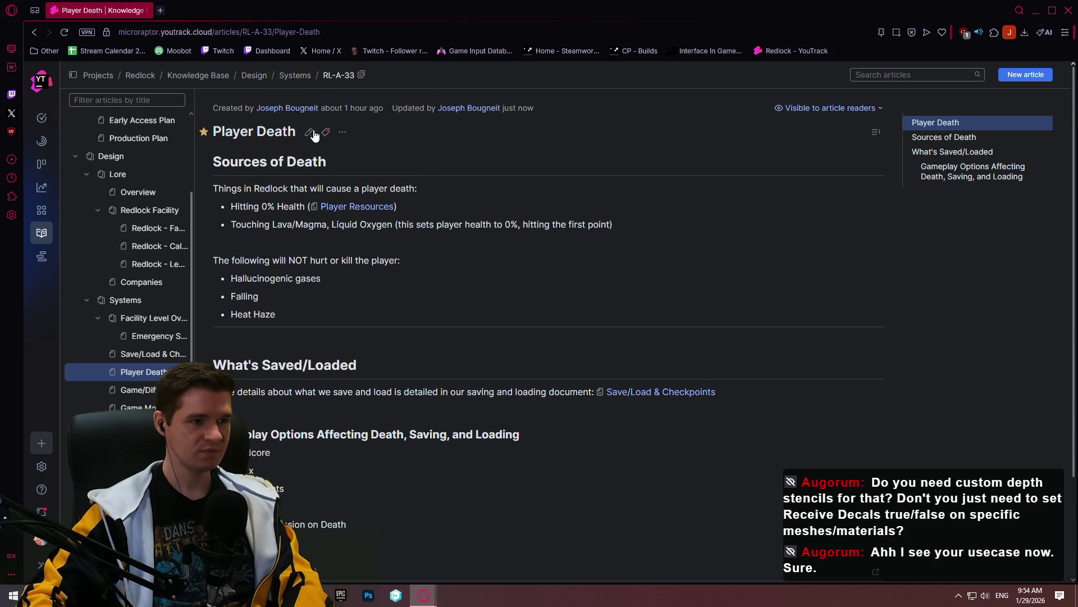
Edit the Player Death article again, with the insertion point in the empty sub-bullet under Hardcore
left_click(308, 133)
scroll(348, 200, "down", 1)
left_click(322, 432)
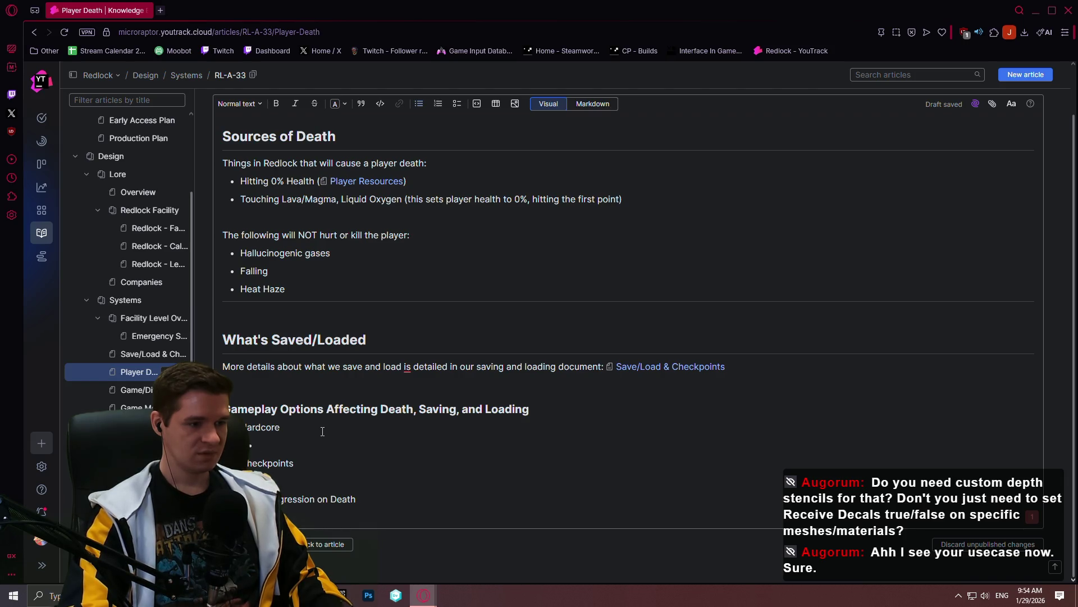
type("Hardcore directly impacts ")
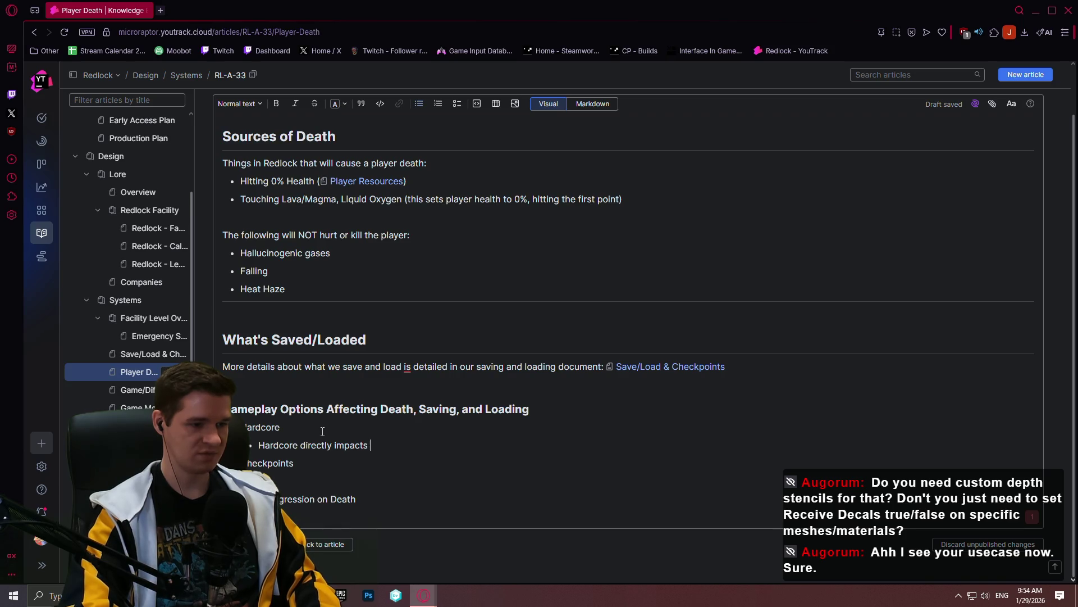
type("death by limiting")
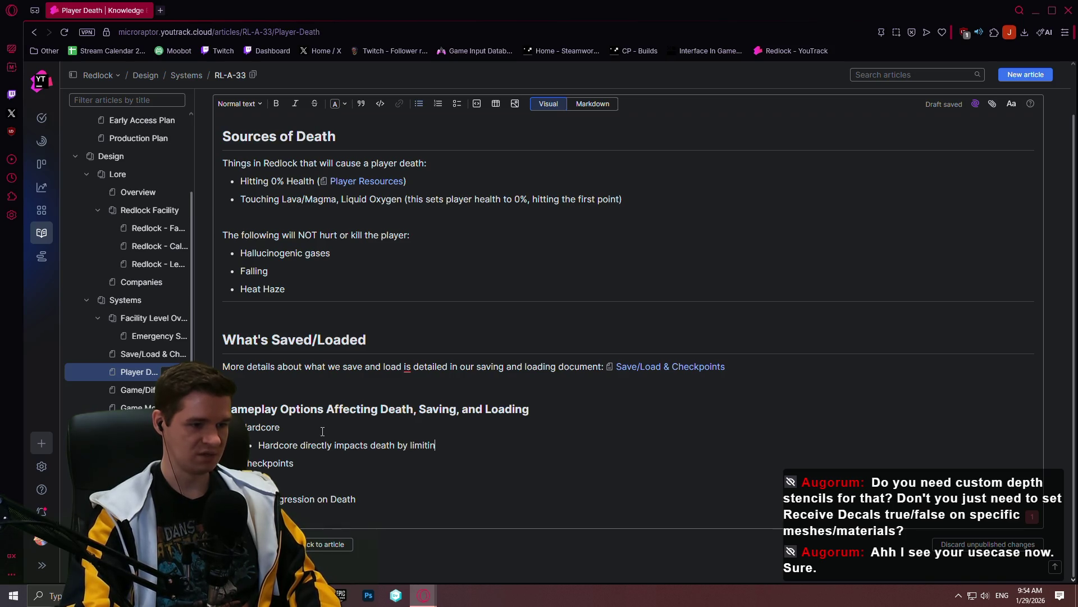
type(" the sa")
Write the Hardcore note (single save file, main menu after death, immediate save on death), publish it and resume editing
key("BackSpace")
key("BackSpace")
key("BackSpace")
key("BackSpace")
key("BackSpace")
type("a")
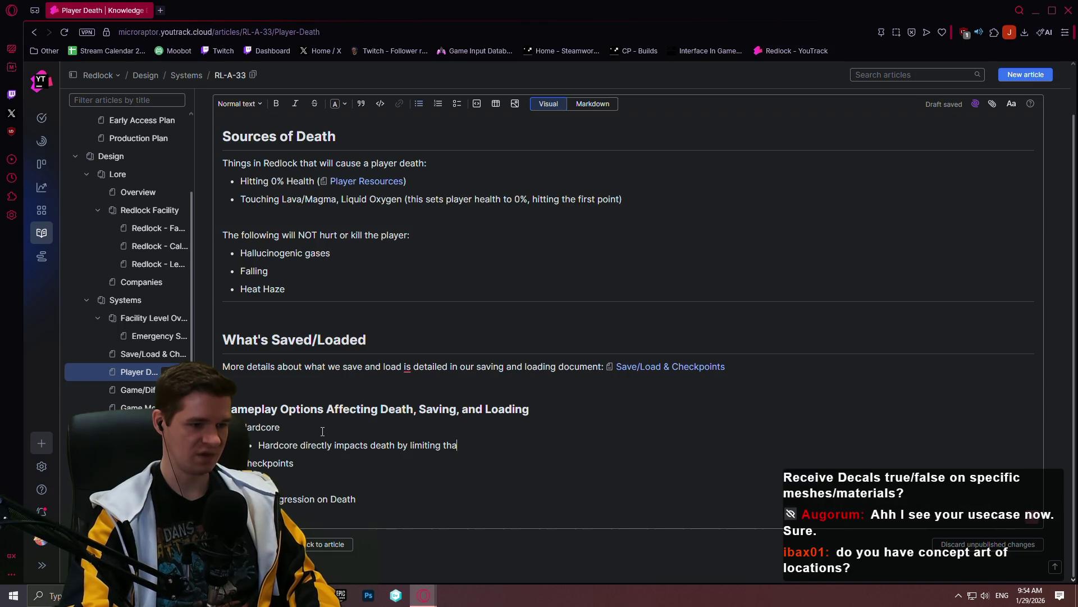
type("t save file to a")
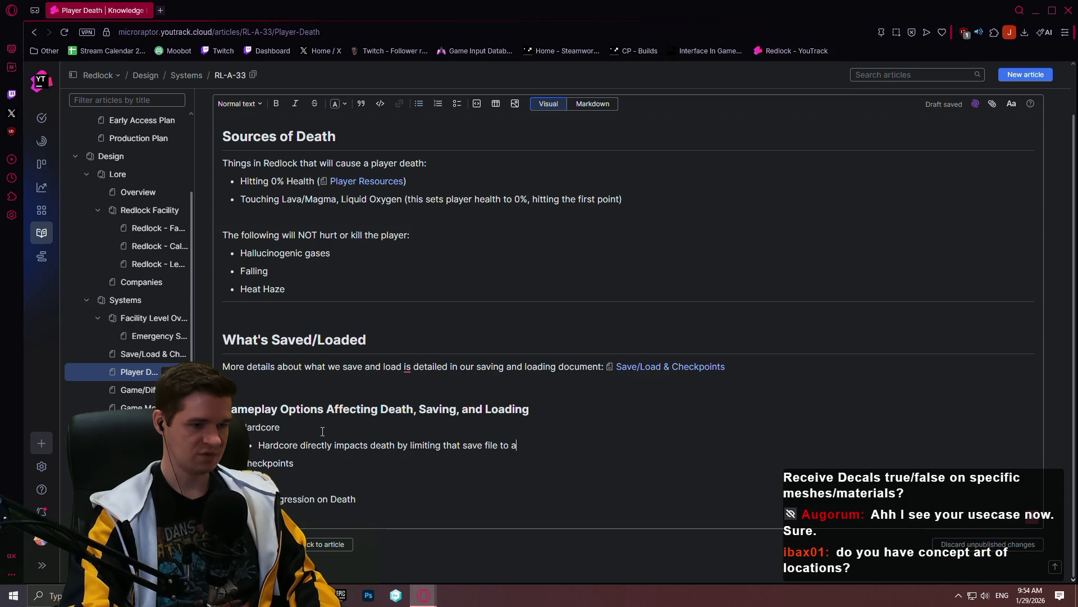
type(" single one. When the player dies, we ")
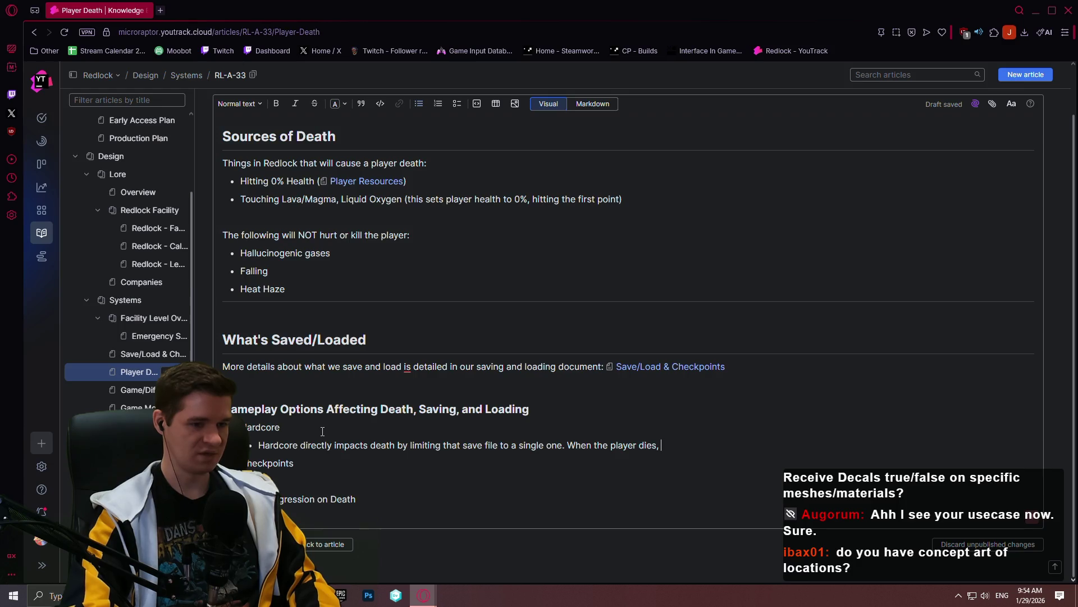
type("can sti")
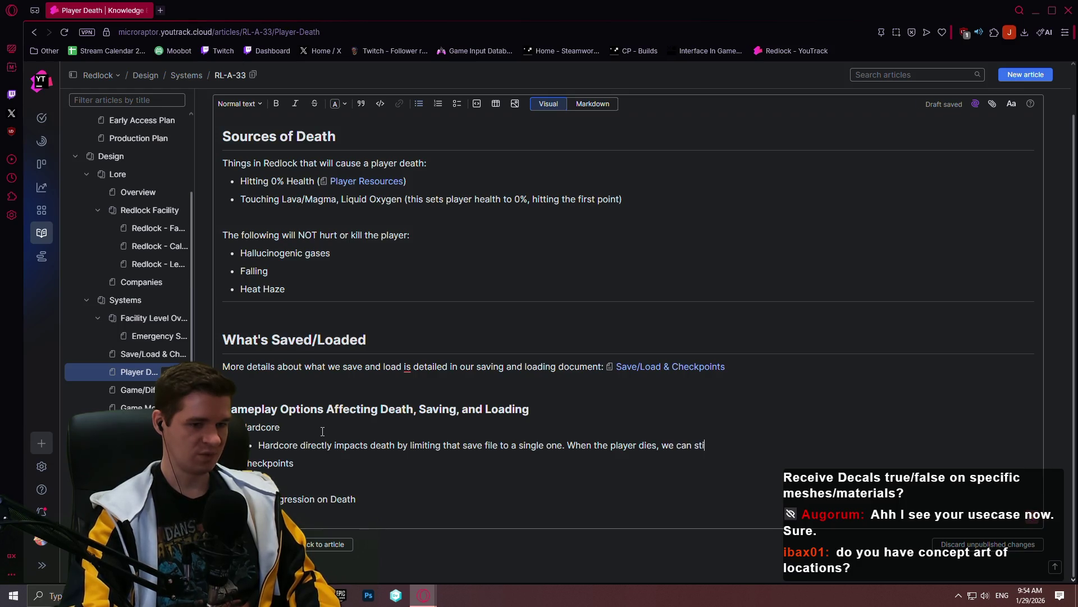
type("ll pop up with final statis")
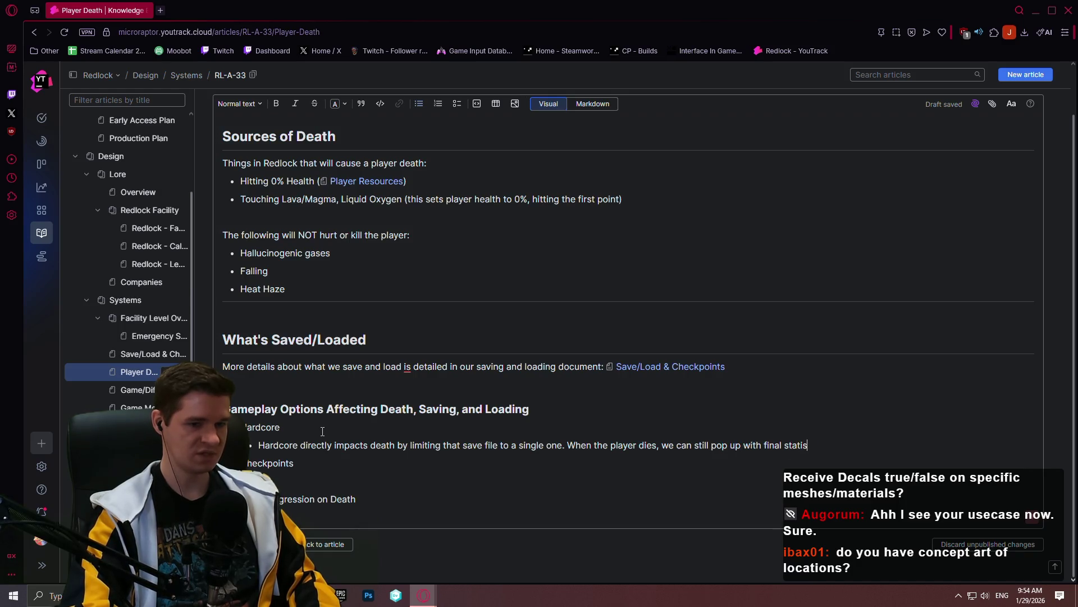
type("tics, but then the only optio")
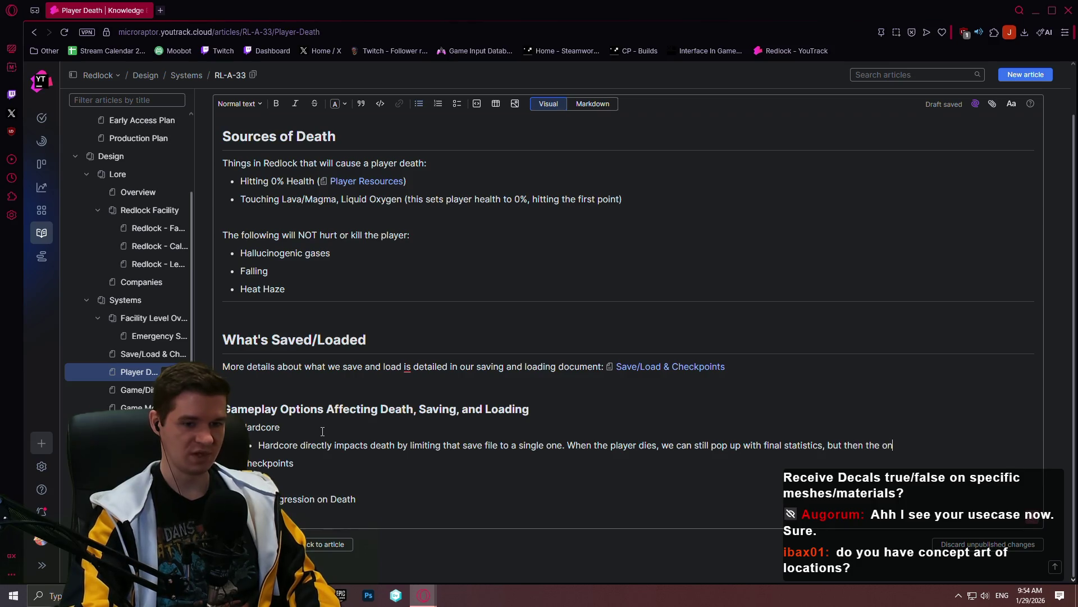
type("n is to ")
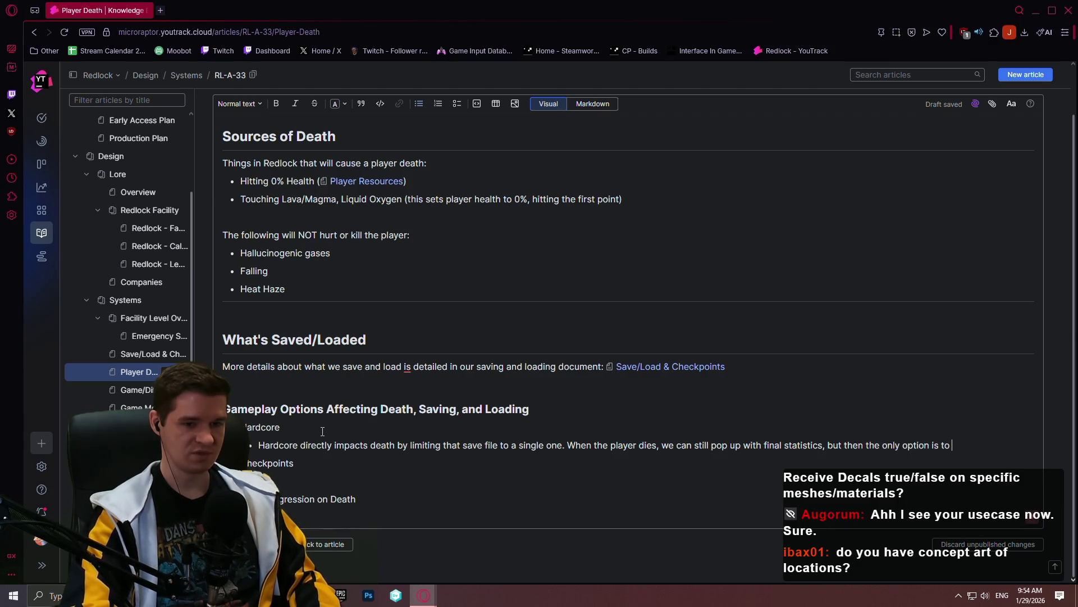
type("boot b")
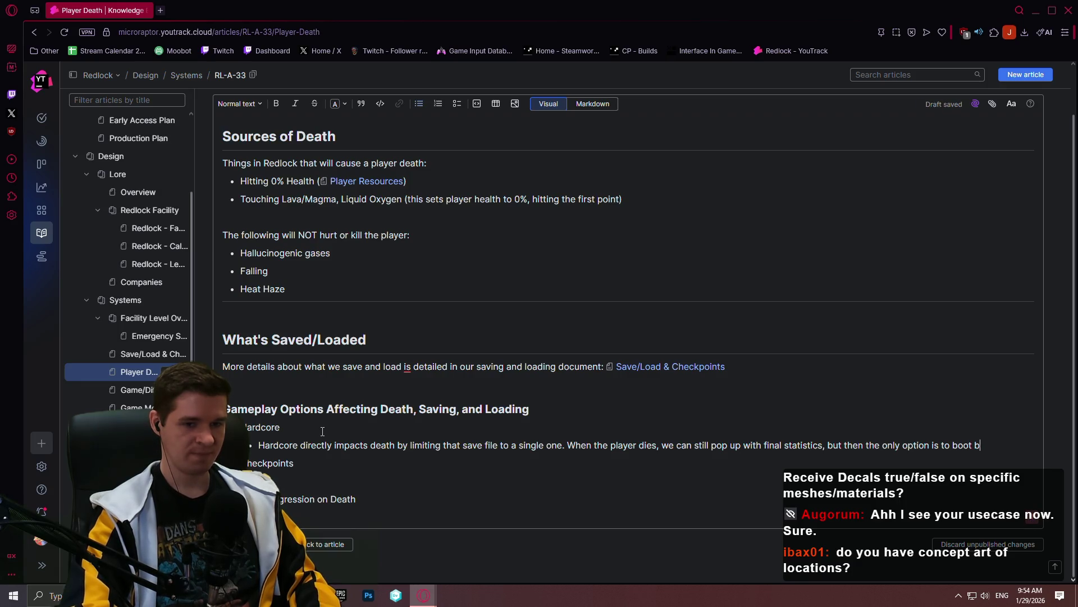
key("BackSpace")
key("BackSpace")
key("BackSpace")
key("BackSpace")
key("BackSpace")
key("BackSpace")
type("go back to the ma")
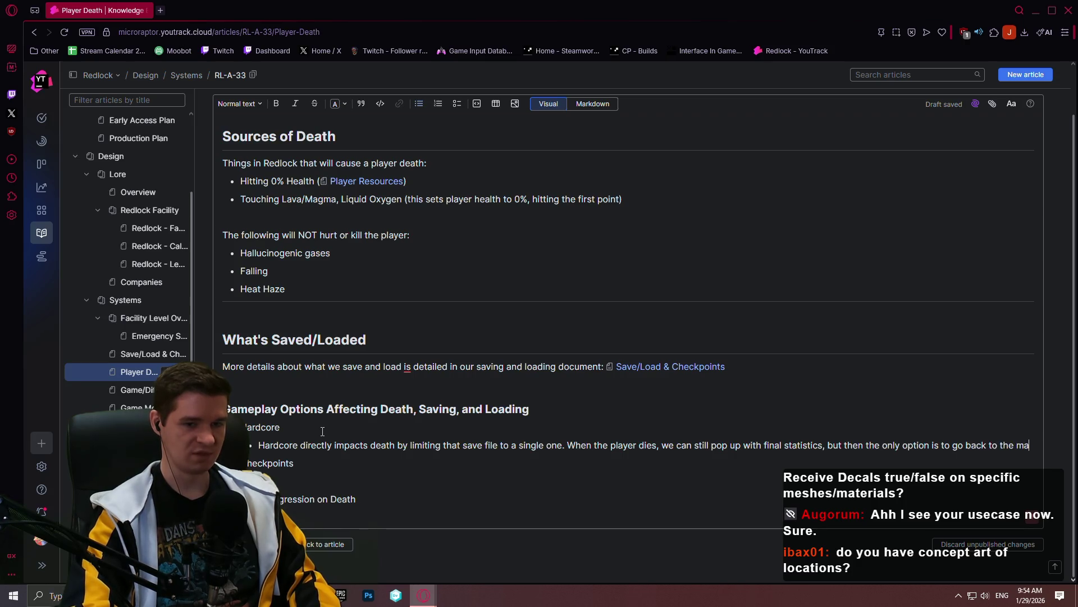
type("in menu. We'll need to ensure that we save")
key("BackSpace")
type("game immediately on death")
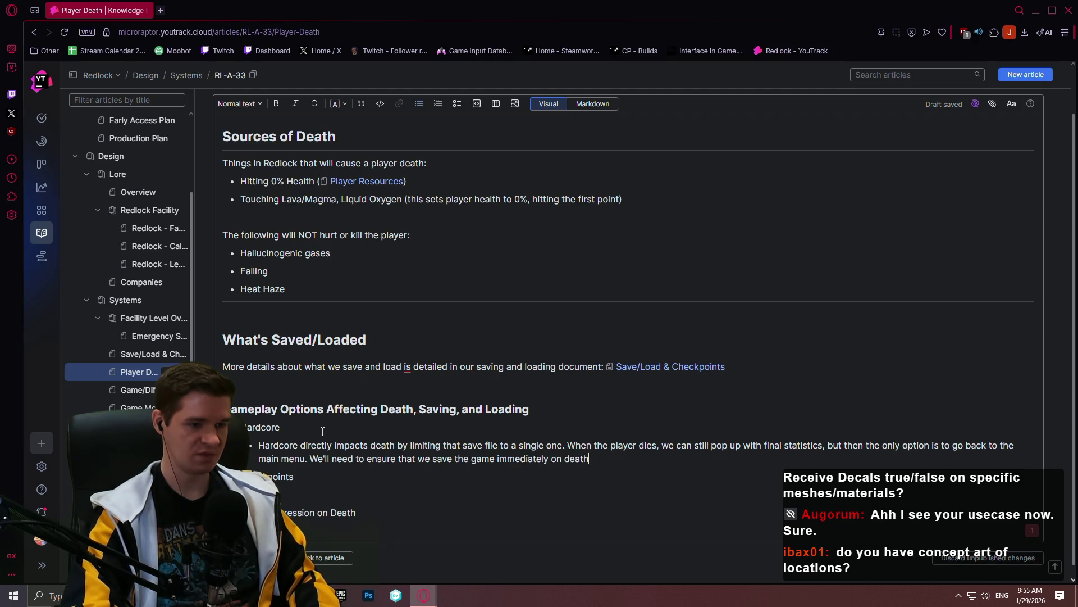
type(" avuse")
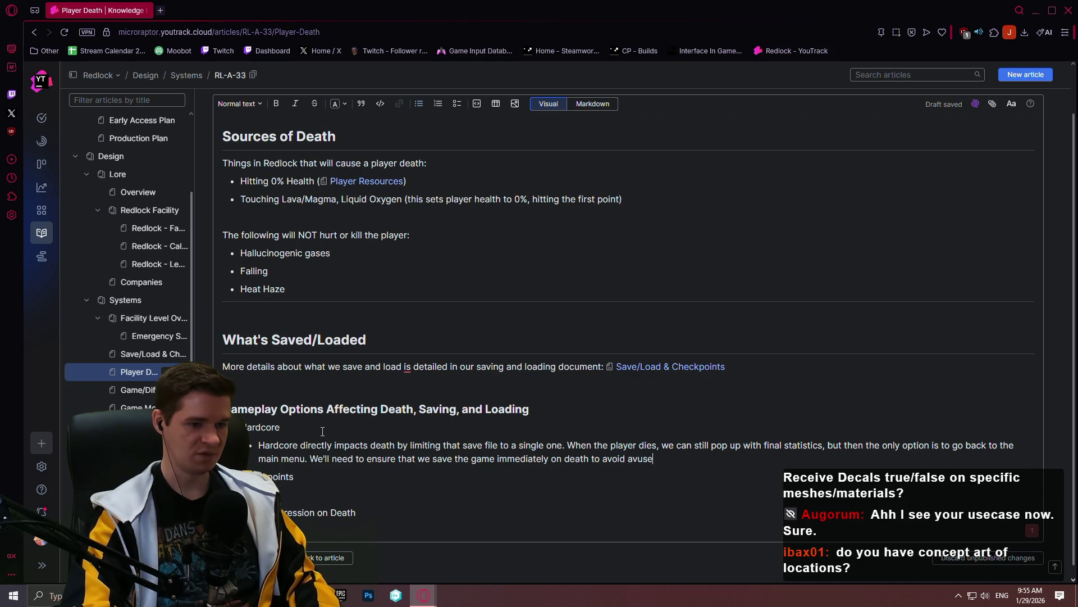
key("BackSpace")
key("BackSpace")
key("BackSpace")
key("BackSpace")
type("buse.")
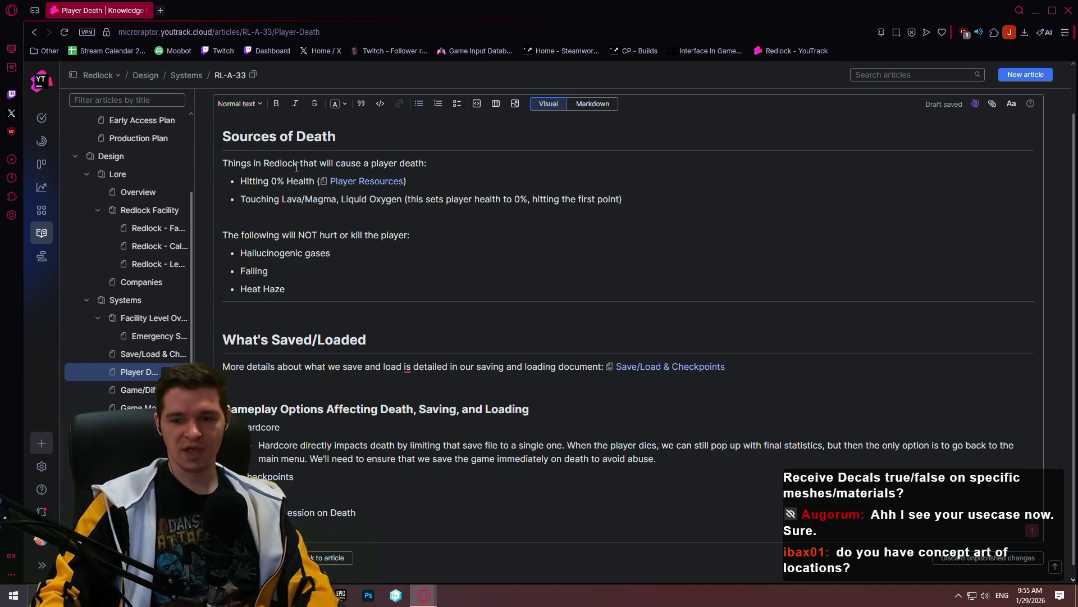
scroll(415, 321, "up", 1)
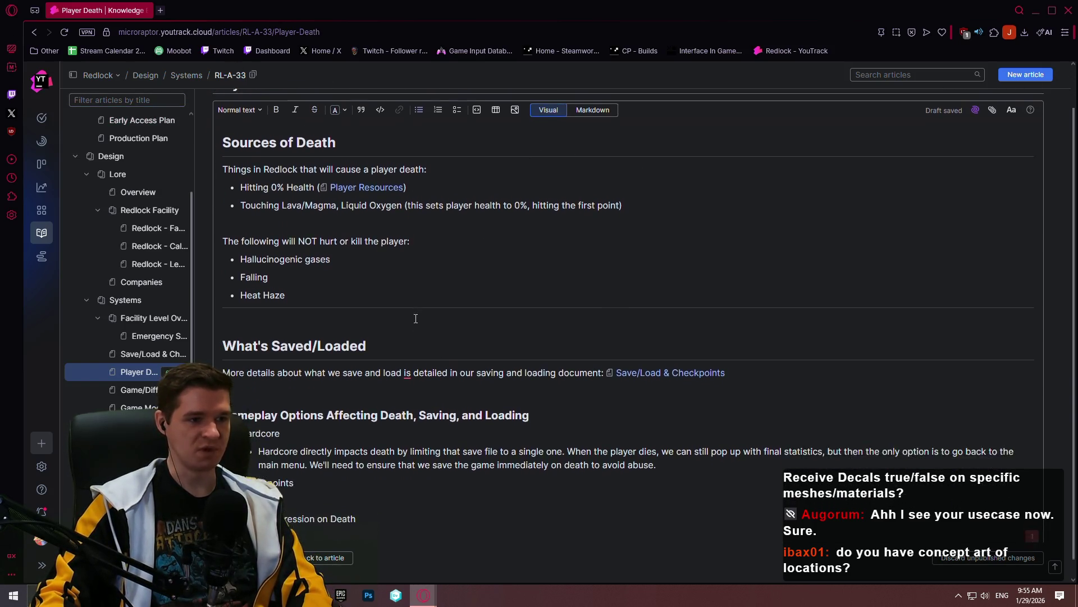
key("ctrl+Return")
scroll(325, 99, "up", 2)
left_click(325, 130)
scroll(385, 337, "down", 1)
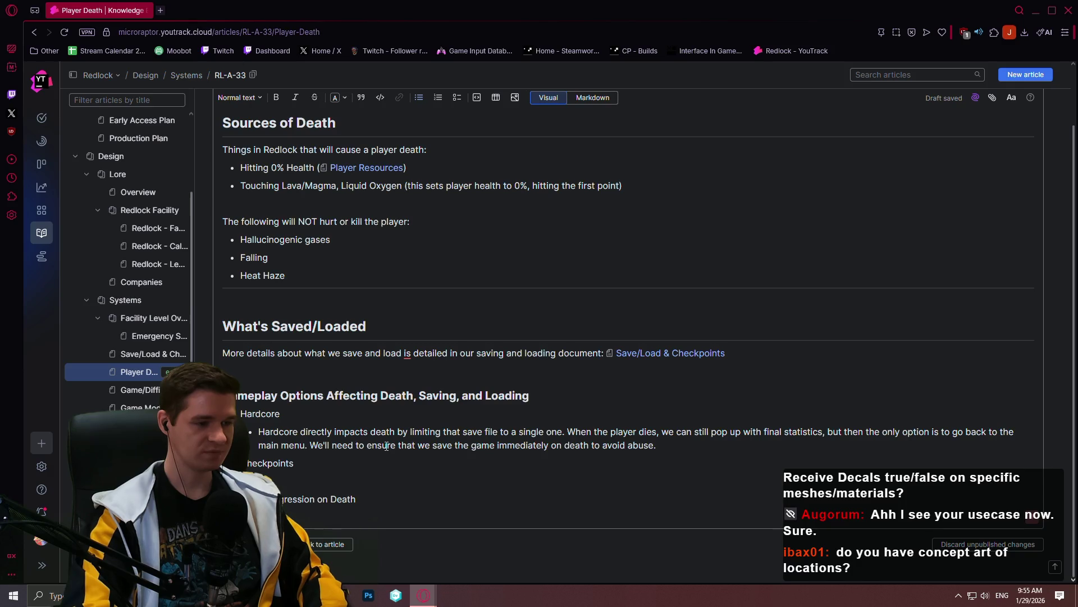
type("ning On")
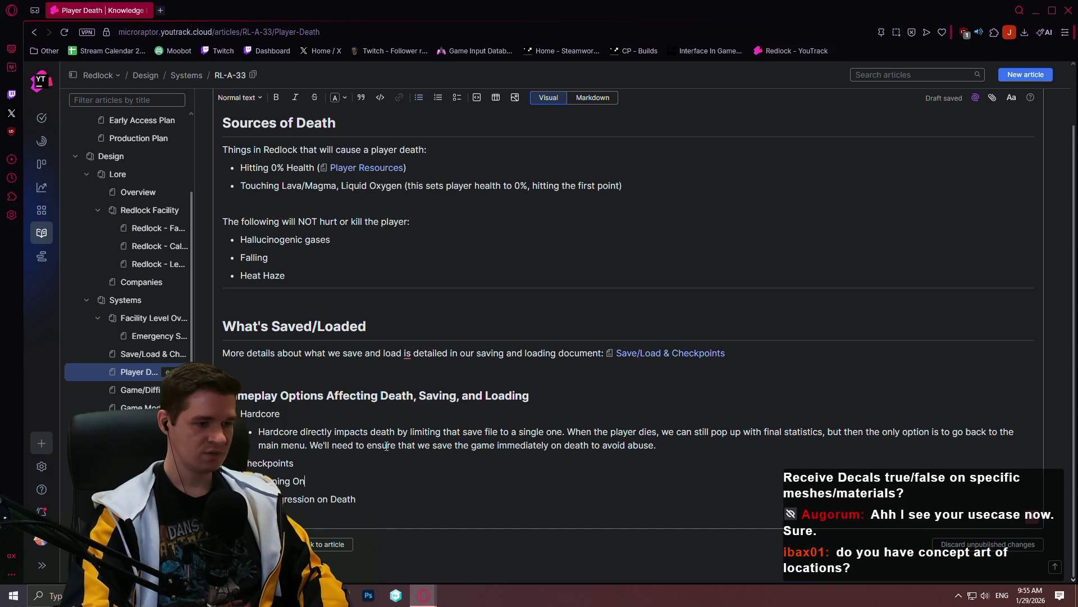
type("/Off checkpoints impac")
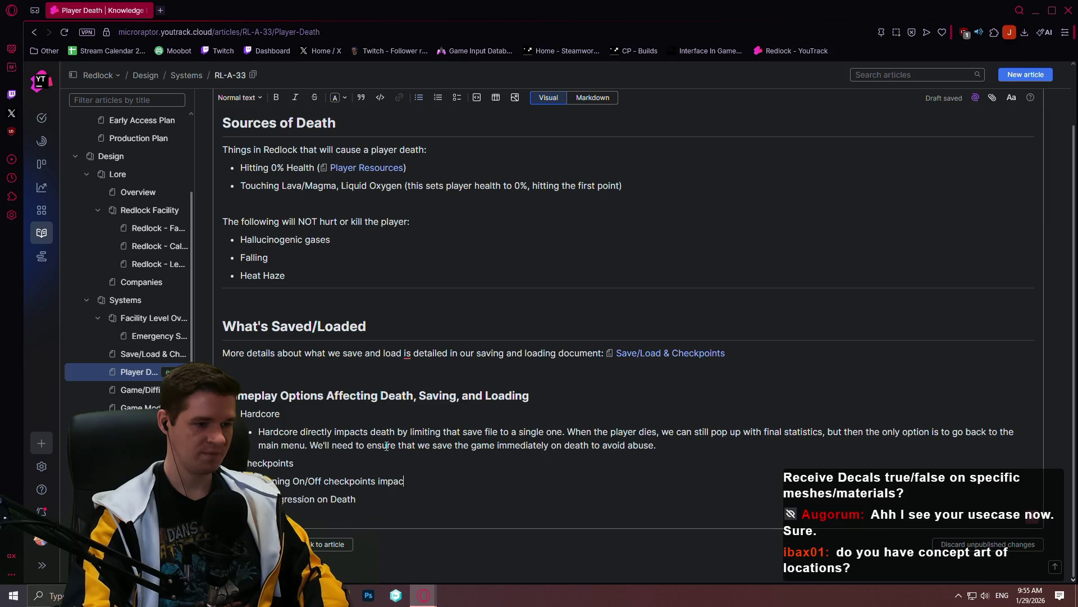
type("ts death ")
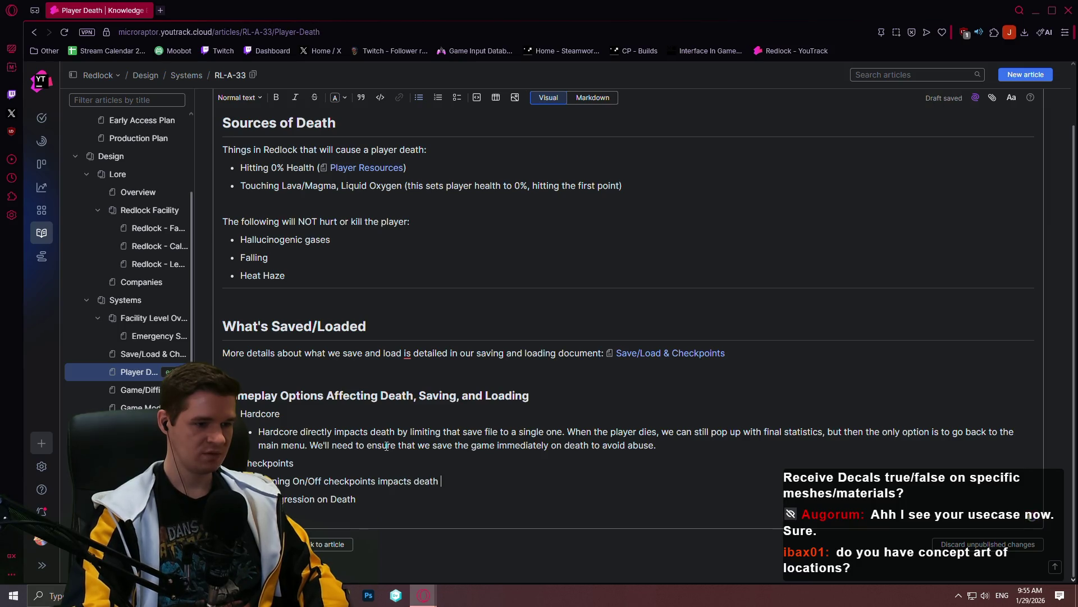
type("by deci")
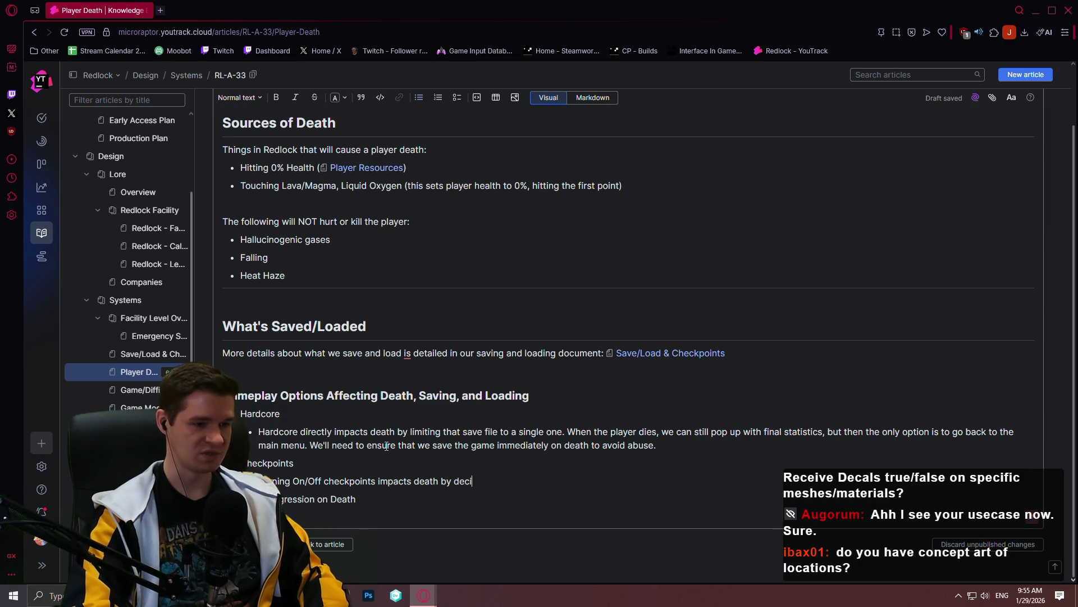
type("ding where the player gets ")
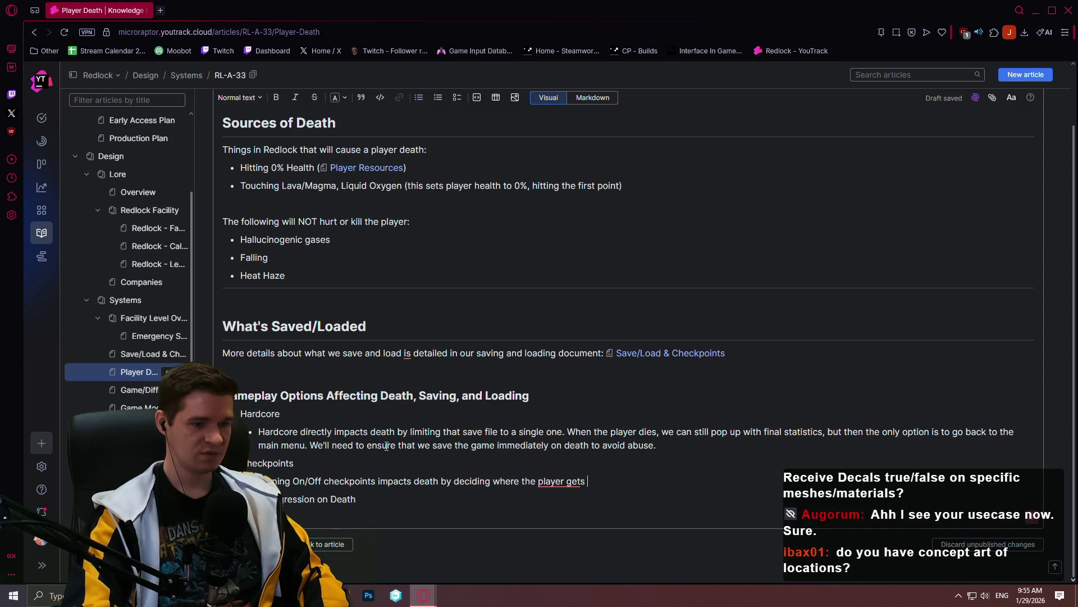
type("reloaded at if the player is to die.")
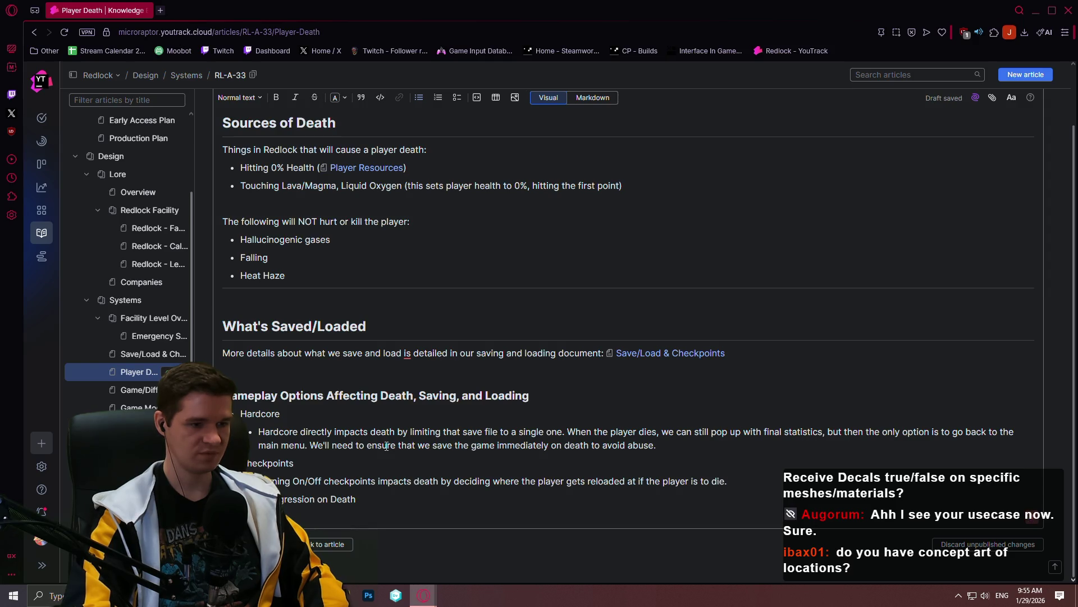
type("With checko")
Write the Hardcore and Checkpoints descriptions and start a Progression on Death bullet with a nested sub-bullet
key("BackSpace")
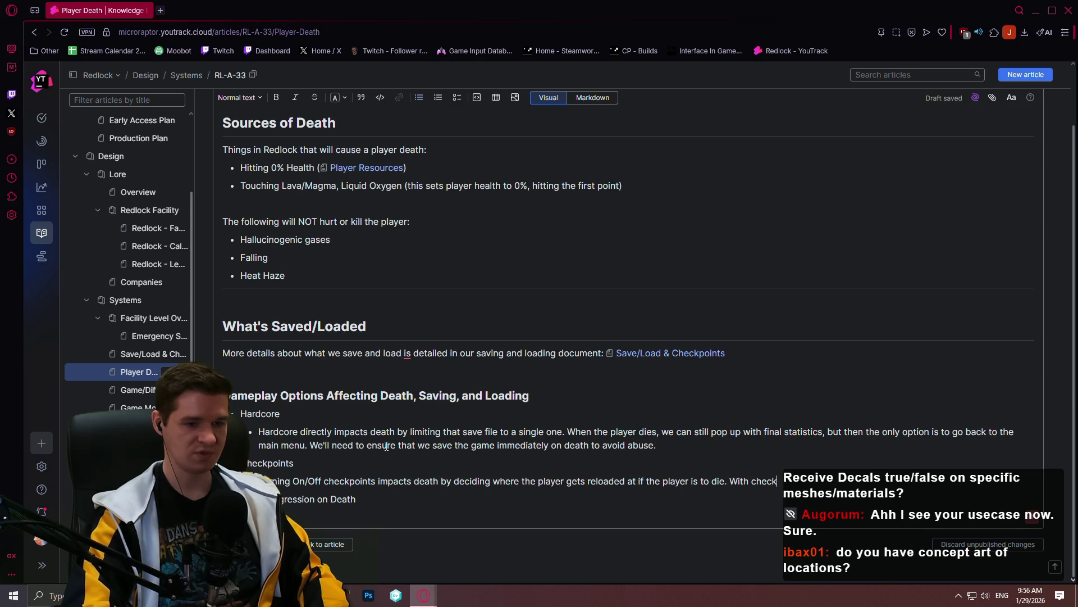
type("points on,")
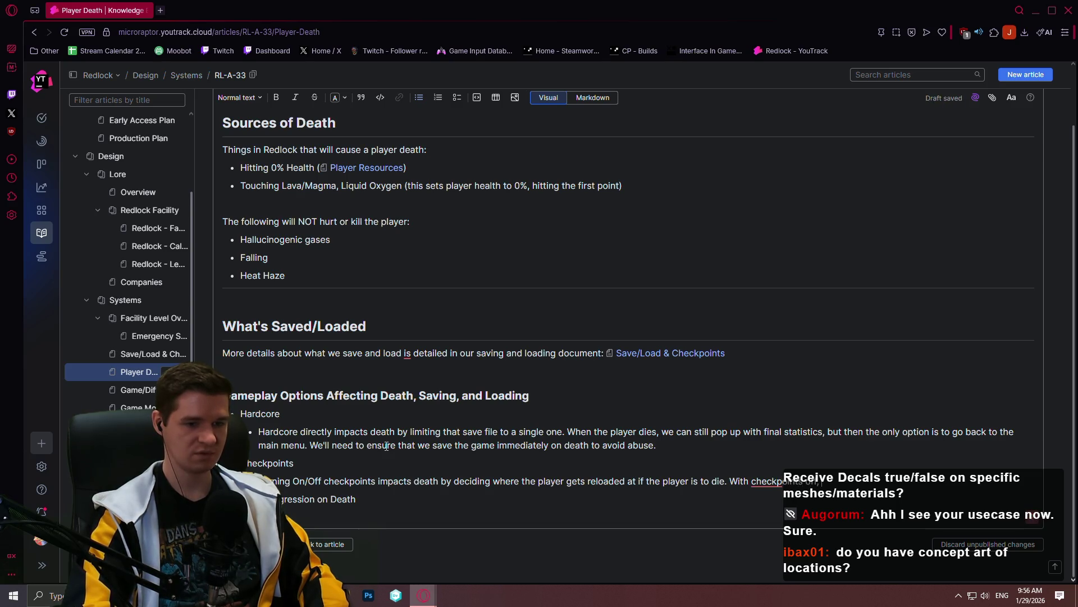
type(" the player")
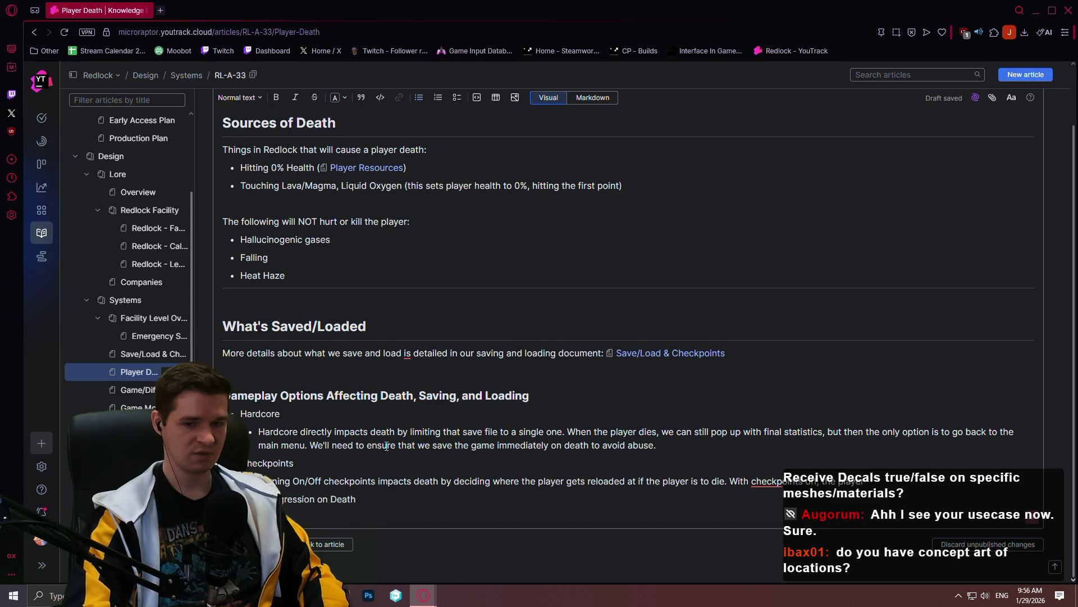
type(" is")
key("BackSpace")
type("tarts ")
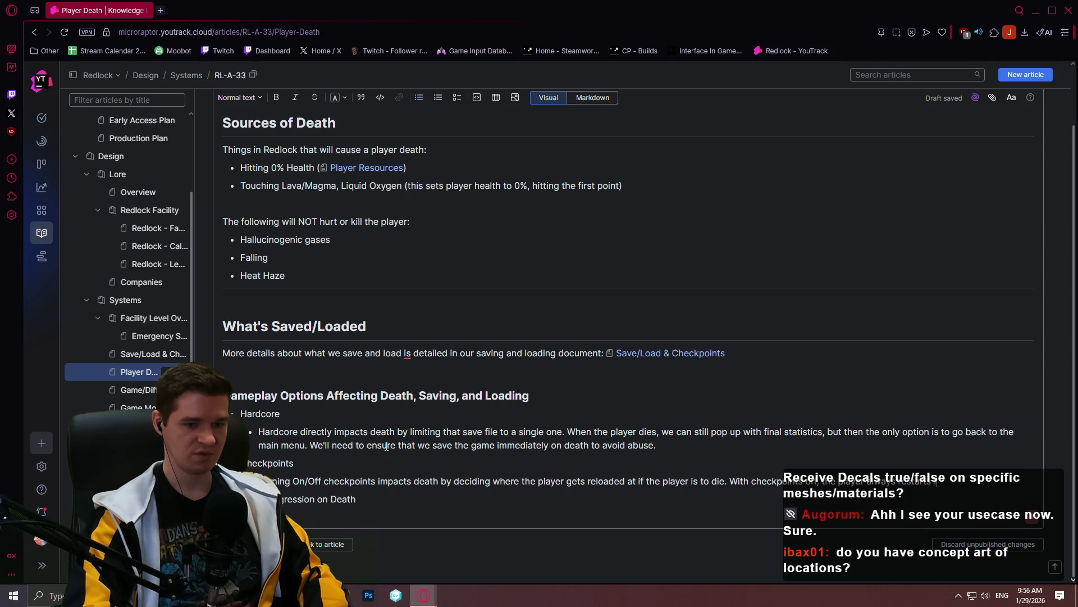
type("from the game")
type(" start location on death.")
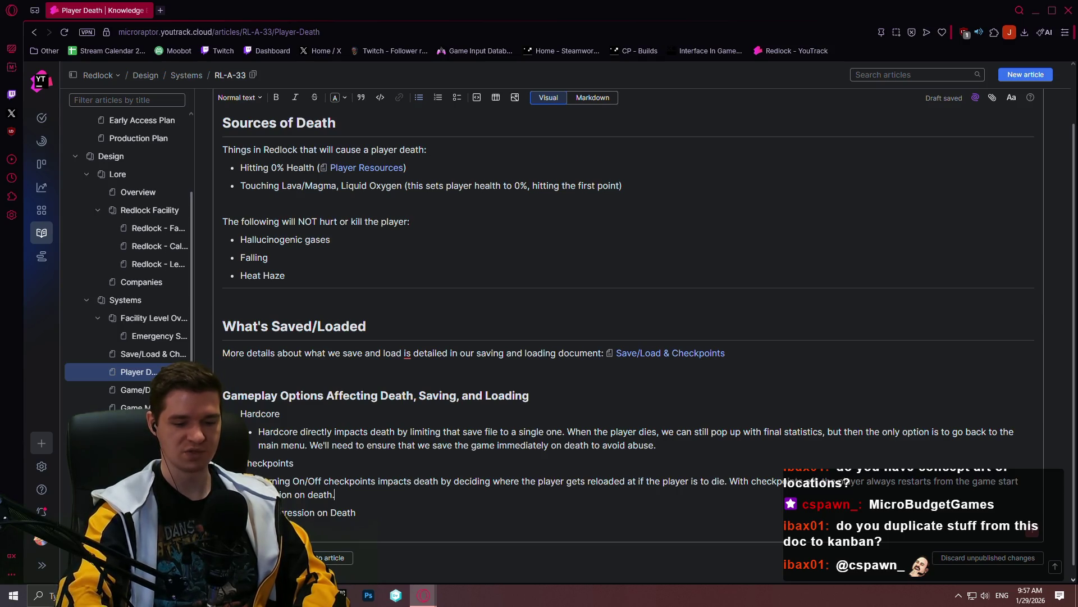
scroll(628, 337, "down", 1)
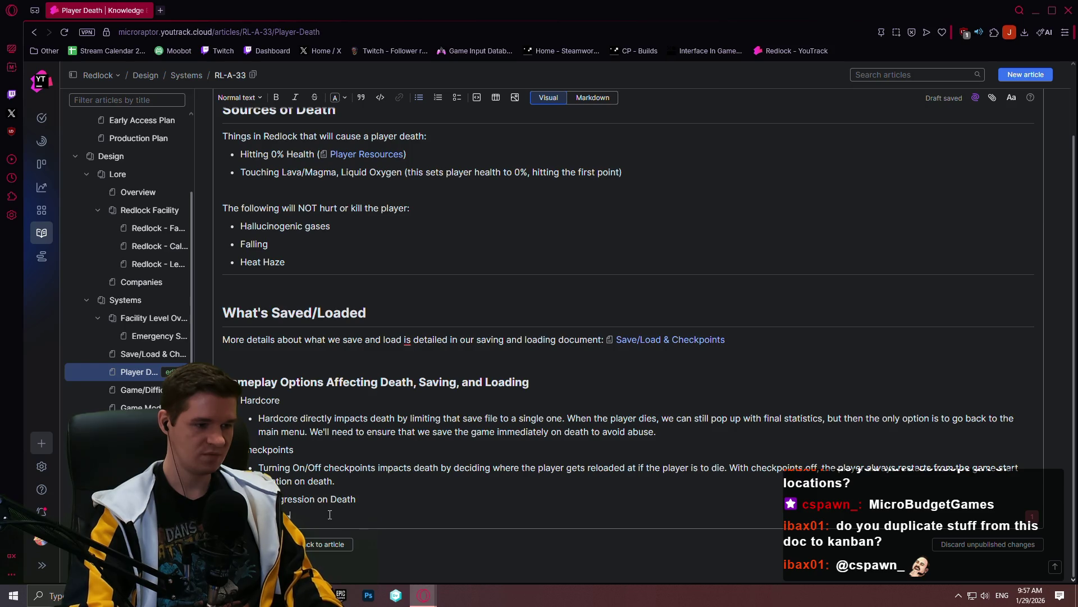
key("BackSpace")
key("BackSpace")
type("on")
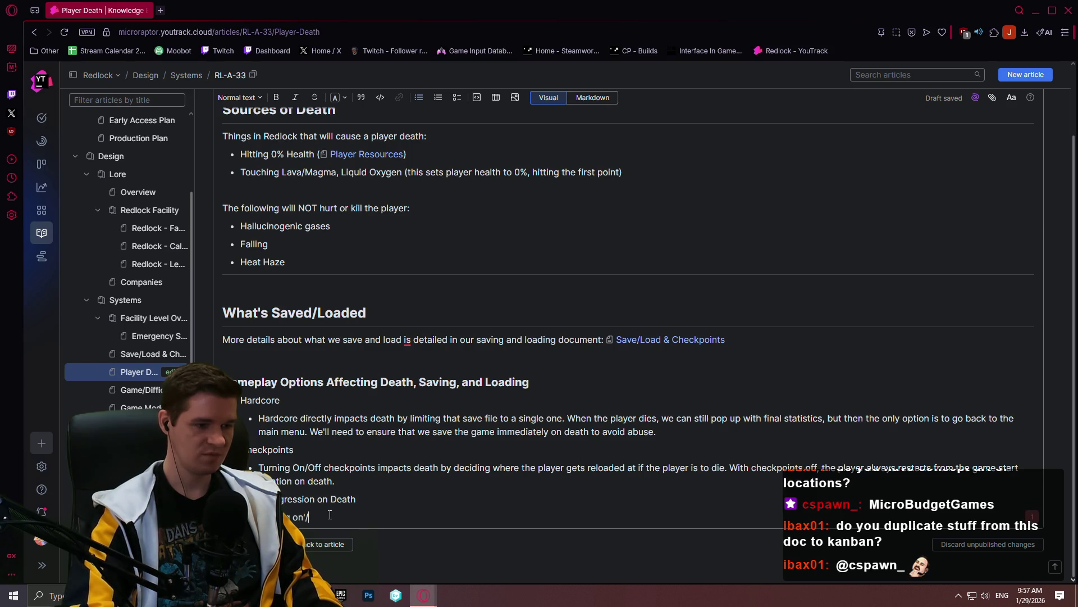
Explain that Keep Progression on Death makes death a simple teleport, then publish the article
key("BackSpace")
key("BackSpace")
type("On")
type("/Off")
type("Le")
type("v")
type("eep Progression on Death'")
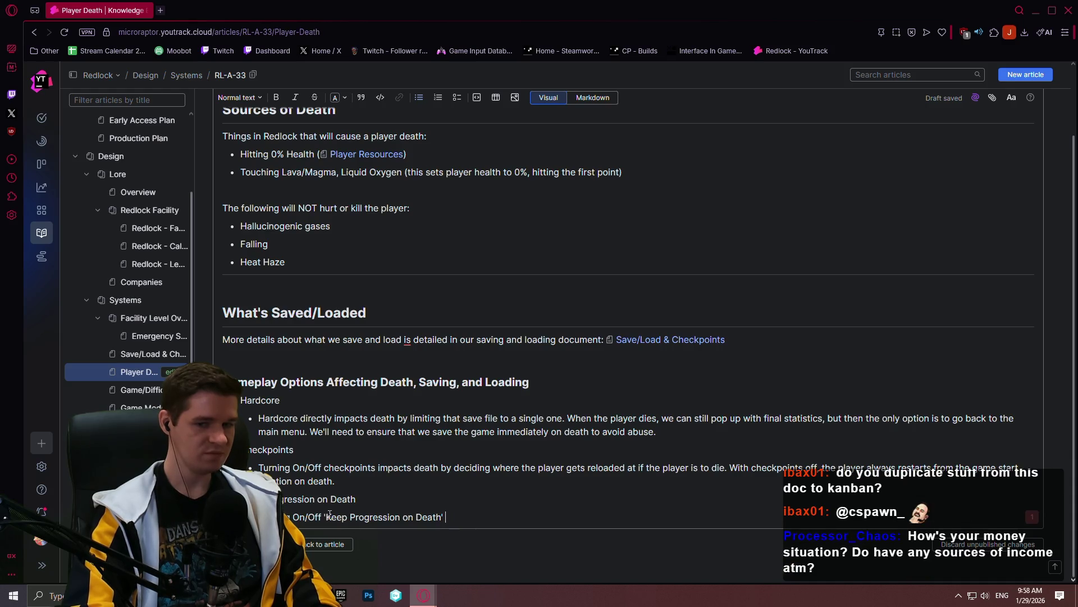
type("means that if the player were to die")
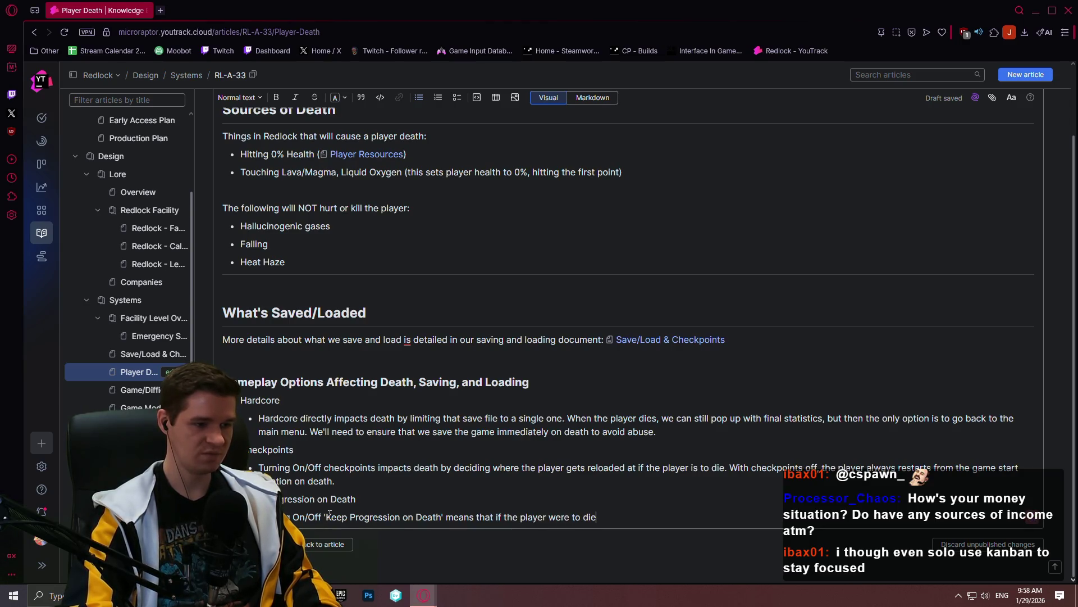
type(" with this enabled, certain aspe")
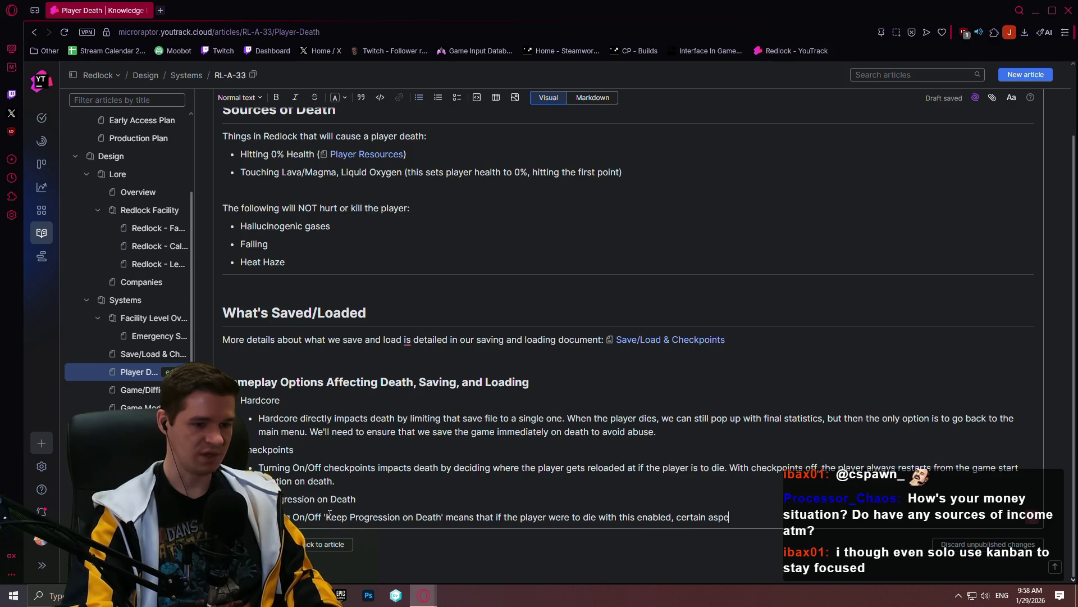
type("ects of the ga")
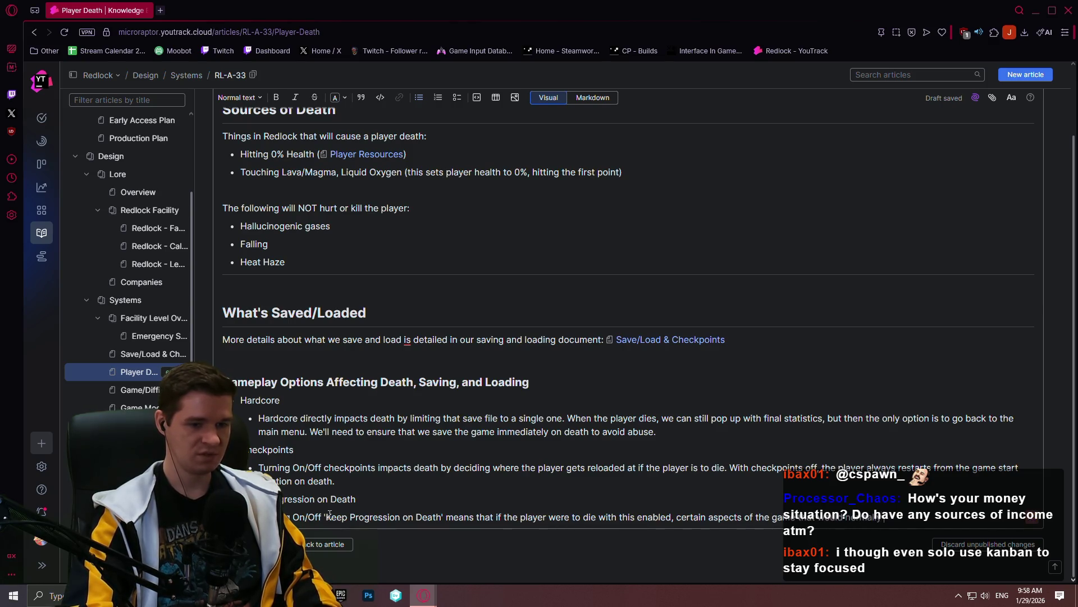
type("me will be reset uponwi")
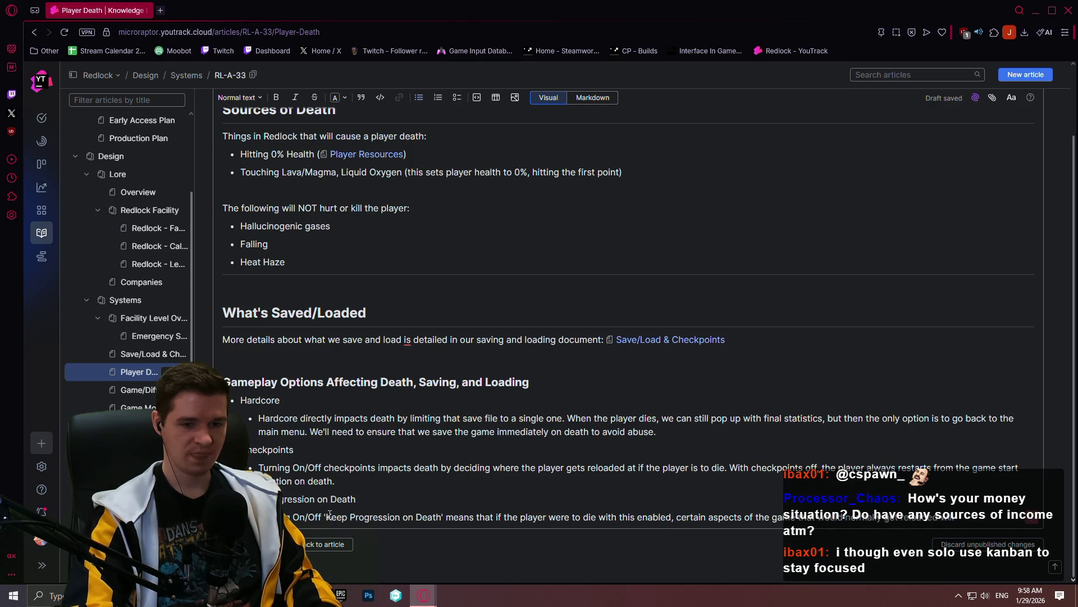
type("ntially turning death into a simple teleport.")
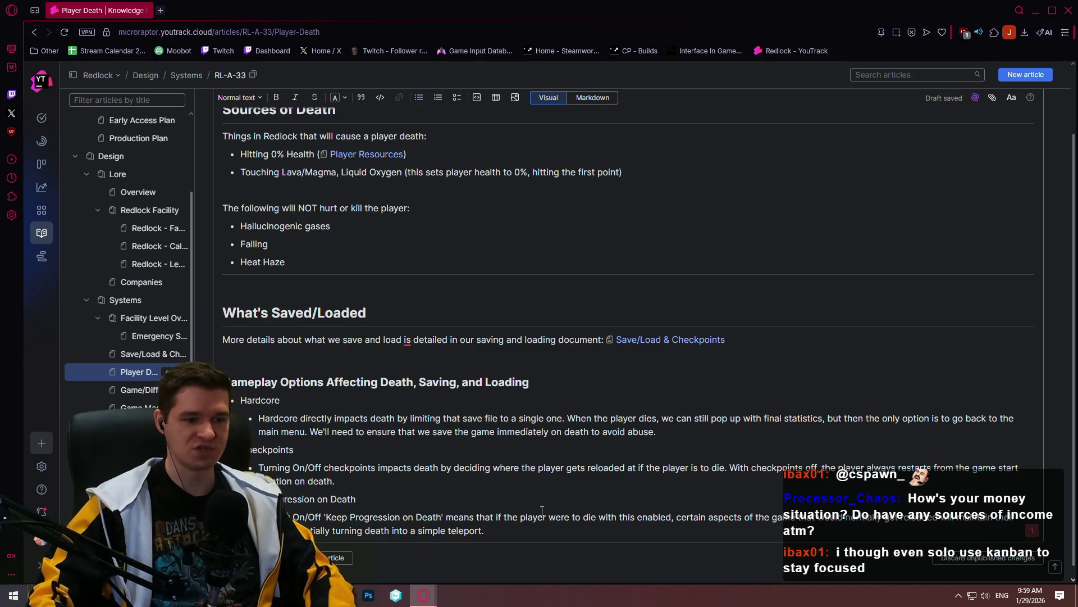
scroll(516, 461, "down", 1)
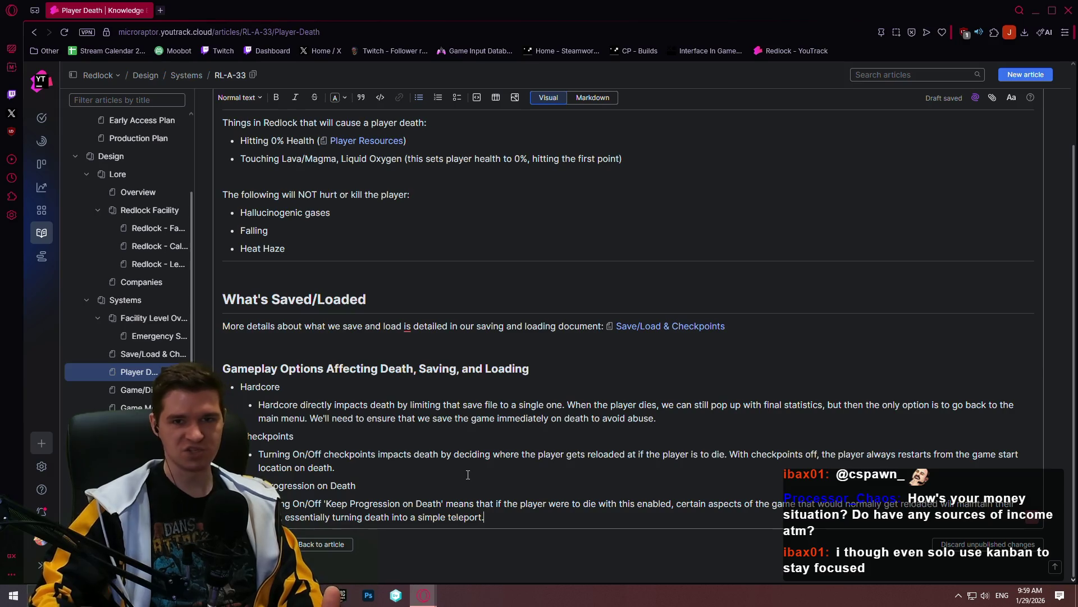
triple_click(513, 509)
left_click(507, 522)
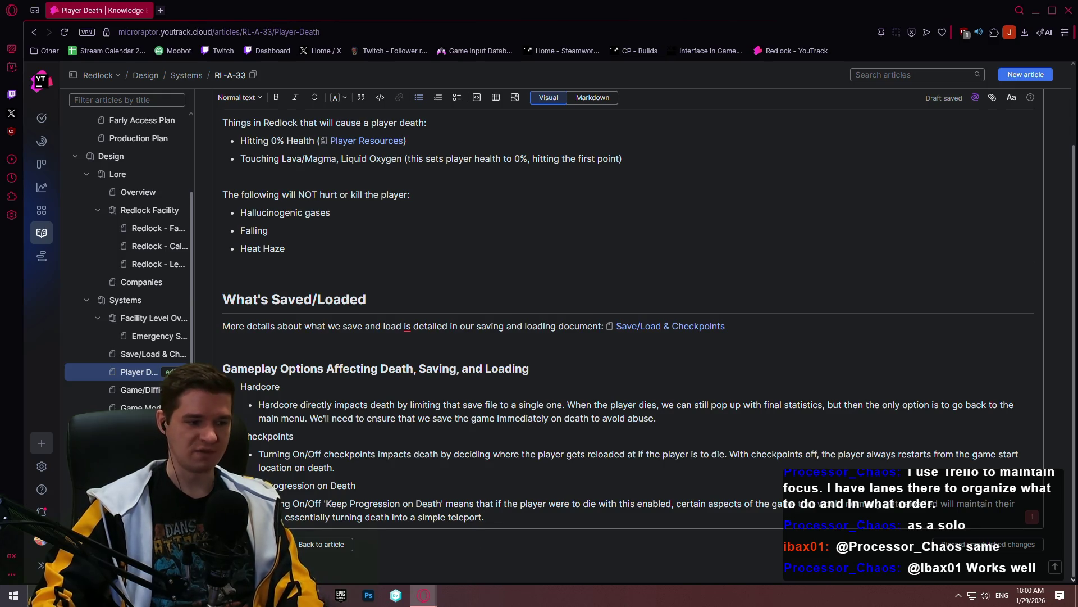
key("ctrl+Return")
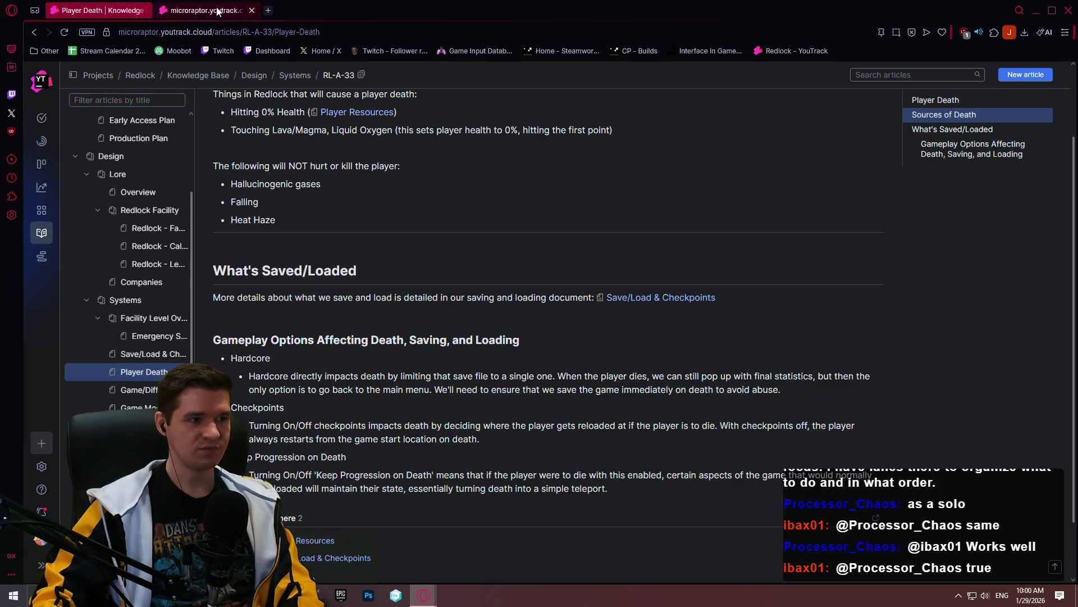
Switch to the Coin Pusher Realms agile board and bring up the administration options
left_click(207, 10)
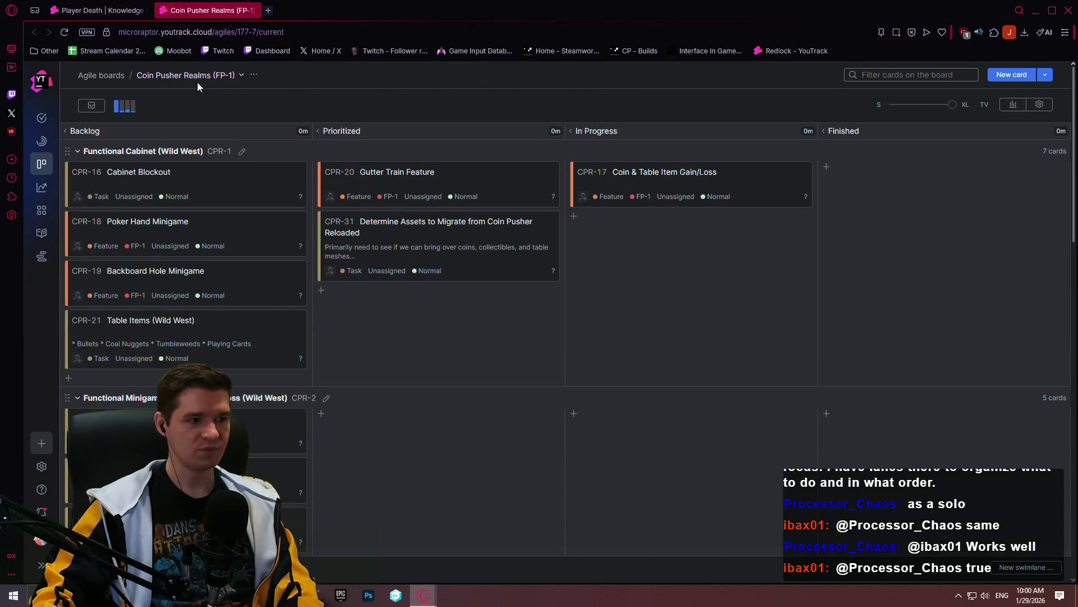
scroll(477, 278, "down", 3)
scroll(466, 320, "down", 2)
scroll(471, 313, "up", 3)
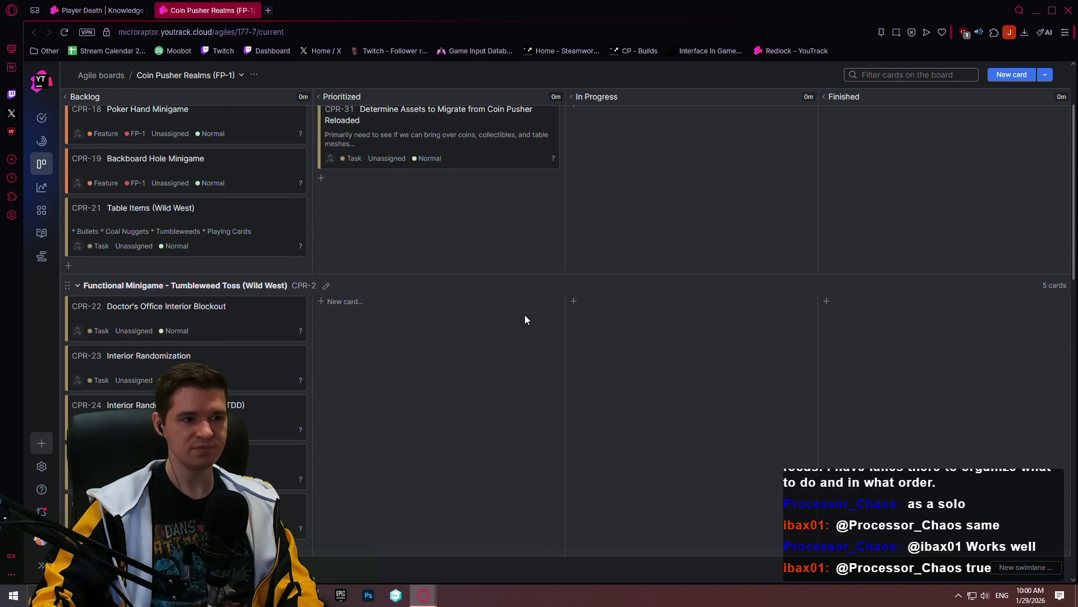
scroll(590, 325, "up", 2)
scroll(698, 334, "up", 1)
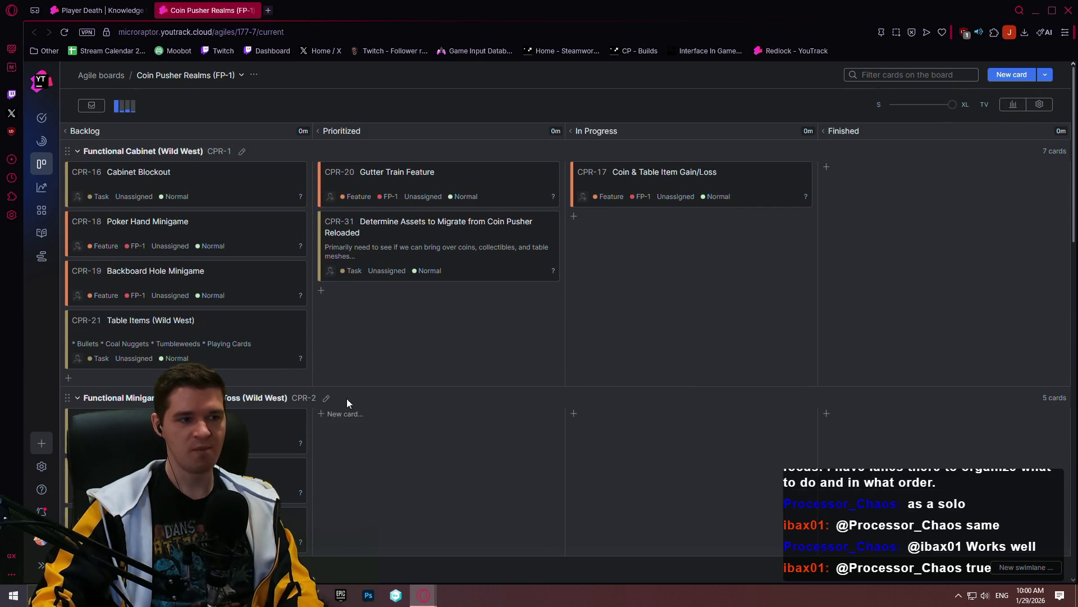
left_click_drag(394, 245, 584, 373)
scroll(585, 373, "down", 1)
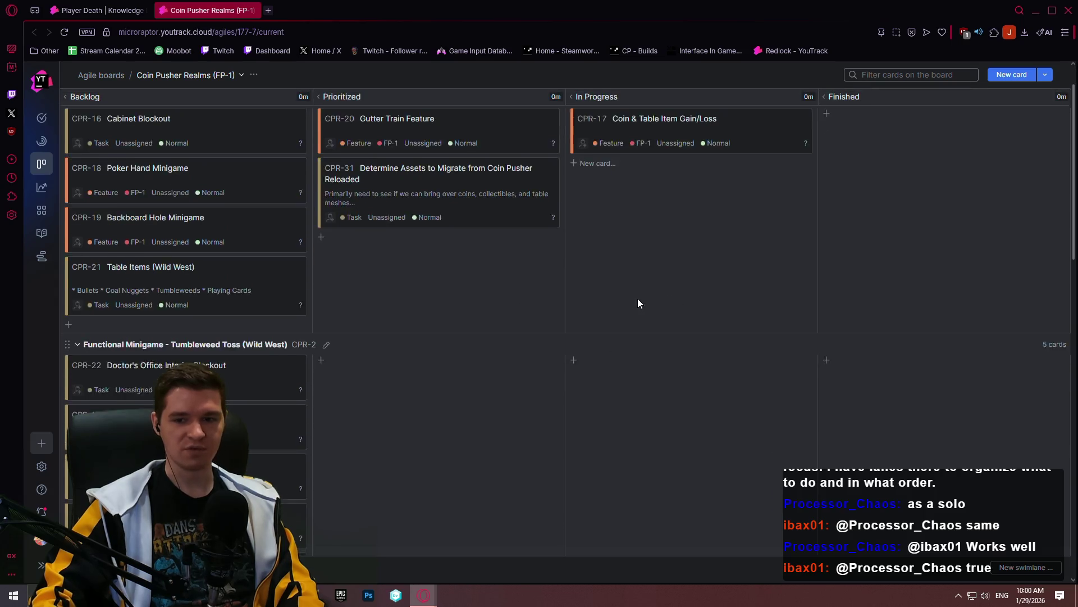
scroll(652, 303, "down", 2)
scroll(705, 308, "up", 3)
scroll(672, 284, "down", 3)
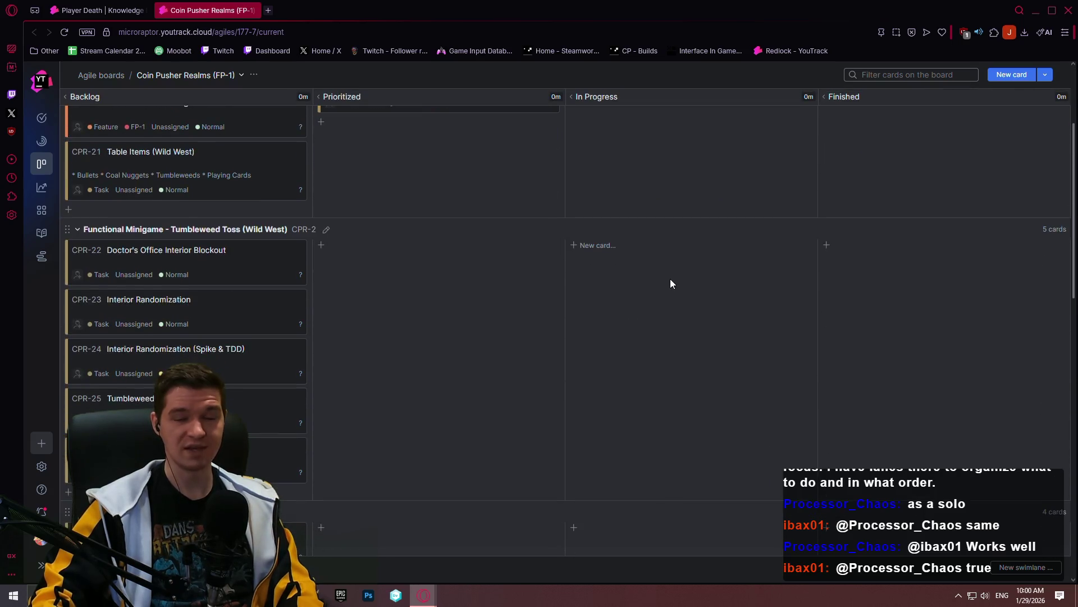
mouse_move(647, 303)
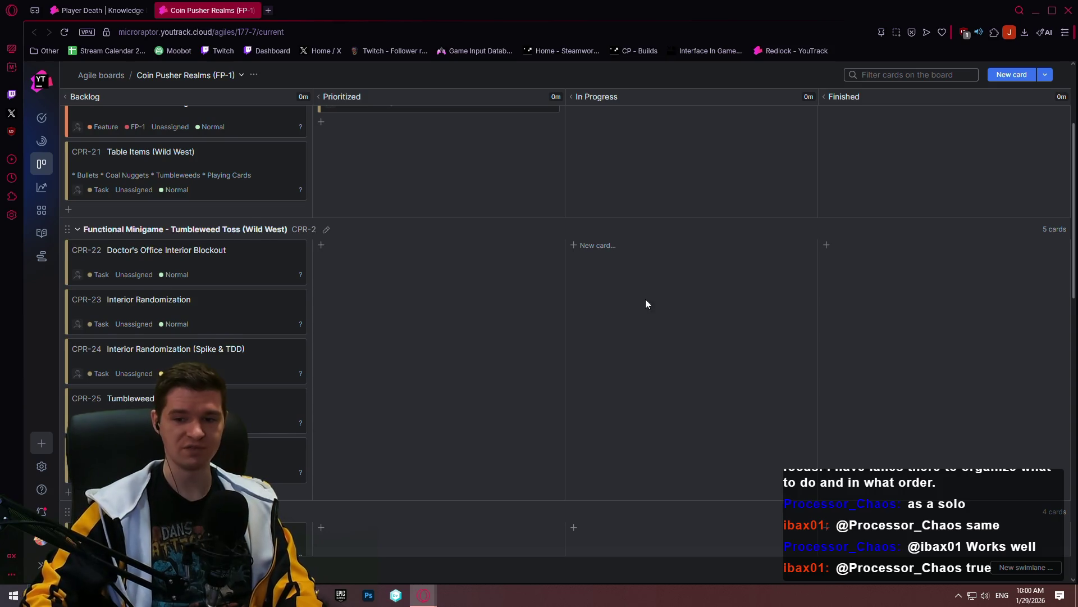
scroll(491, 268, "up", 3)
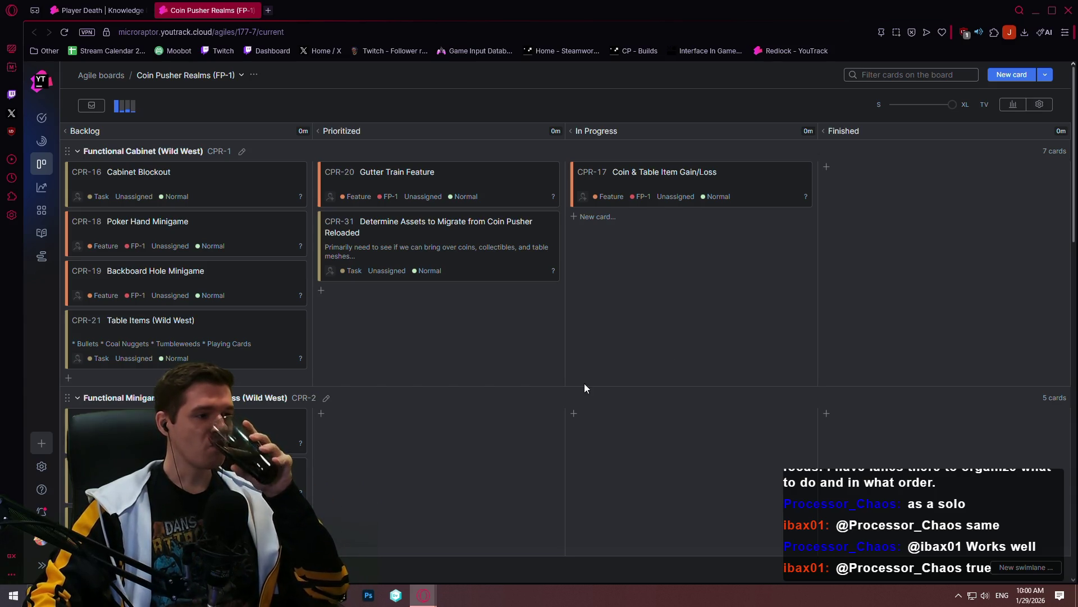
left_click(42, 466)
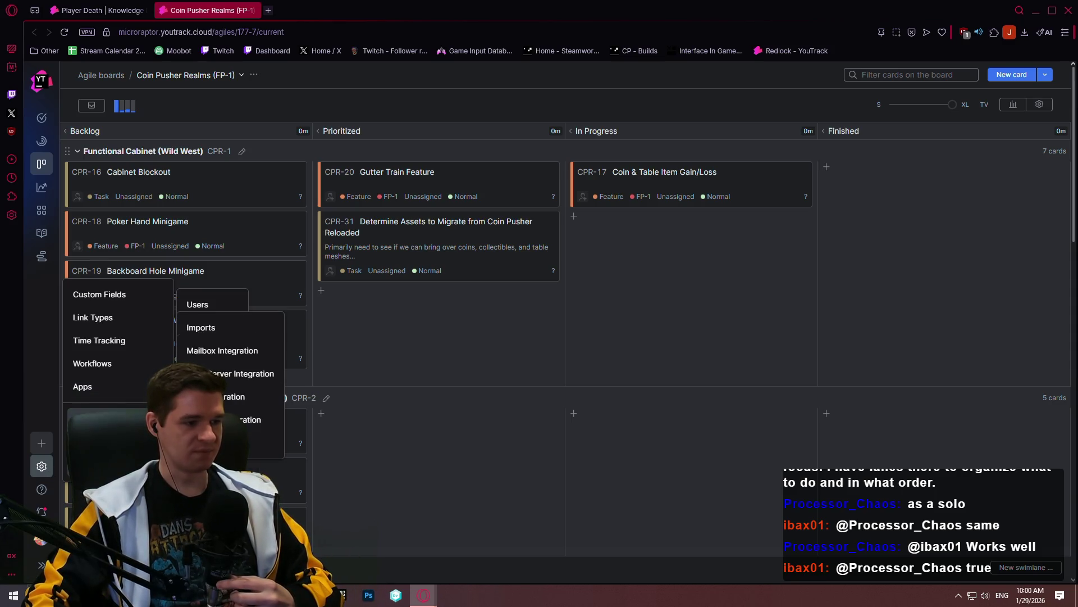
In Custom Fields, expand Coin Pusher Realms and show the Type enum field's values
left_click(119, 294)
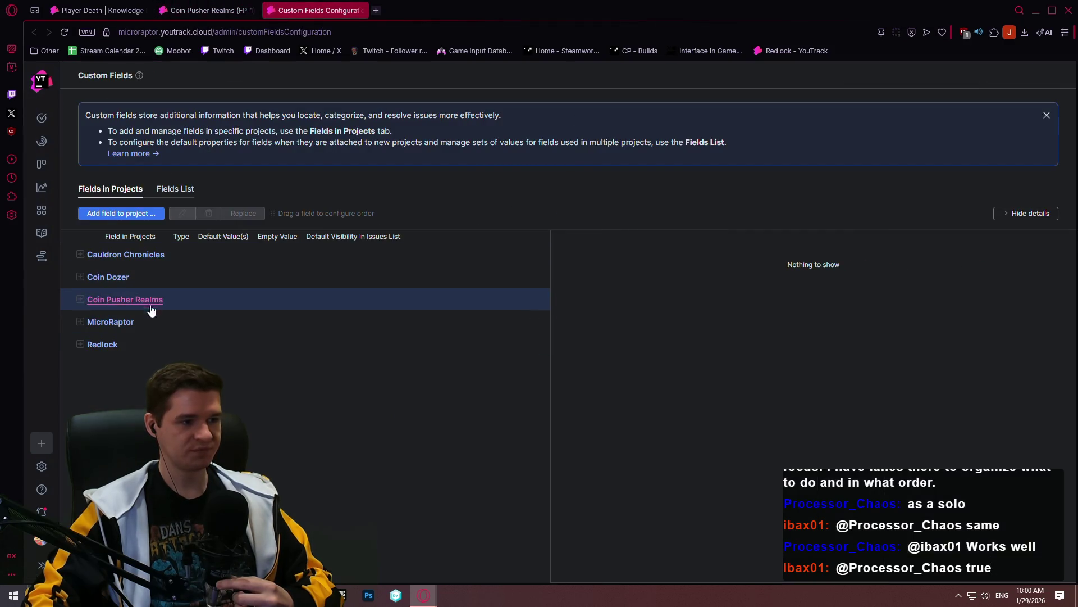
left_click(124, 299)
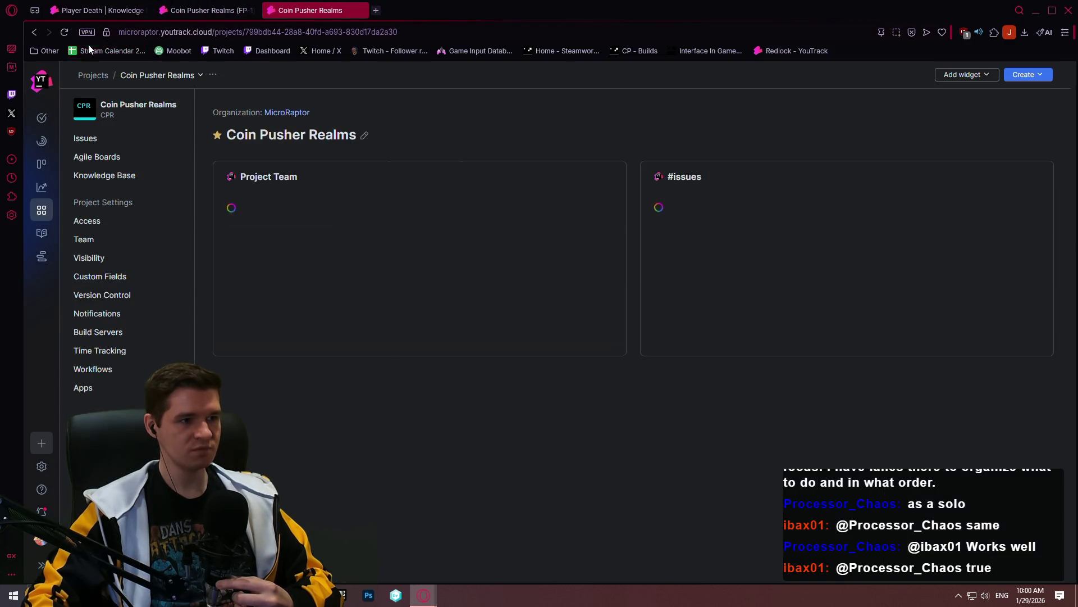
left_click(37, 29)
left_click(82, 299)
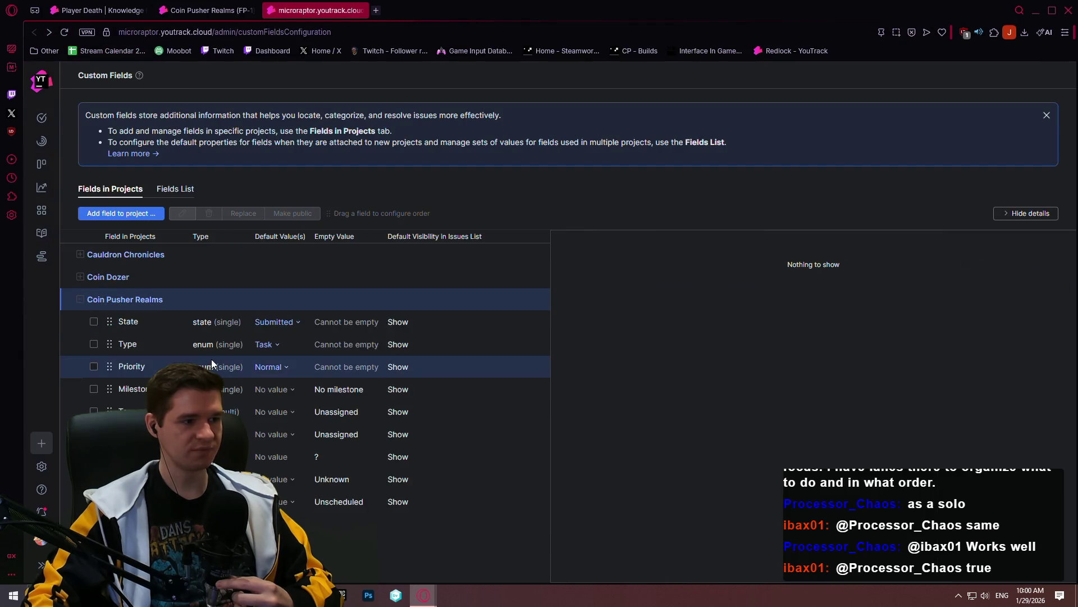
left_click(165, 331)
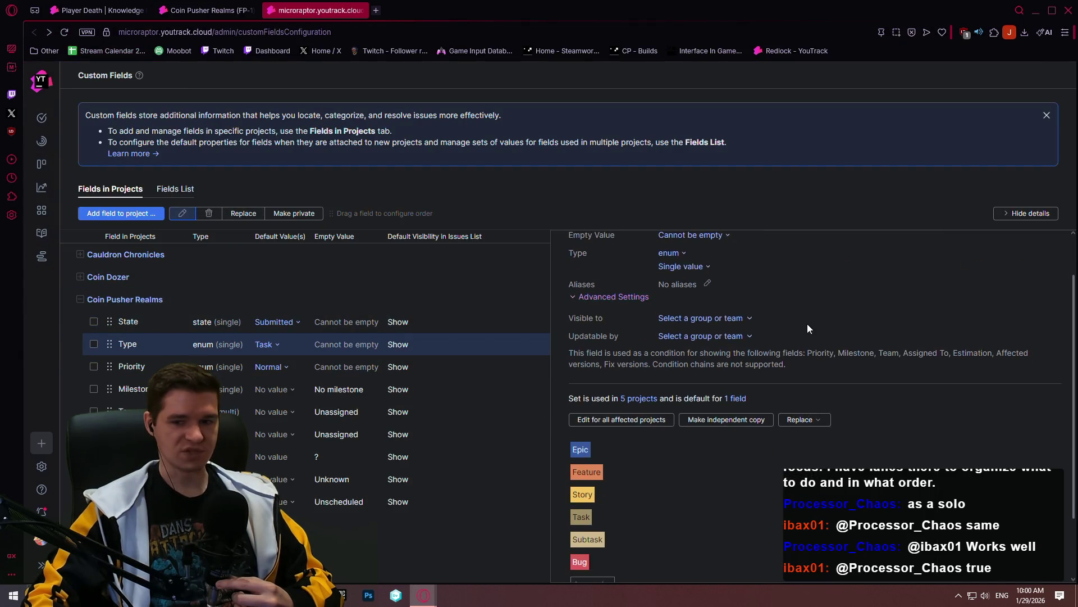
scroll(808, 323, "down", 2)
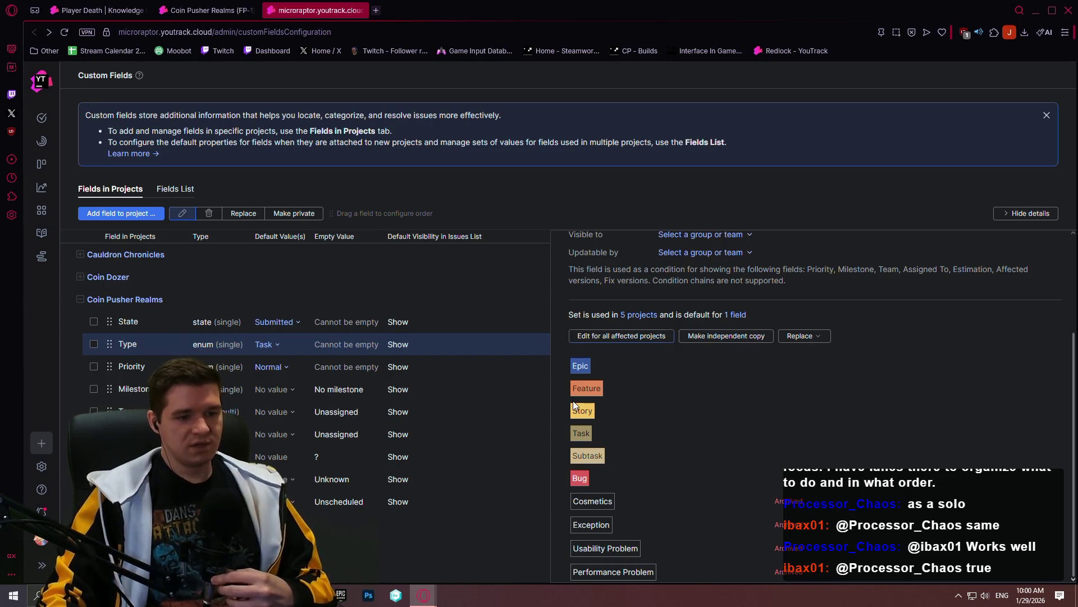
scroll(609, 401, "up", 3)
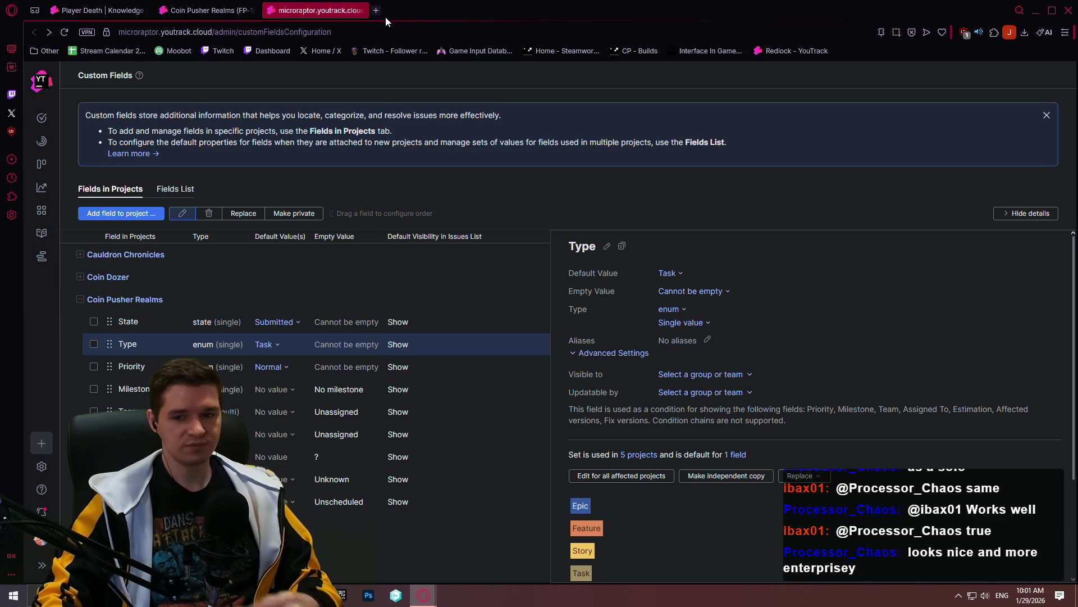
left_click(349, 32)
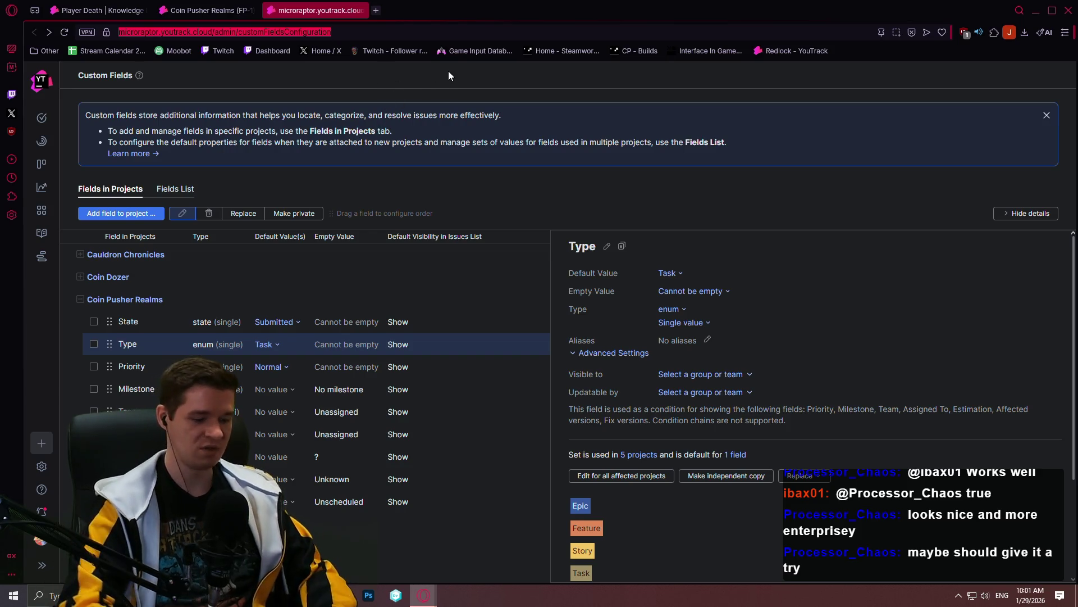
type("youtrack")
Search youtrack, review the JetBrains pricing page (free for 1–10 users) and close it to return to the board
key("Return")
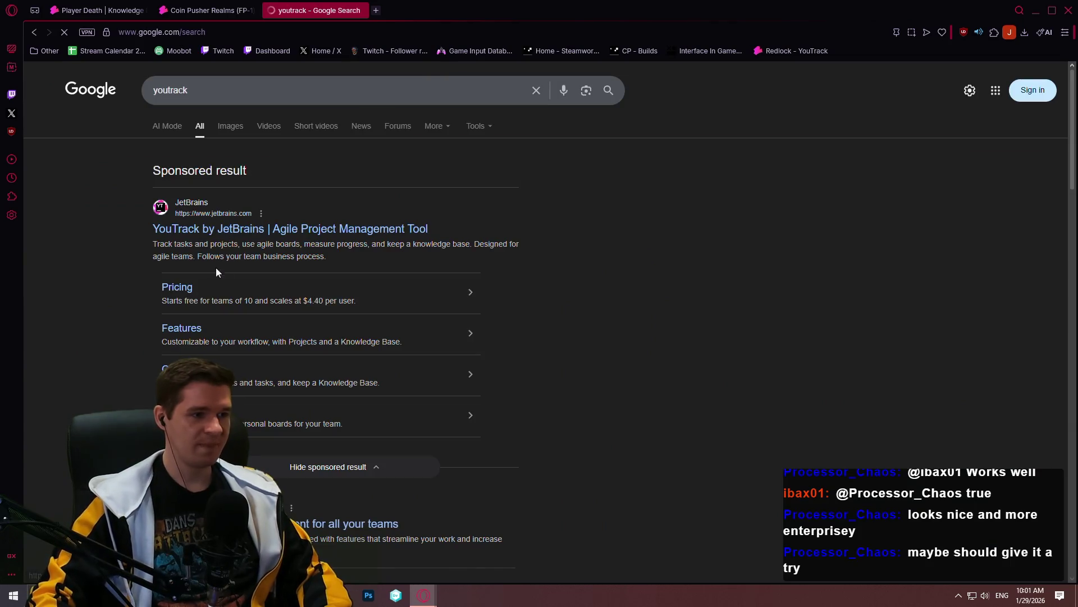
scroll(207, 275, "down", 2)
left_click(254, 410)
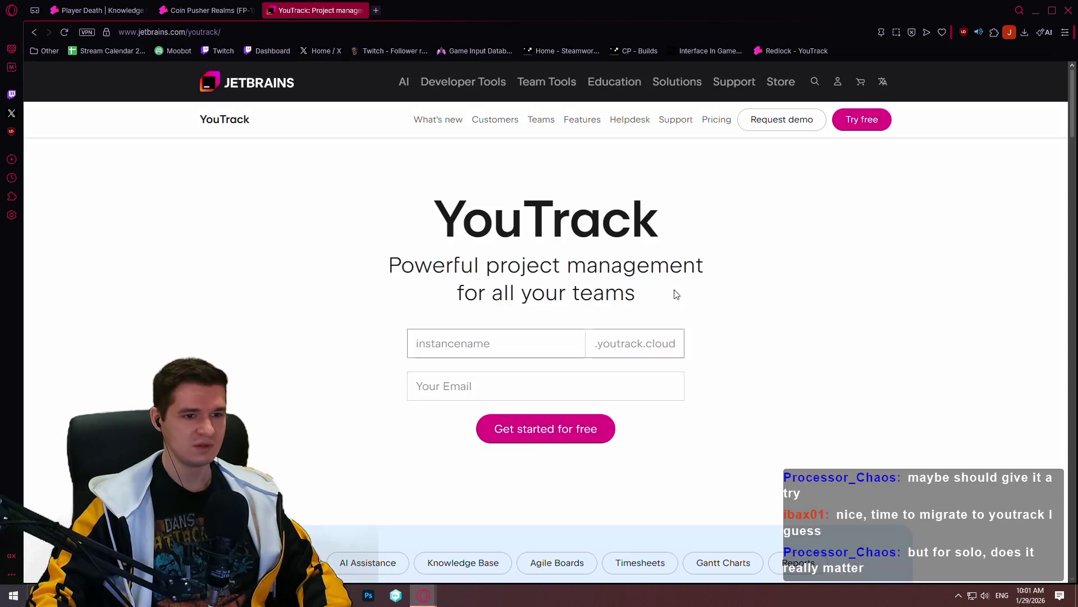
left_click(714, 119)
scroll(687, 285, "down", 2)
left_click_drag(370, 251, 225, 250)
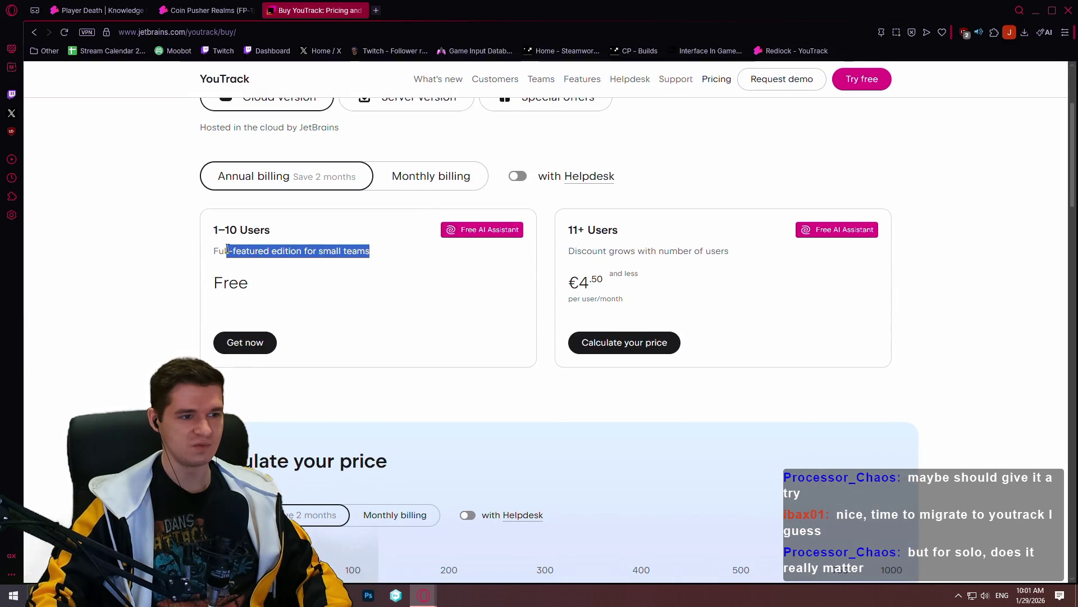
left_click(377, 312)
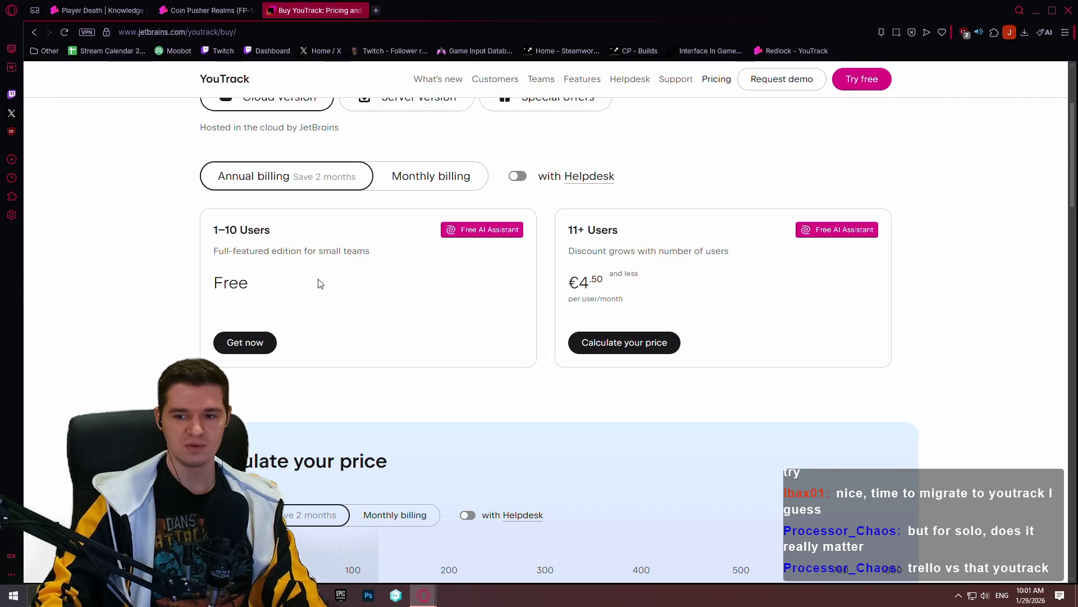
left_click(363, 11)
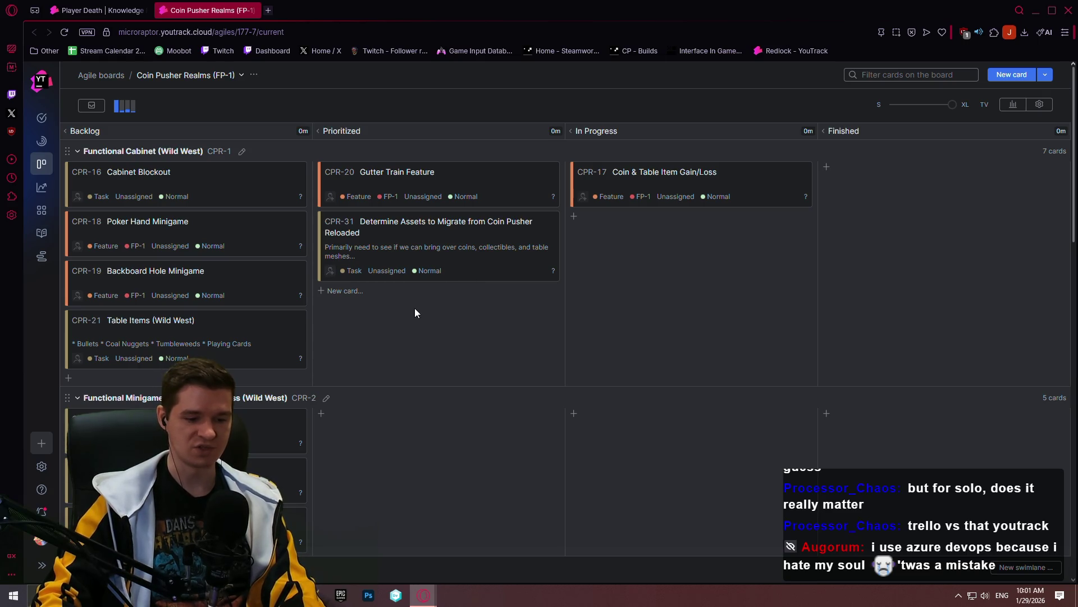
mouse_move(41, 466)
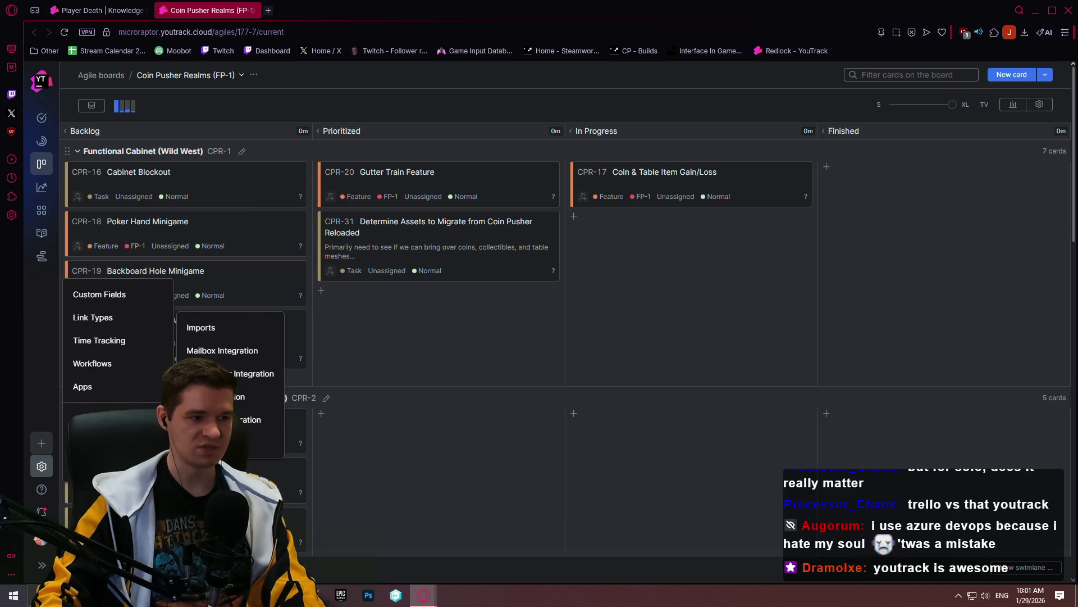
left_click(113, 366)
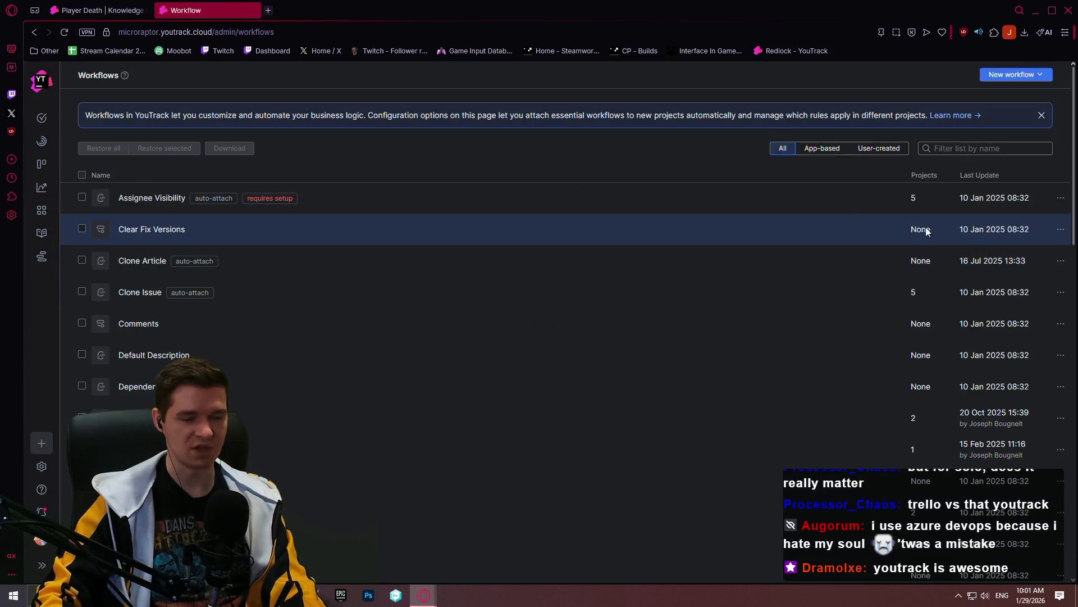
scroll(499, 235, "down", 3)
scroll(506, 233, "down", 4)
scroll(510, 215, "down", 4)
scroll(490, 223, "up", 2)
scroll(481, 215, "up", 1)
scroll(470, 207, "up", 3)
scroll(468, 200, "up", 2)
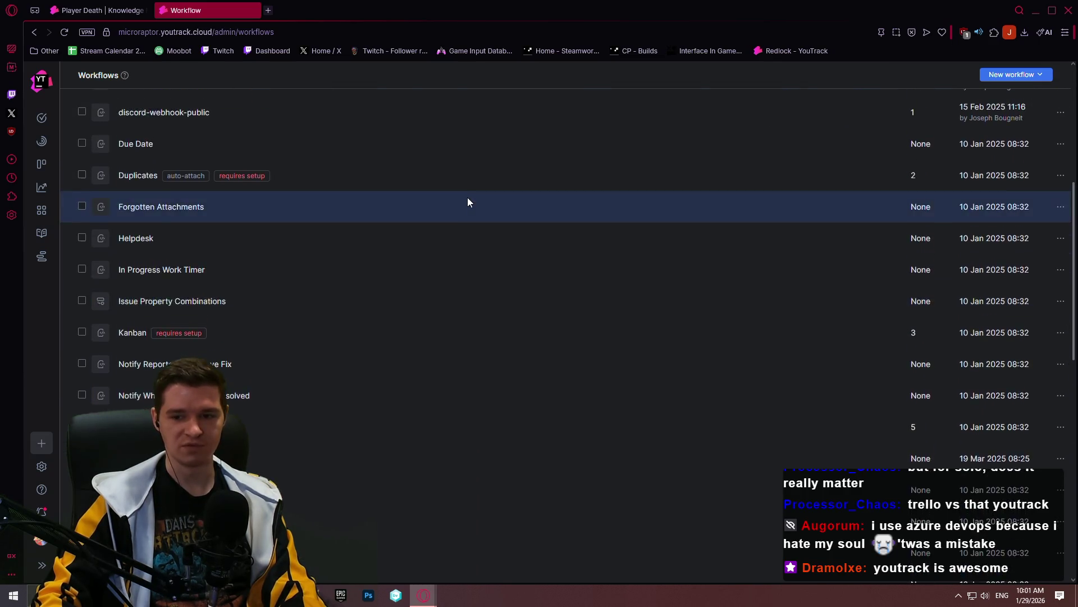
scroll(464, 196, "up", 3)
scroll(463, 188, "up", 1)
scroll(460, 186, "up", 2)
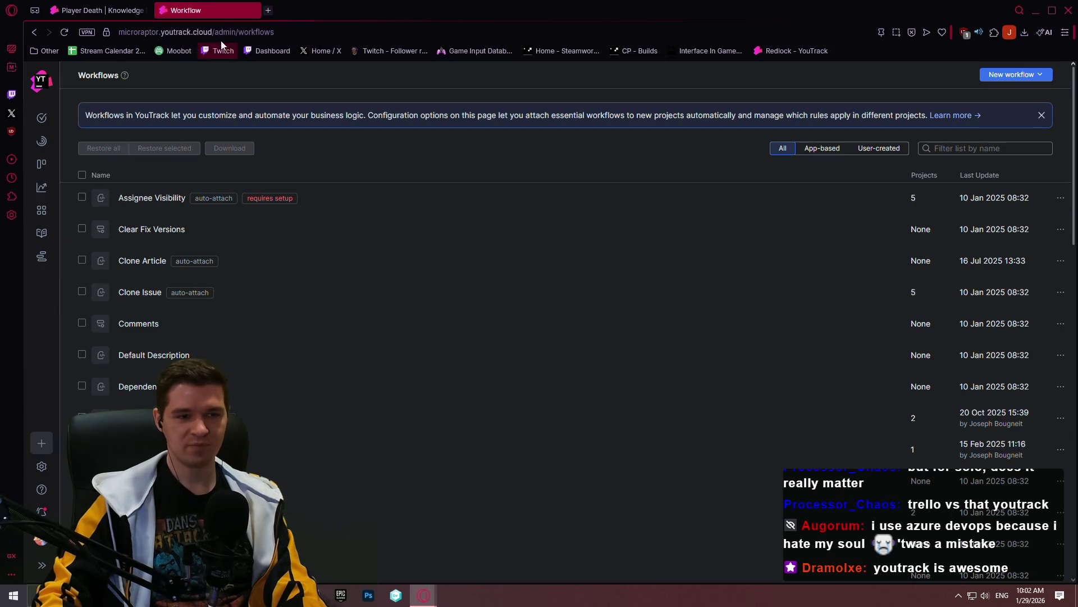
left_click(257, 32)
type("trello9")
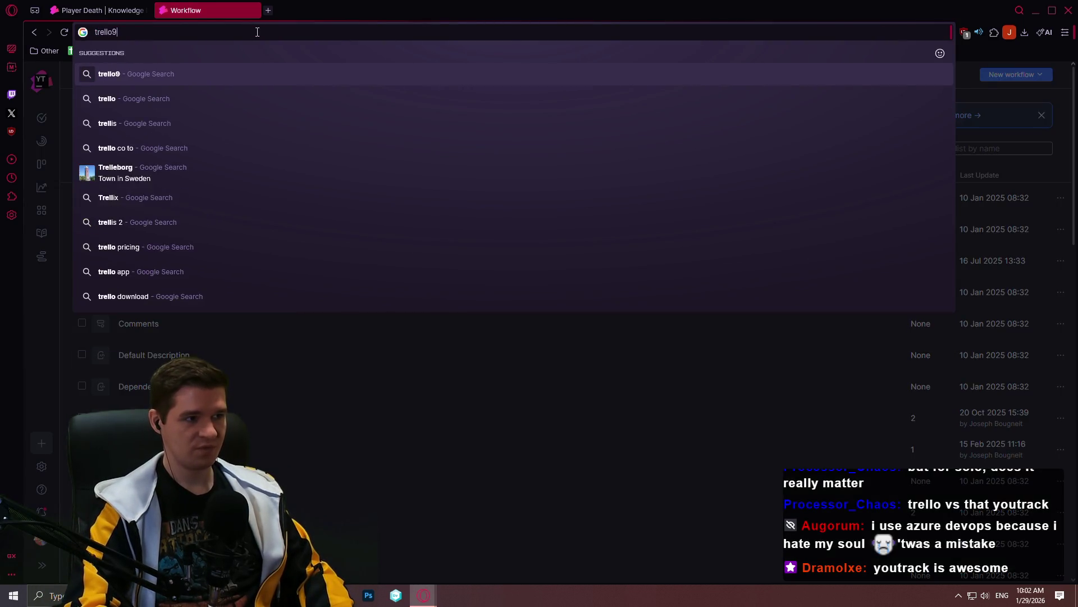
type(" pricing")
Search trello pricing and review Trello's Free, $5 Standard, $10 Premium and $17.50 Enterprise plans
key("Return")
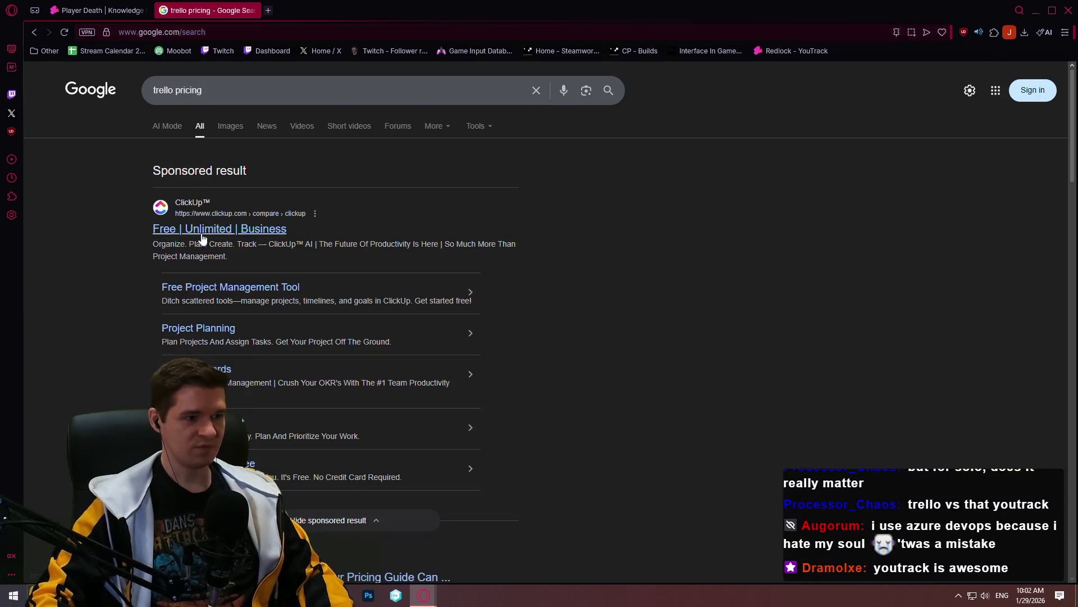
scroll(256, 451, "down", 2)
left_click(255, 461)
scroll(476, 253, "down", 3)
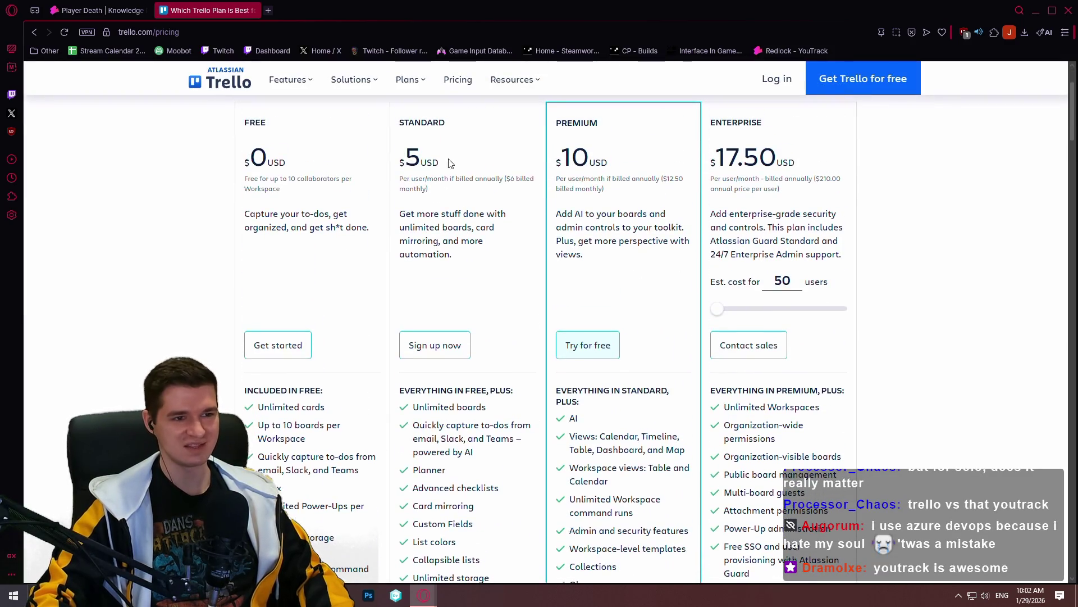
double_click(413, 158)
left_click(435, 196)
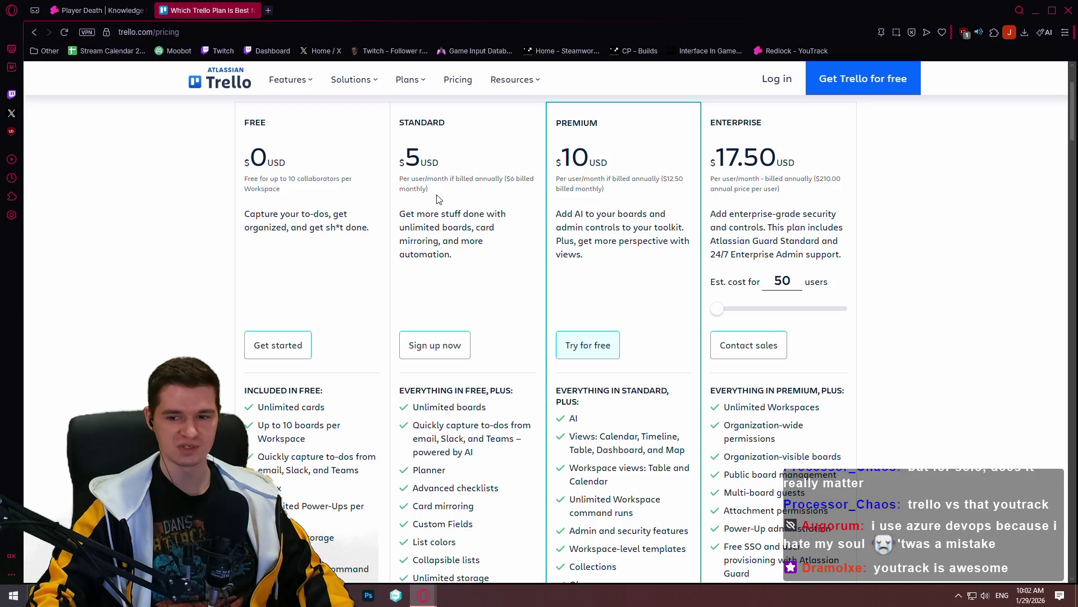
scroll(464, 220, "down", 1)
scroll(483, 228, "down", 2)
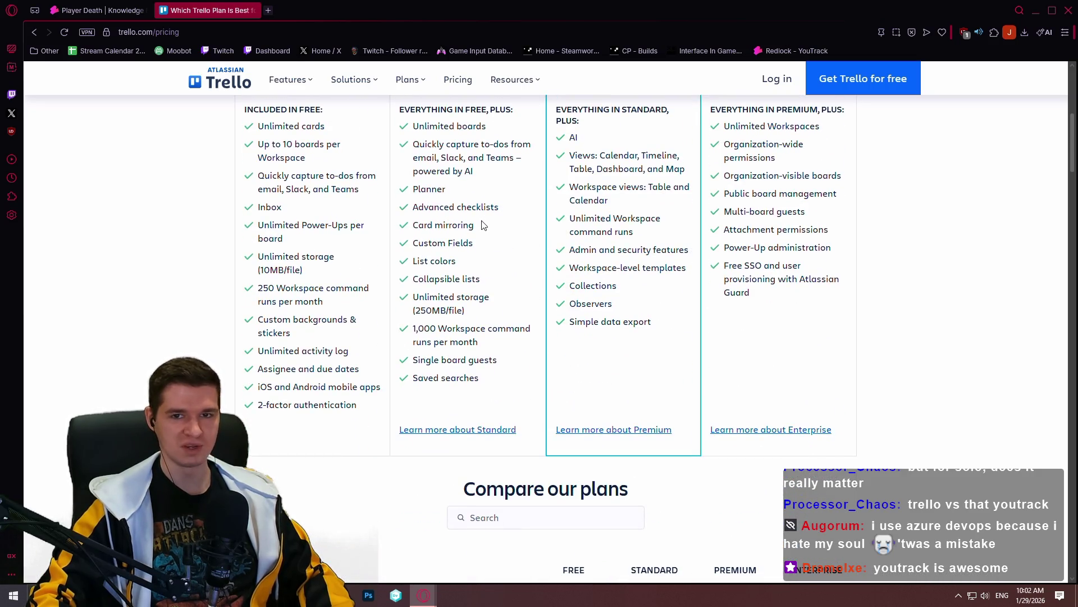
scroll(485, 226, "up", 2)
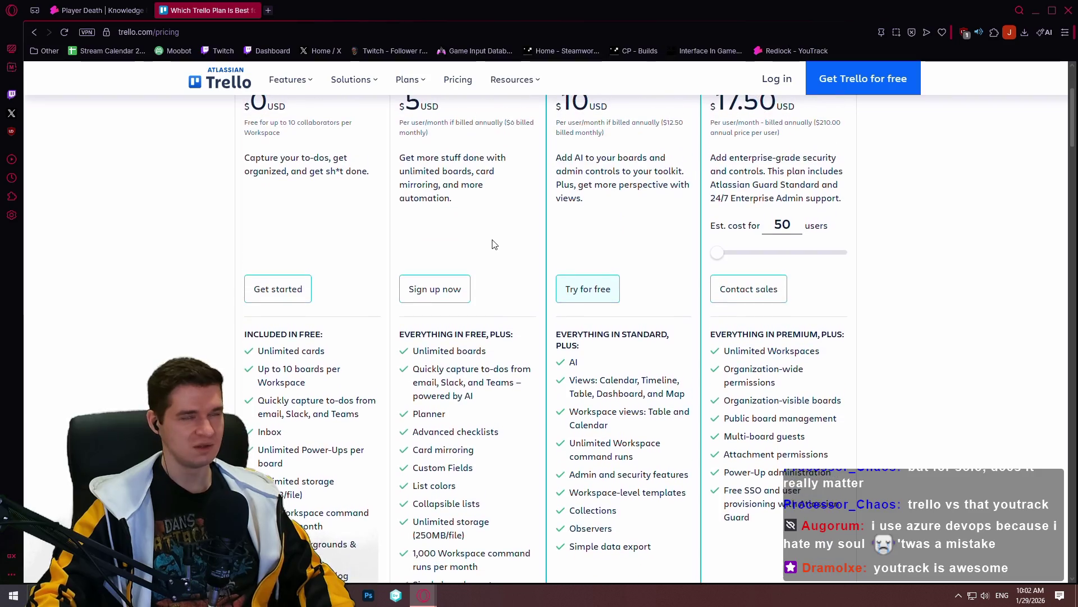
scroll(496, 248, "down", 1)
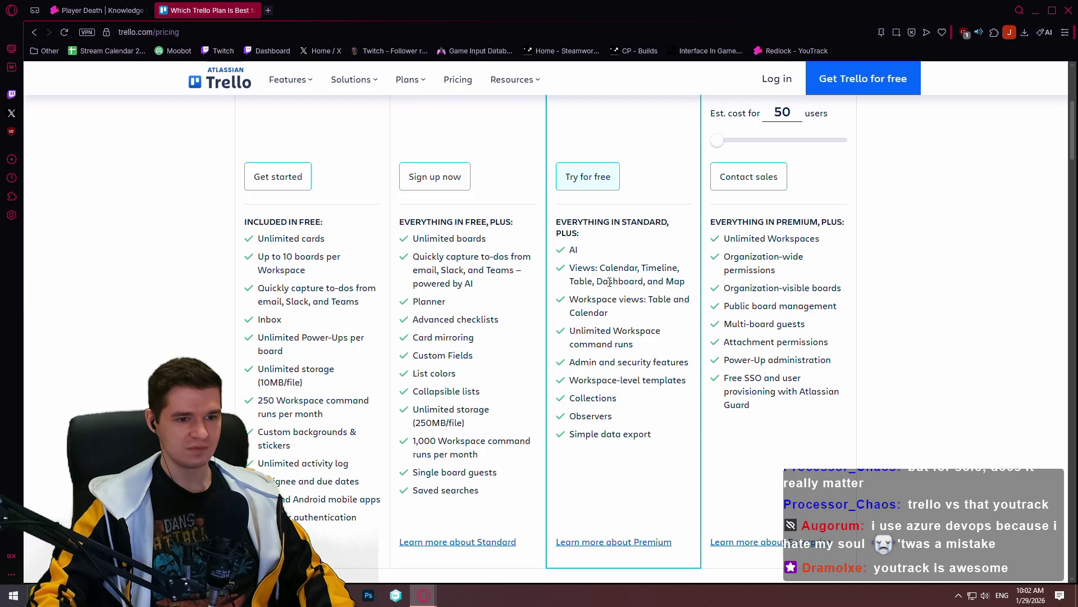
left_click_drag(692, 362, 568, 364)
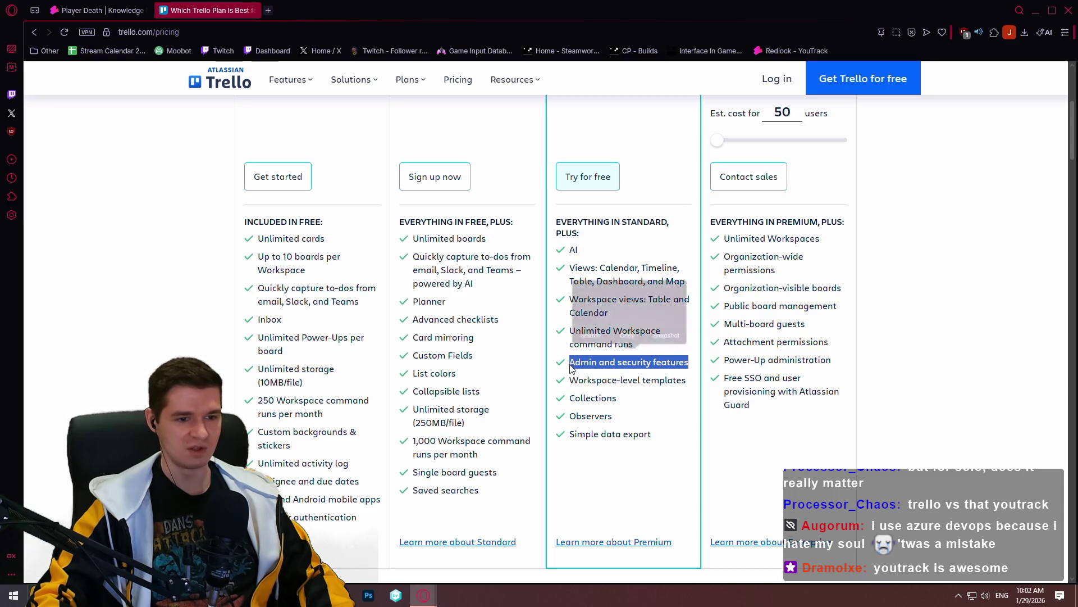
scroll(634, 372, "down", 1)
scroll(630, 371, "up", 1)
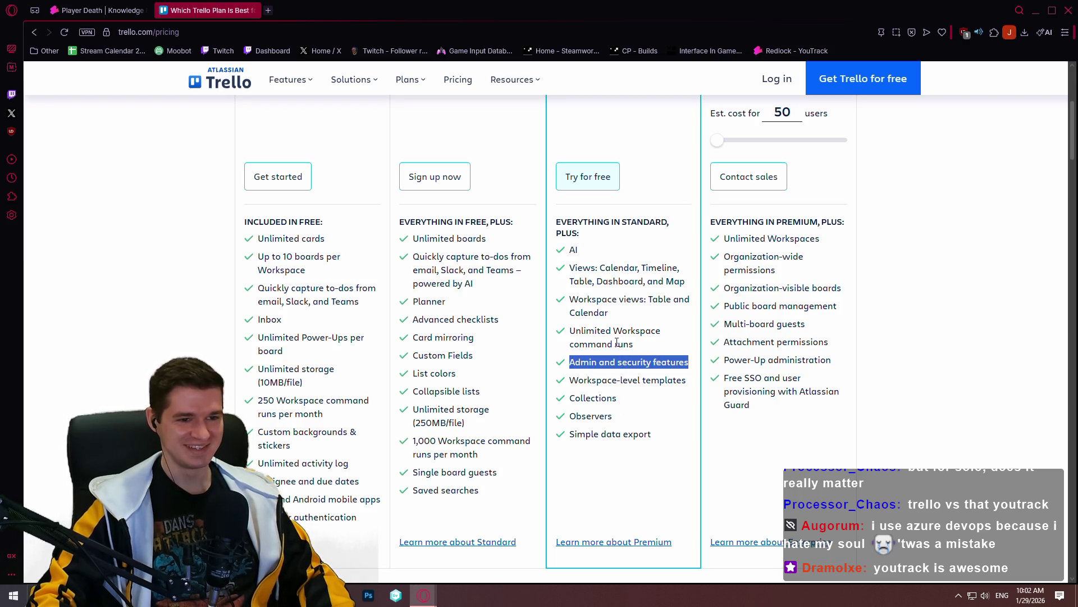
scroll(614, 326, "up", 3)
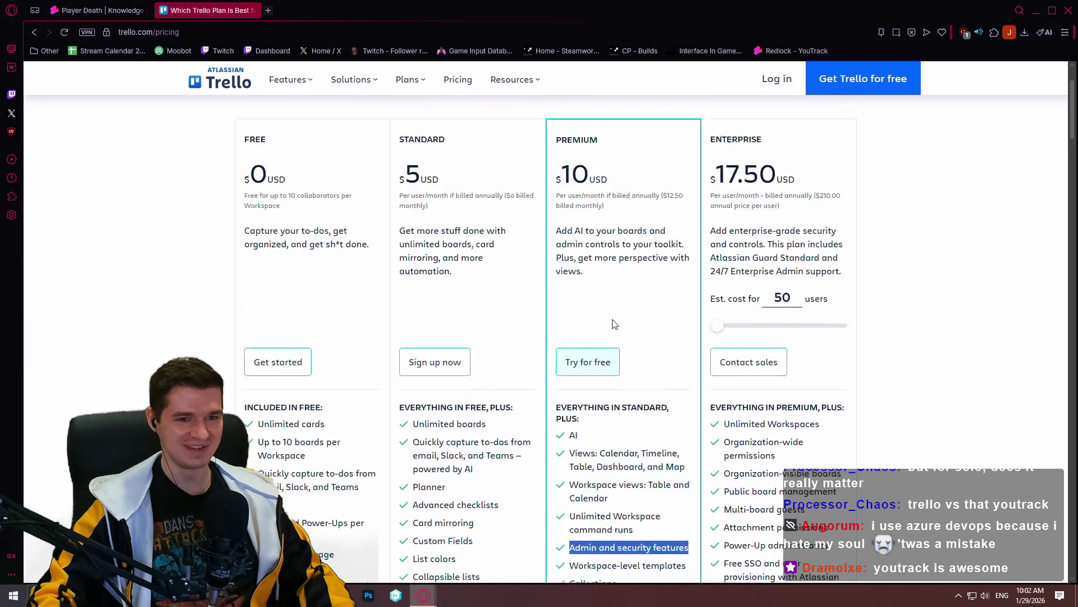
left_click(233, 26)
type("jira prici")
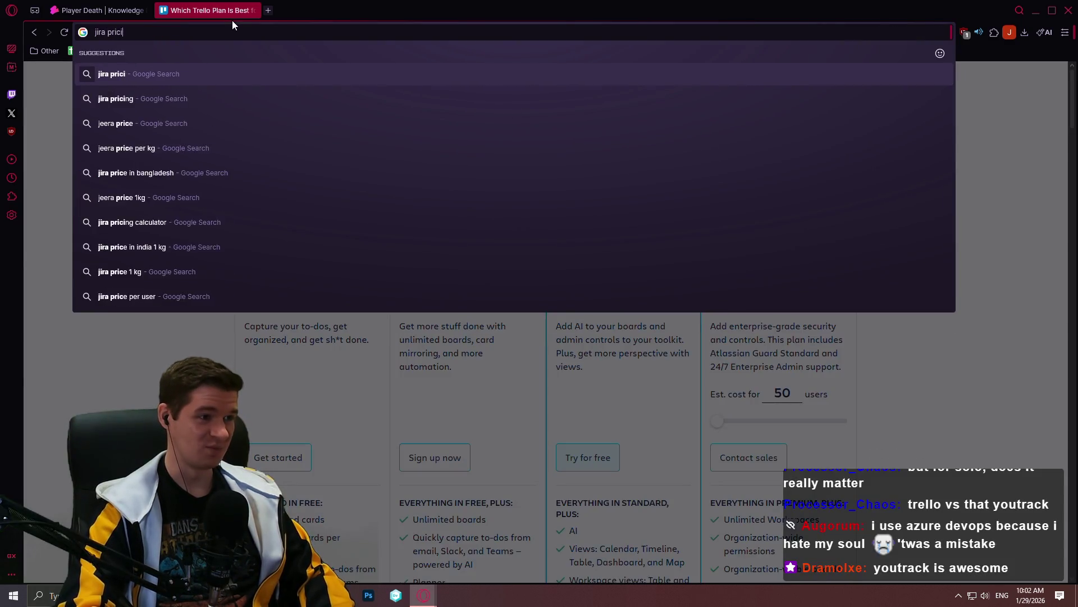
type("ng")
Search jira pricing, review Atlassian's Free, $7.91 Standard, $14.54 Premium and Enterprise plans, then close the page
key("Return")
scroll(259, 306, "down", 2)
scroll(238, 254, "up", 2)
left_click(179, 287)
key("alt+Left")
left_click(180, 288)
scroll(975, 274, "down", 1)
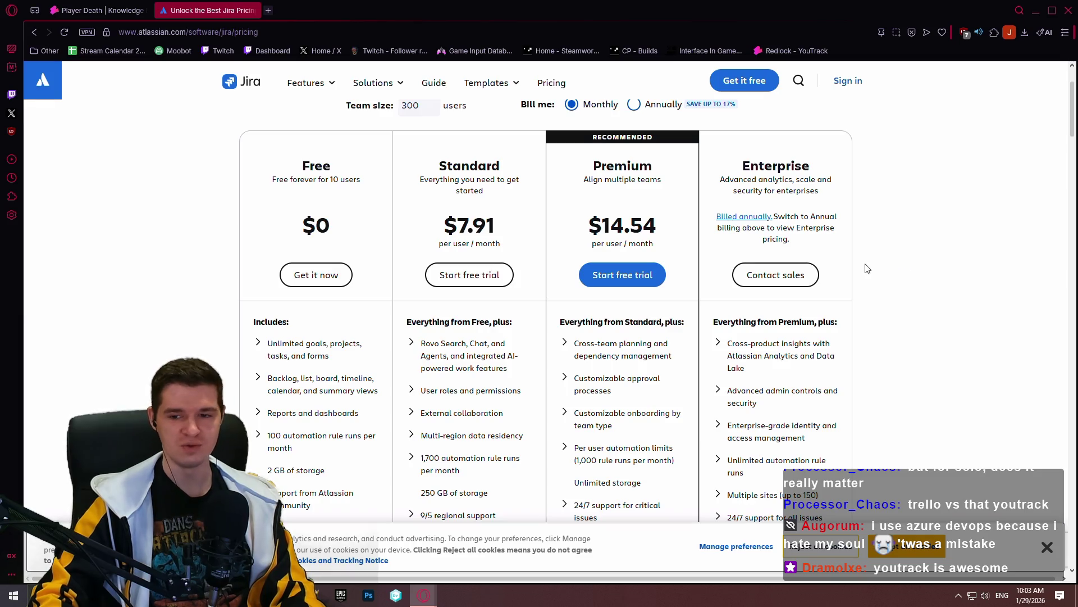
scroll(886, 270, "down", 1)
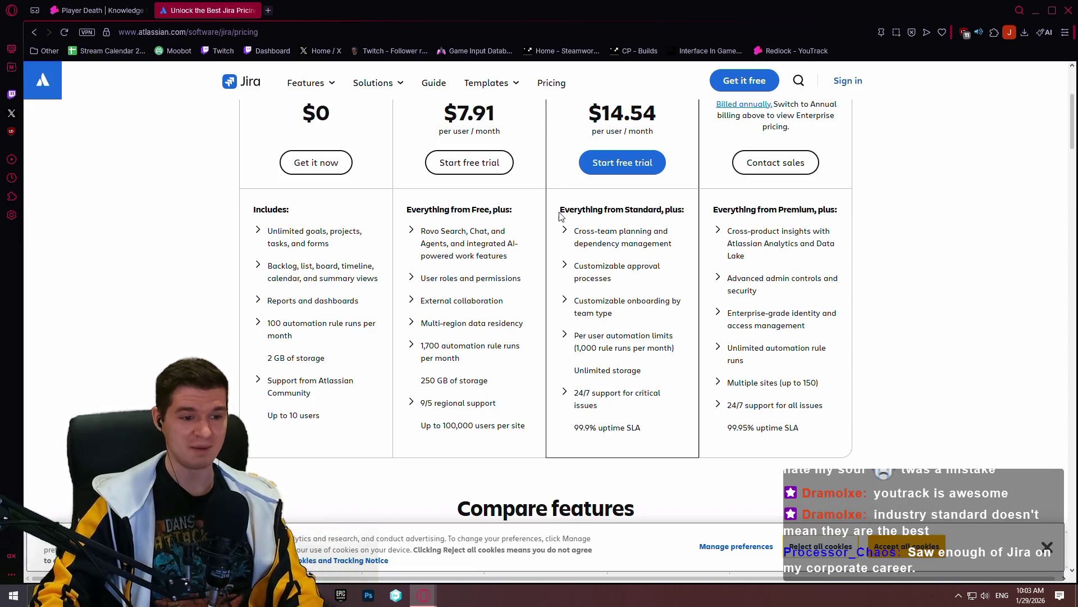
scroll(571, 183, "up", 3)
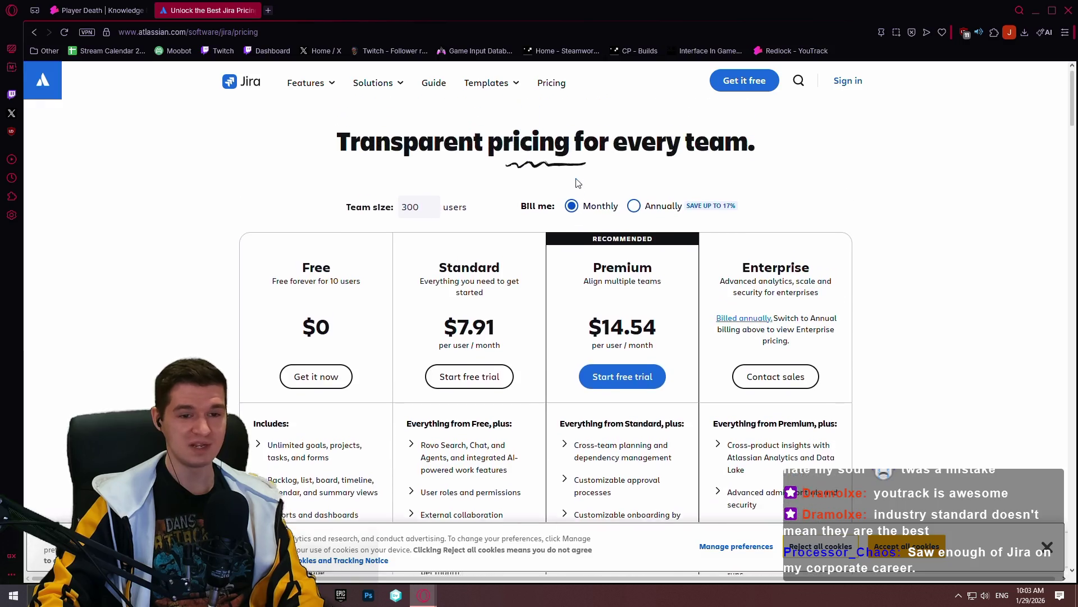
scroll(577, 179, "down", 3)
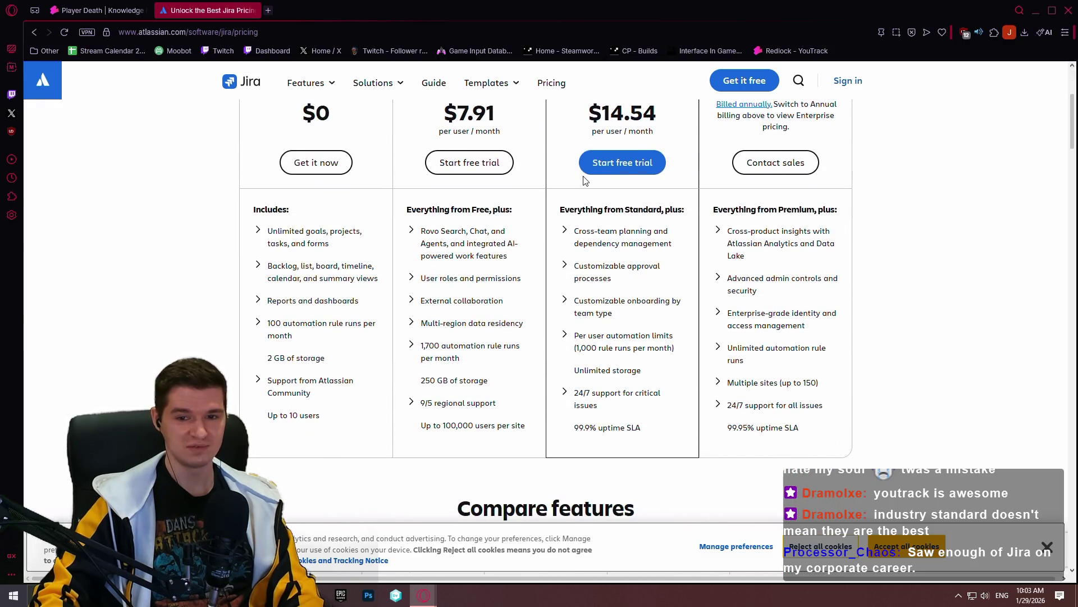
scroll(584, 179, "up", 3)
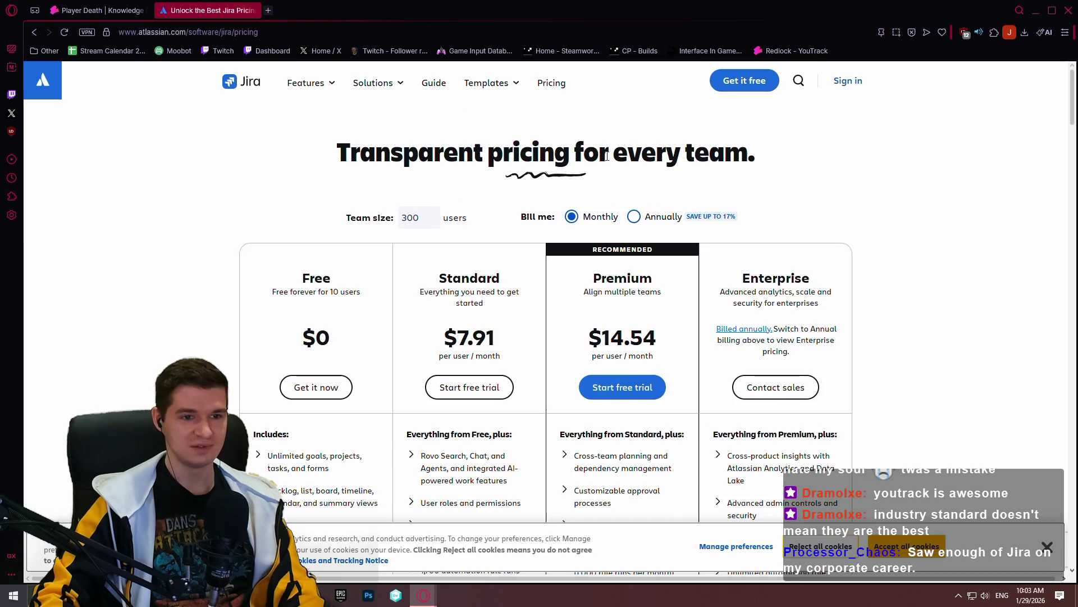
left_click(337, 32)
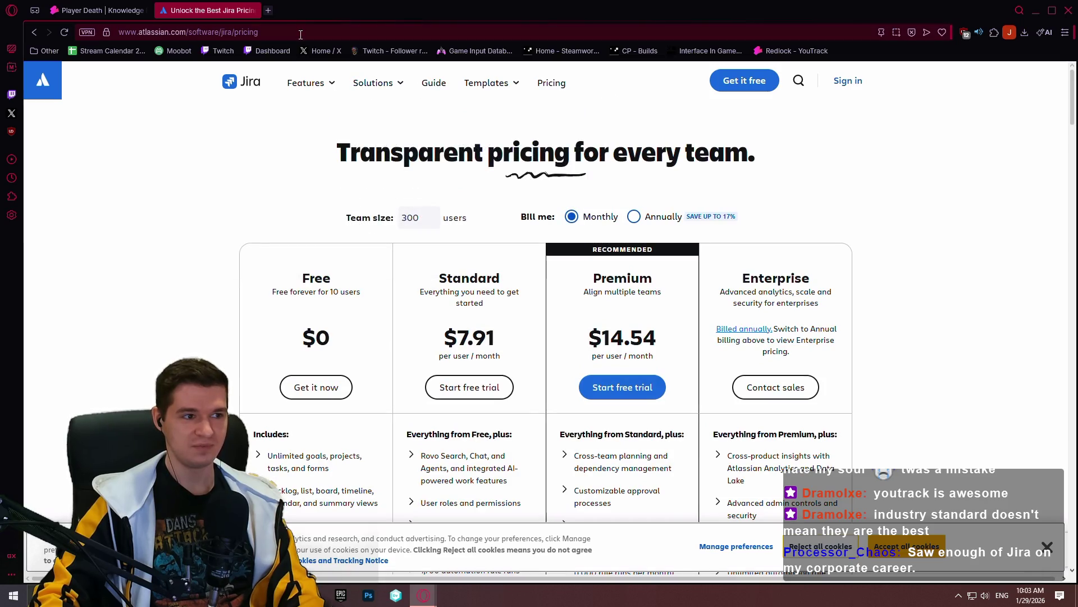
left_click(252, 10)
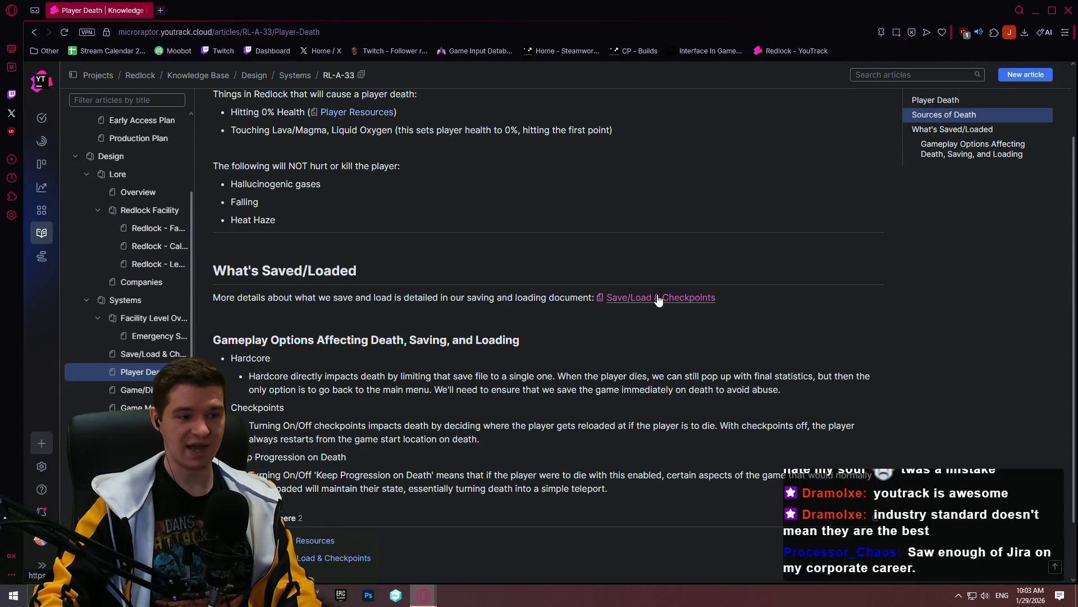
scroll(649, 305, "up", 1)
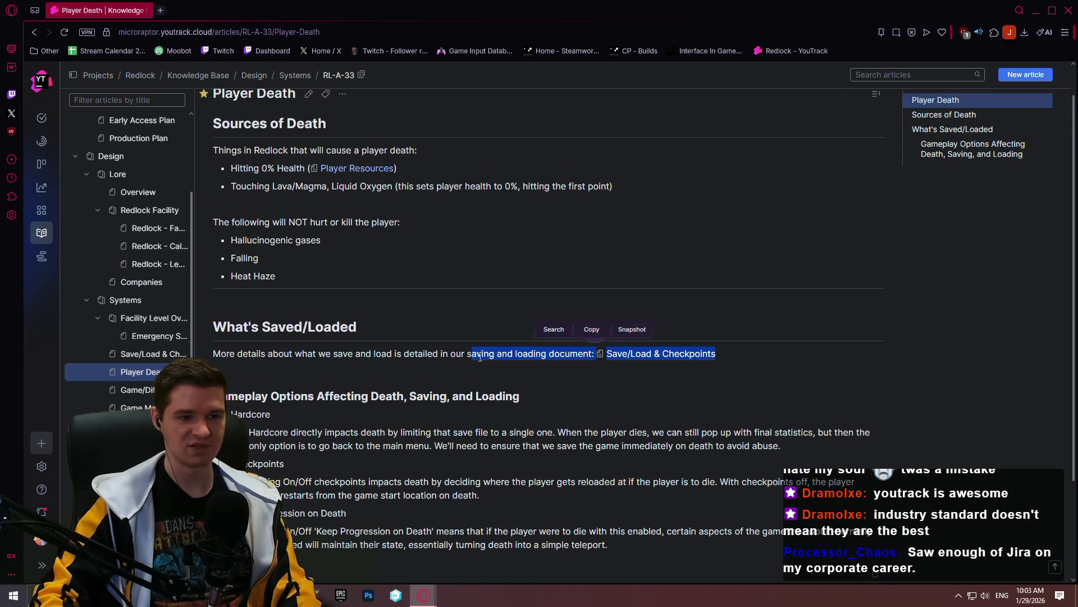
scroll(354, 198, "up", 1)
Briefly reopen the Player Death article for editing, leave it unchanged and go to the Coin Pusher Realms board
left_click(308, 139)
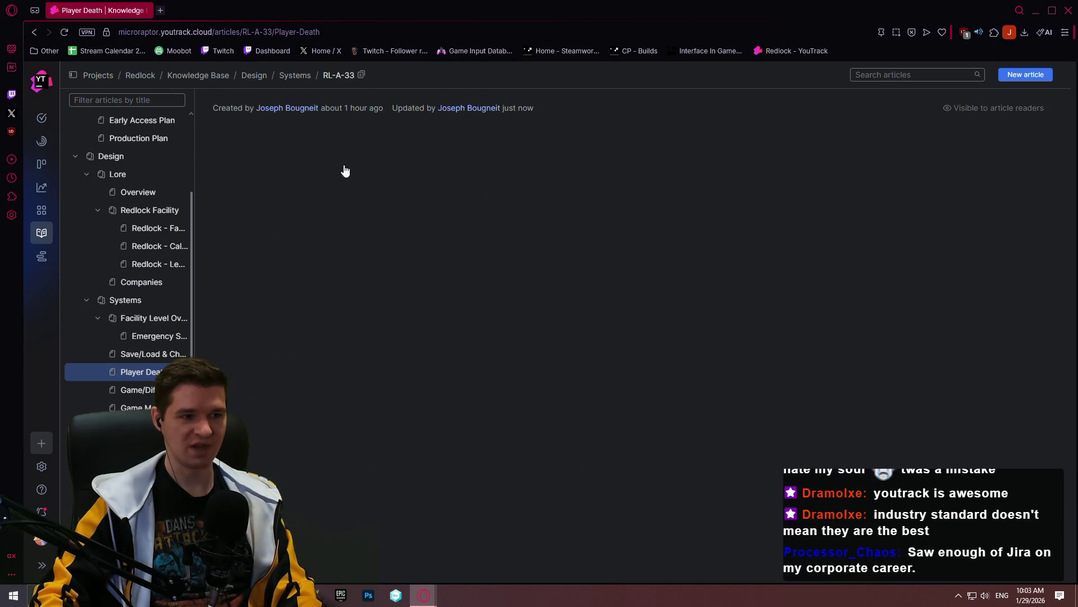
left_click_drag(622, 253, 520, 253)
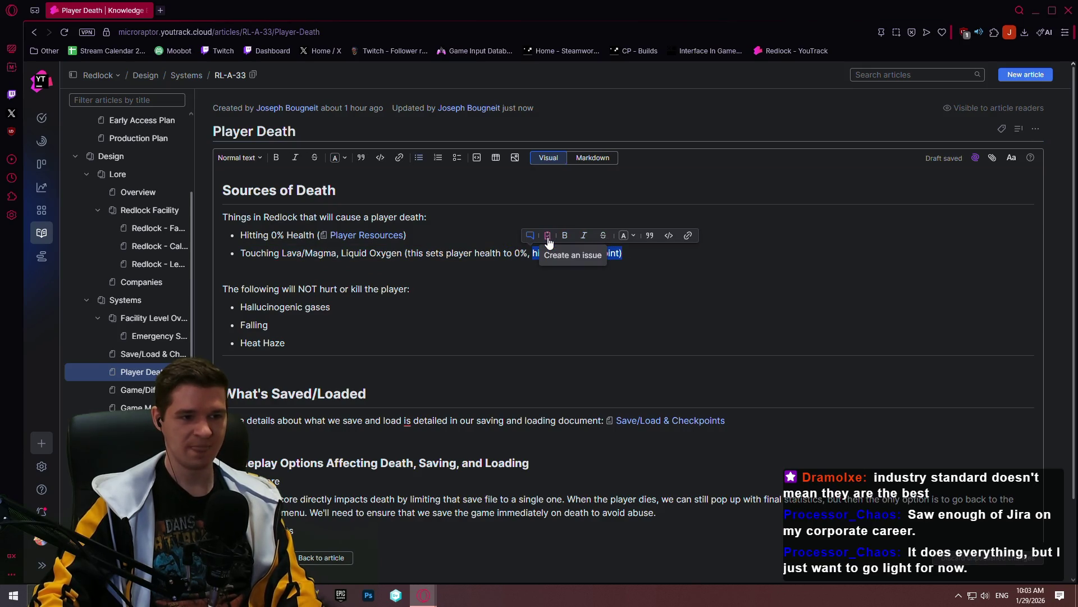
key("Escape")
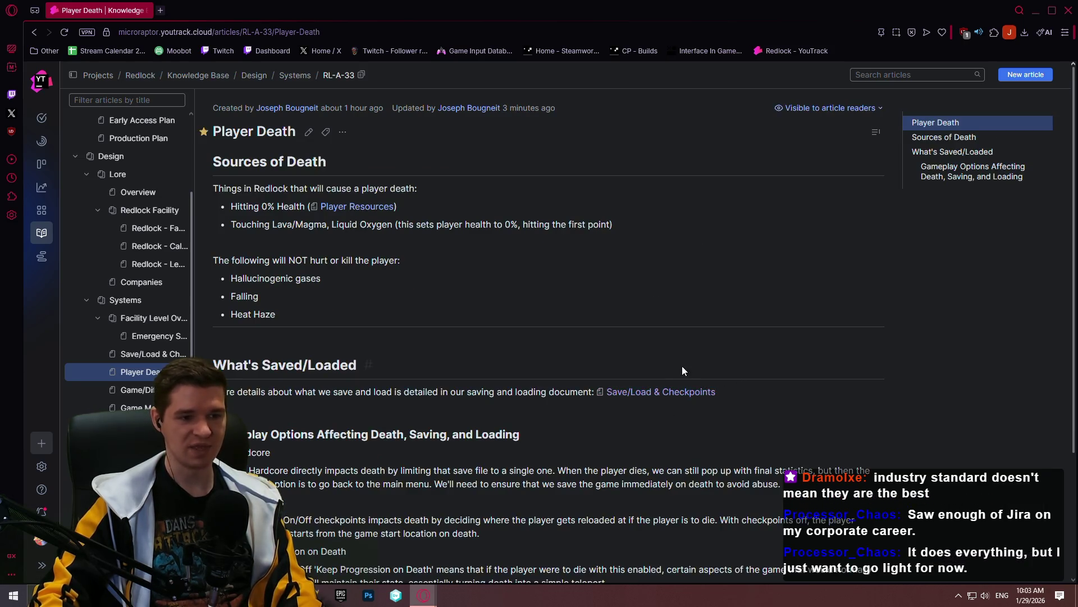
left_click(42, 165)
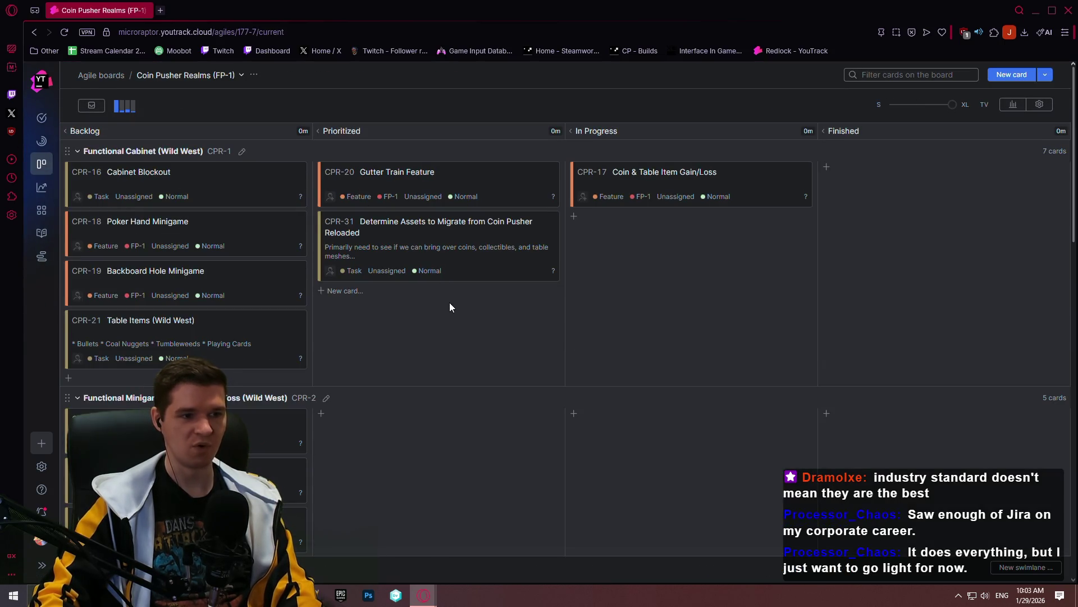
scroll(437, 213, "down", 2)
scroll(400, 173, "up", 2)
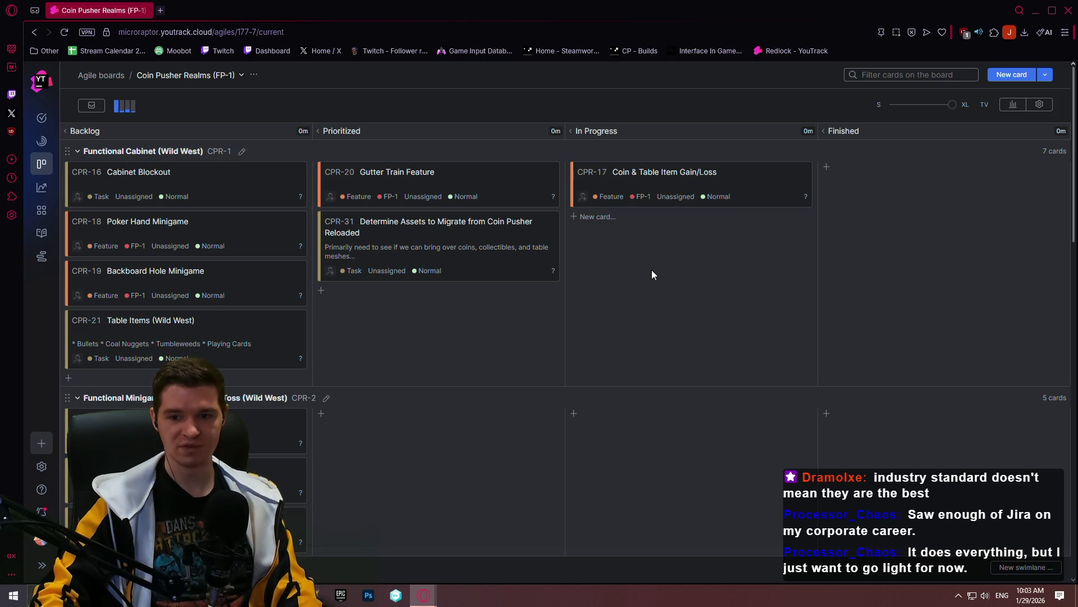
scroll(655, 270, "down", 3)
scroll(593, 265, "down", 2)
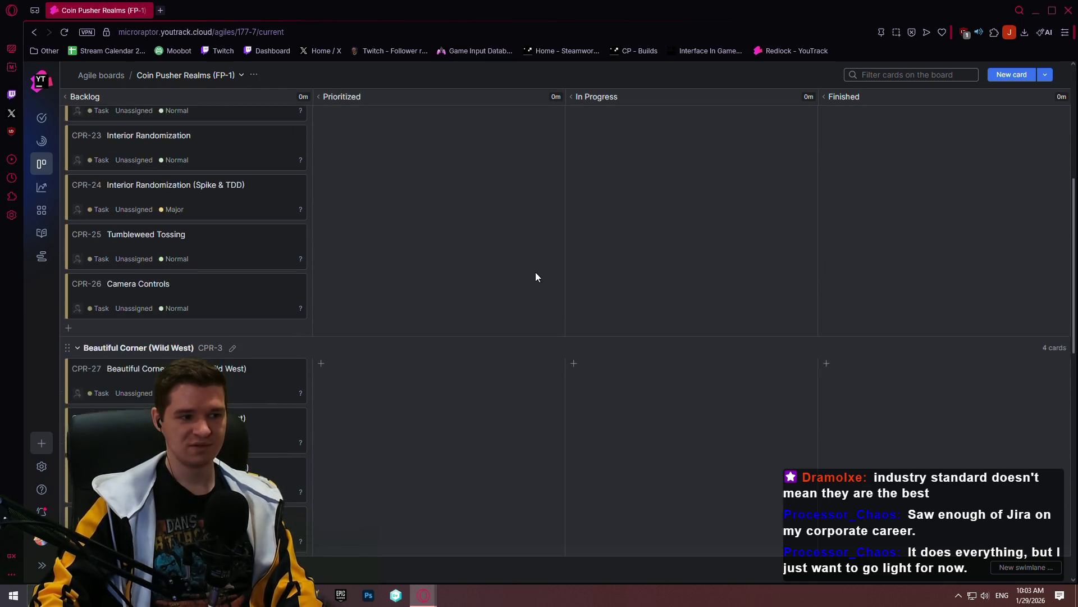
scroll(535, 273, "down", 2)
scroll(525, 265, "up", 3)
scroll(516, 257, "up", 3)
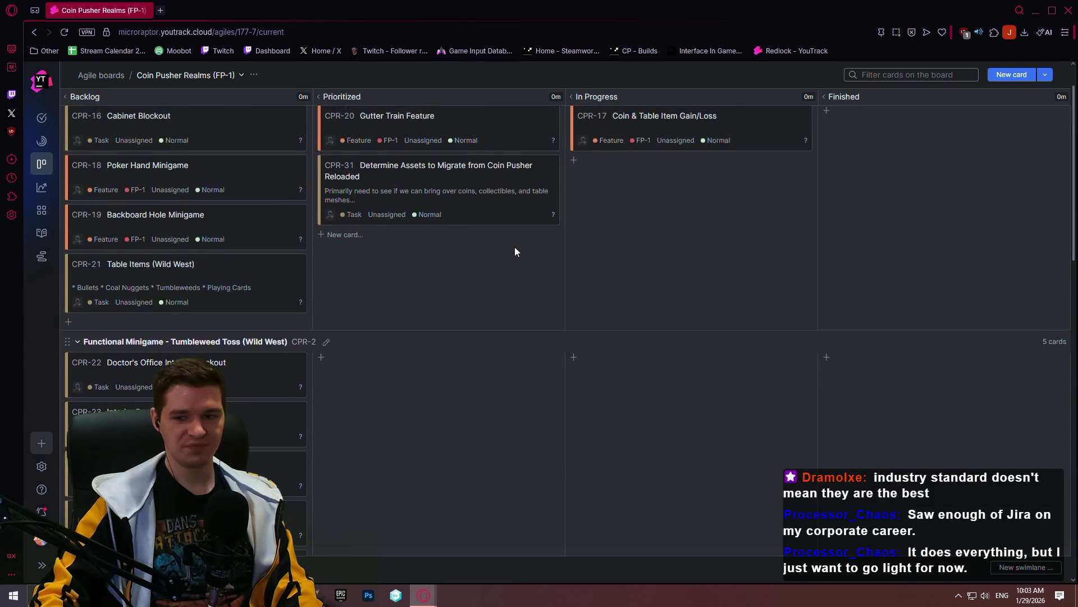
scroll(515, 247, "up", 2)
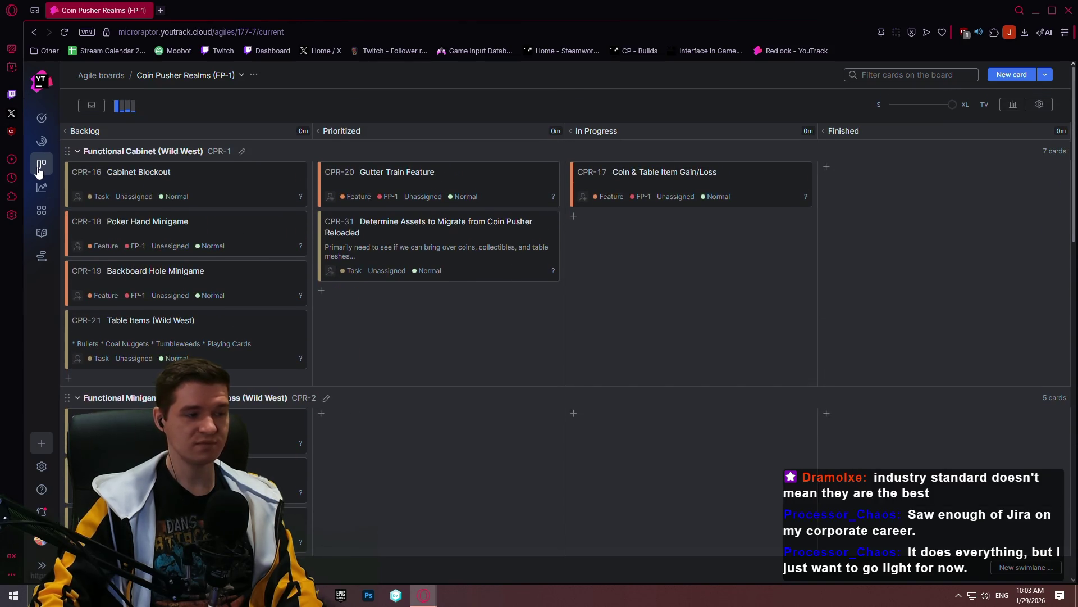
Browse the board switcher without changing boards, then return to the Player Death knowledge base article
left_click(190, 75)
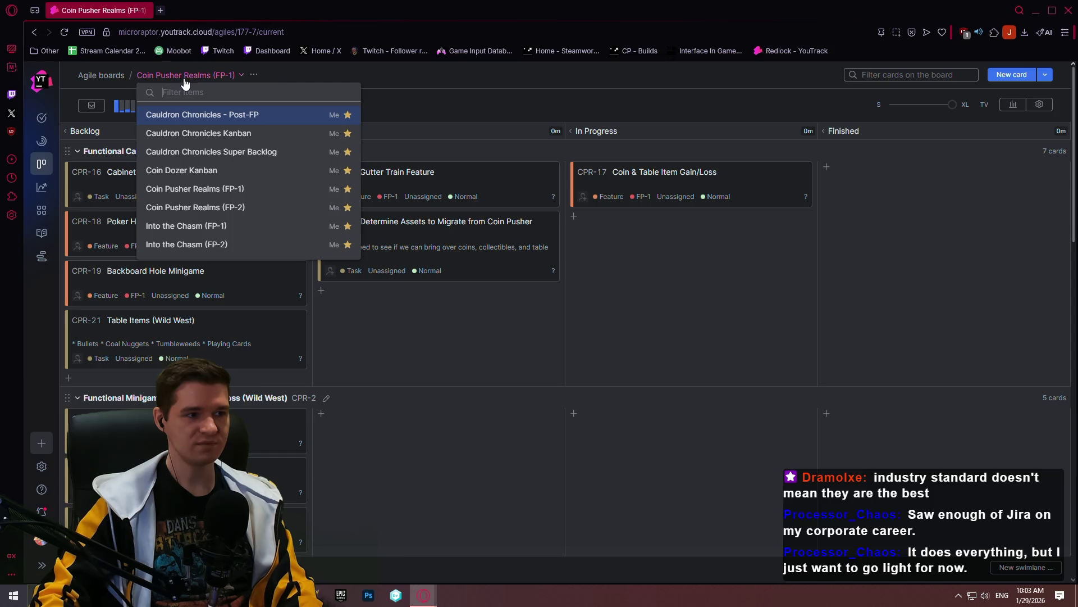
left_click(451, 88)
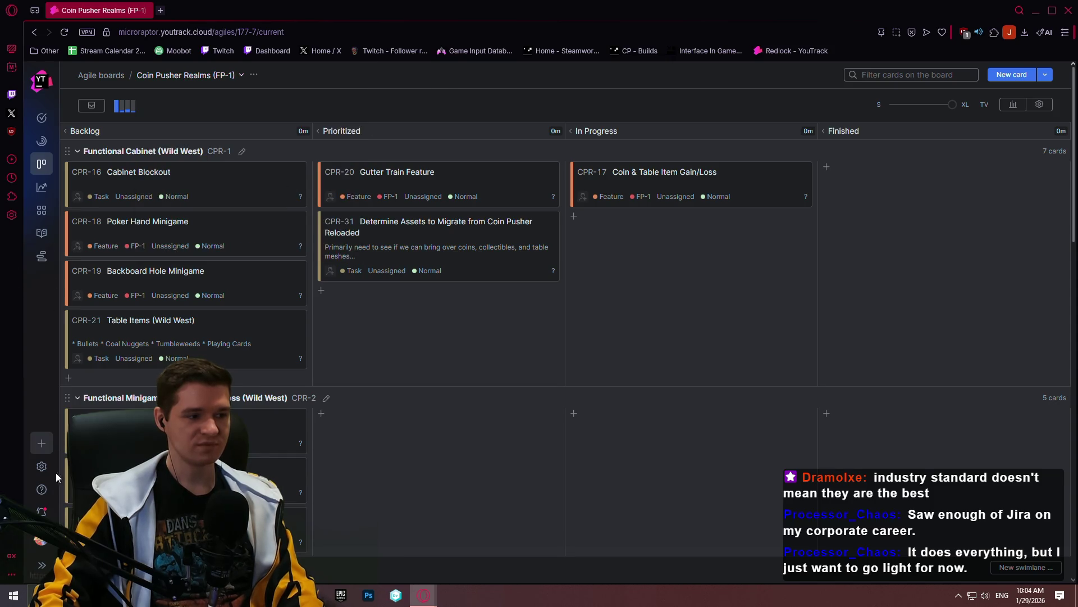
left_click(41, 233)
scroll(621, 301, "down", 1)
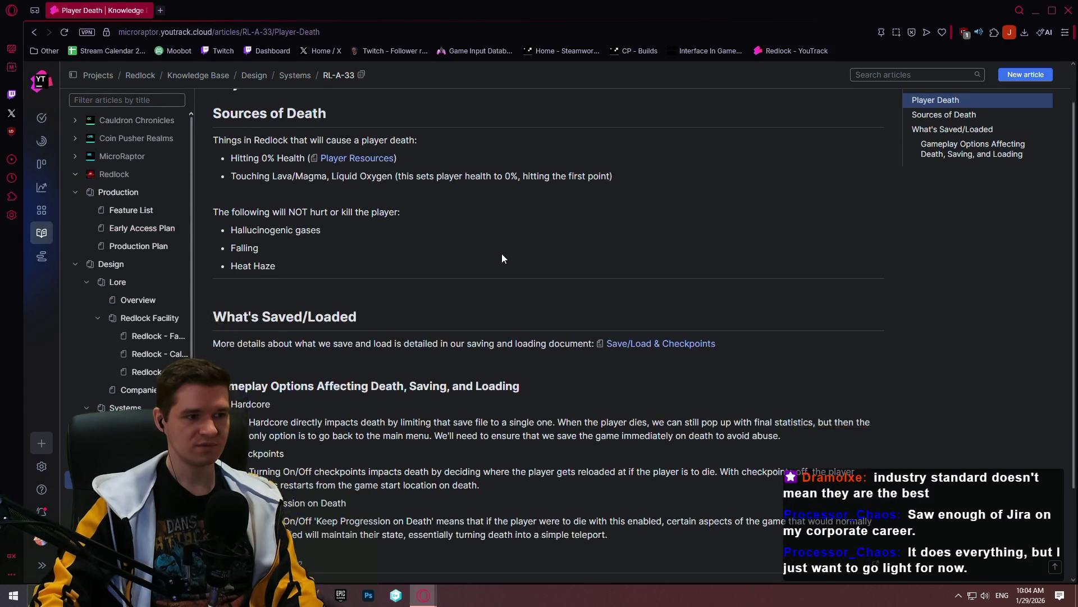
scroll(604, 237, "down", 2)
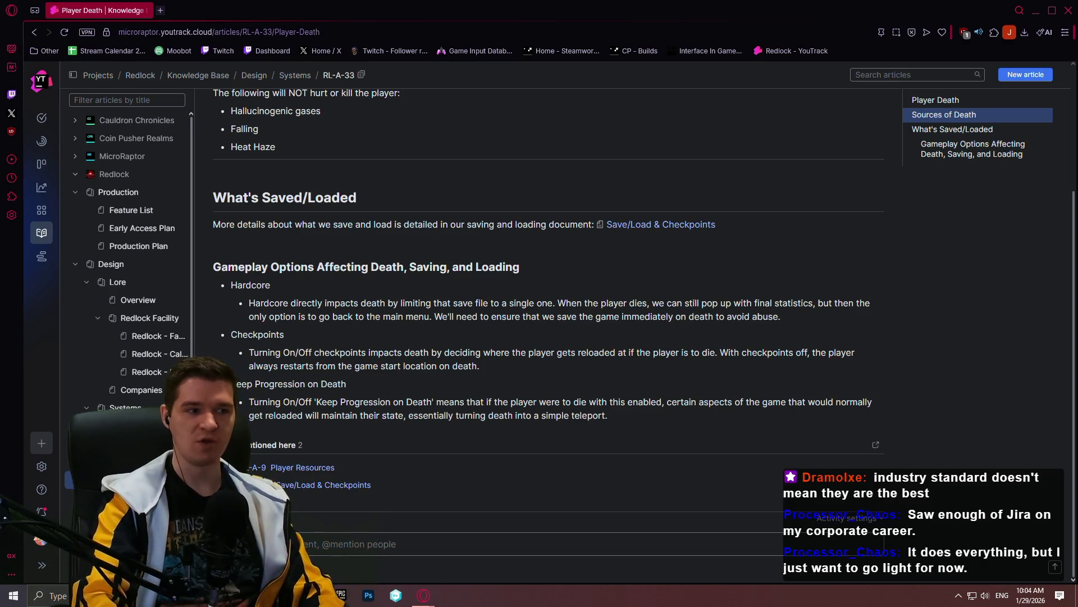
Start a fresh browser tab alongside the published Player Death article
left_click(161, 11)
type("jack n pl")
Search hacknplan, reach hacknplan.com's Pricing page, then head back to the Redlock YouTrack workspace
key("Down")
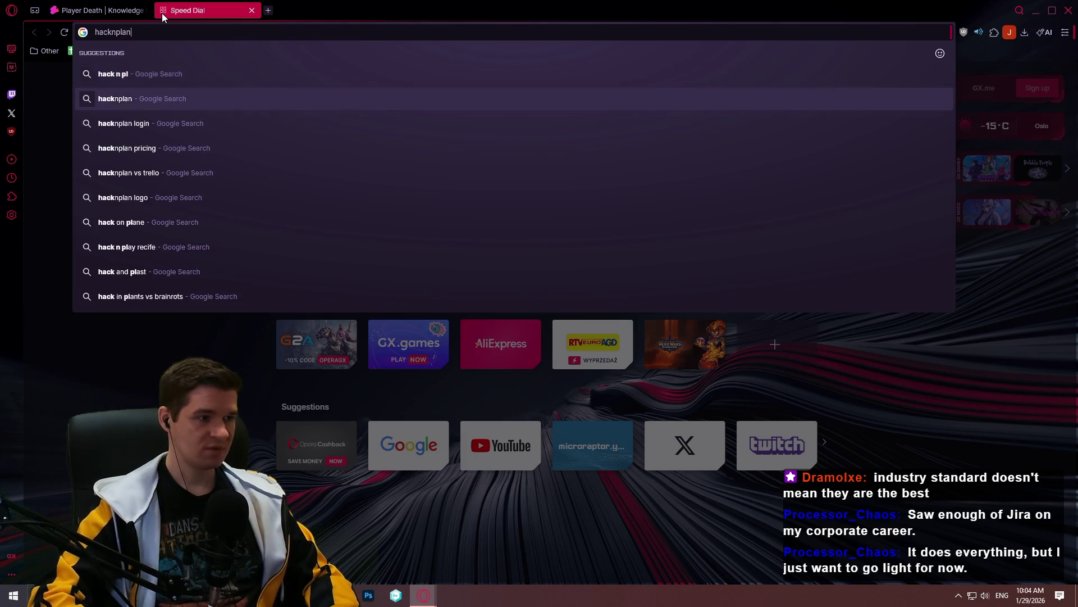
key("Return")
left_click(289, 189)
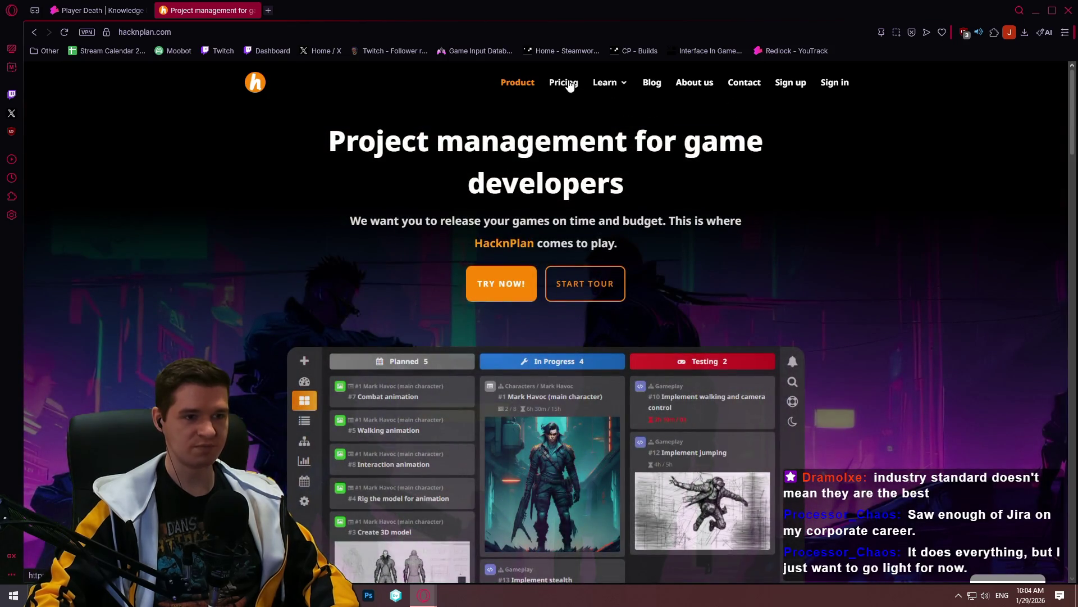
left_click(564, 82)
scroll(846, 228, "down", 2)
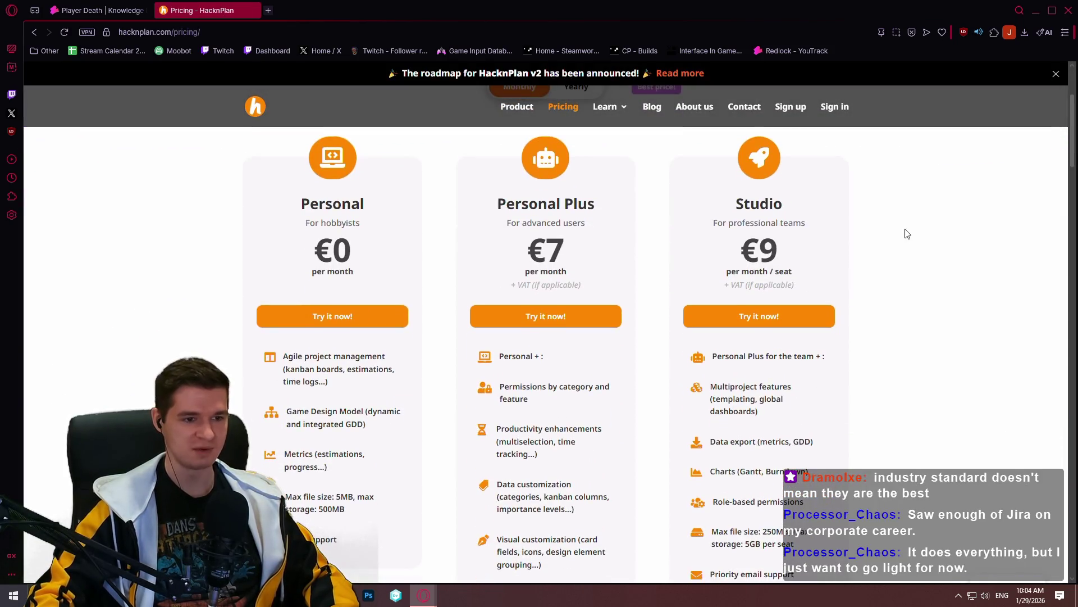
scroll(906, 234, "down", 2)
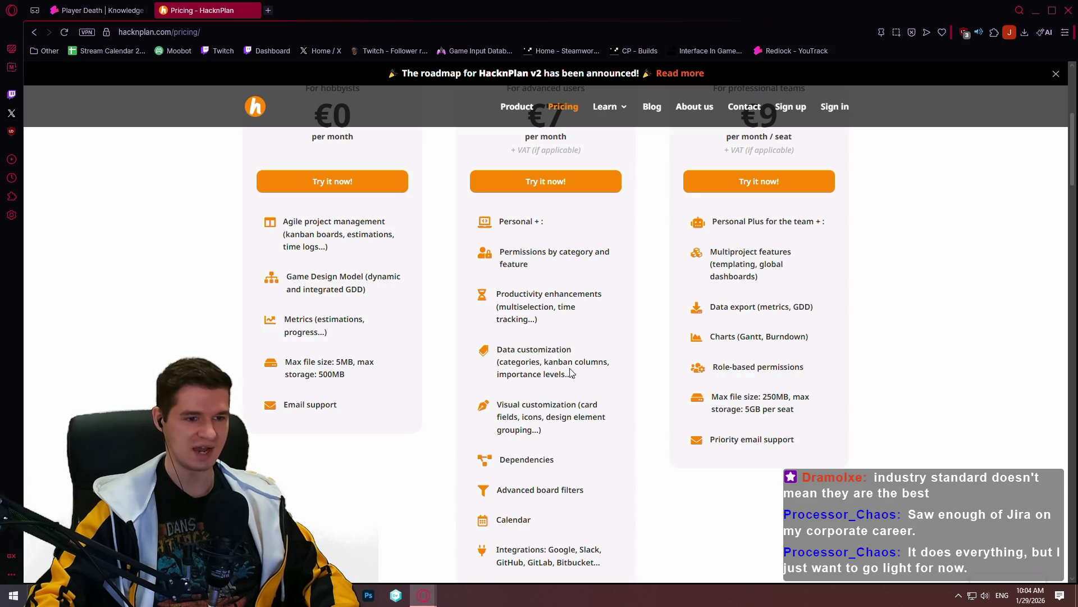
scroll(622, 360, "up", 1)
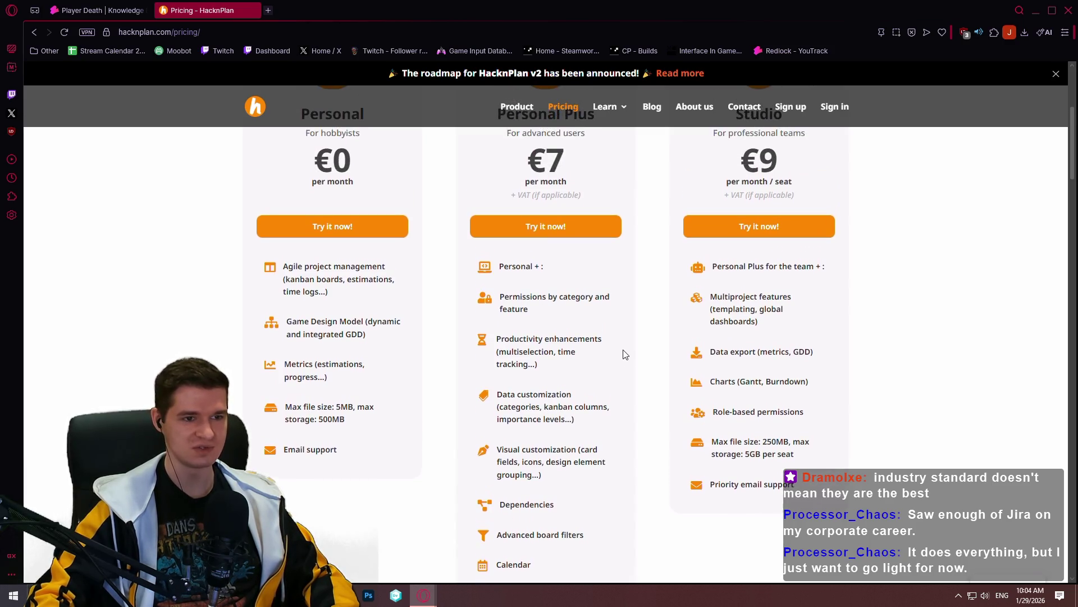
scroll(611, 310, "up", 1)
scroll(604, 316, "down", 3)
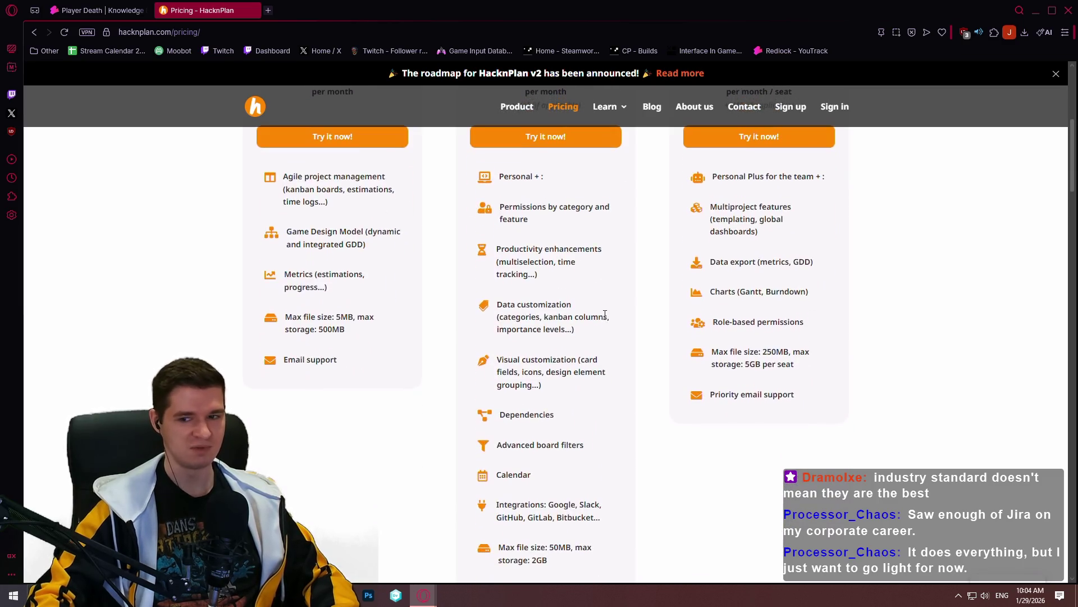
scroll(604, 310, "down", 1)
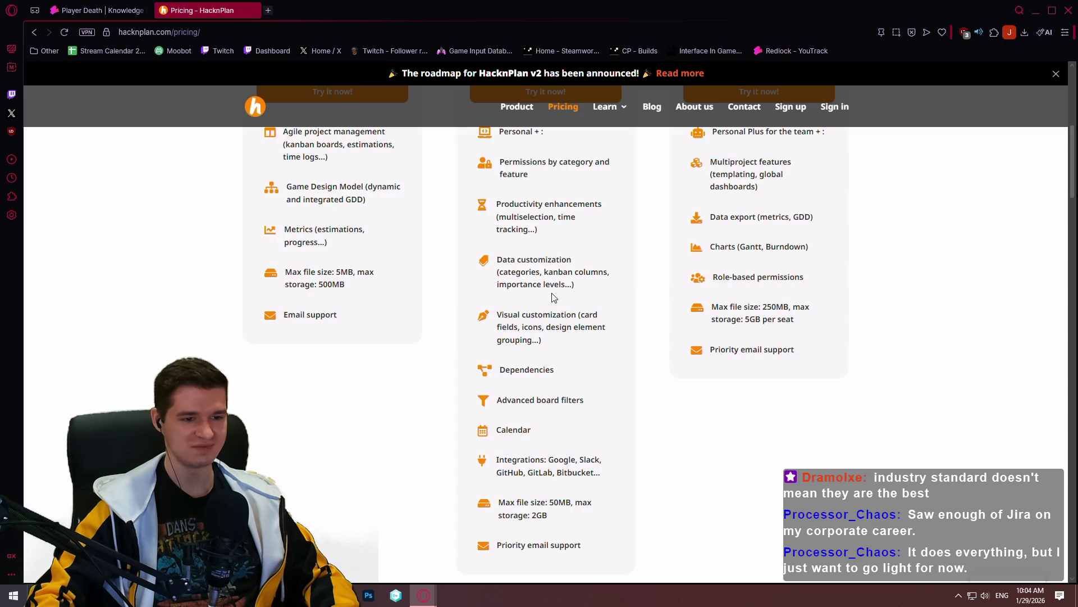
left_click(774, 52)
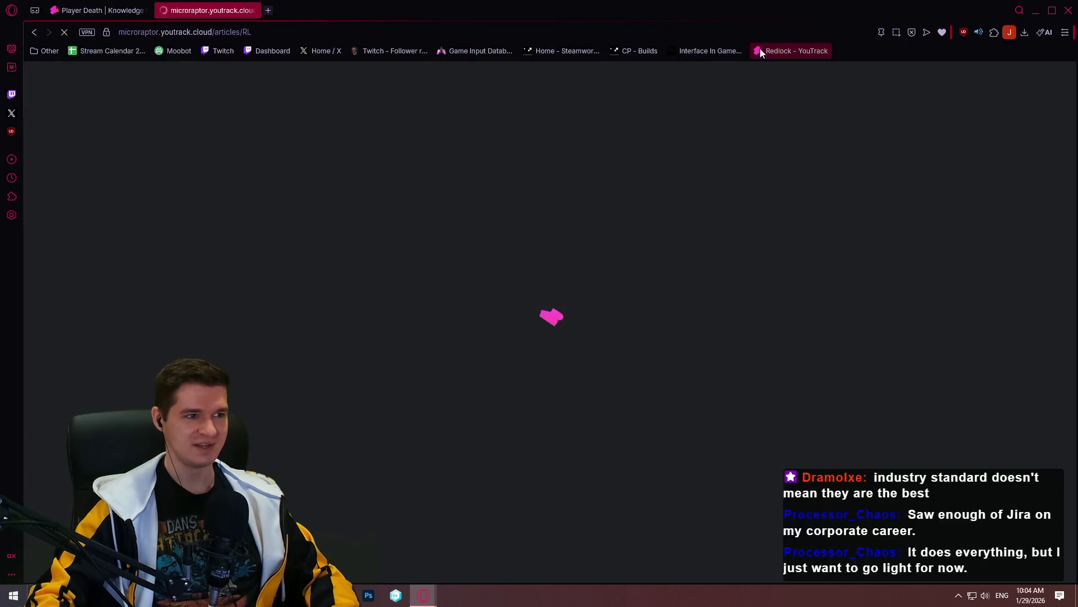
Reach the Coin Pusher Realms board settings on the Columns and Swimlanes view
left_click(41, 163)
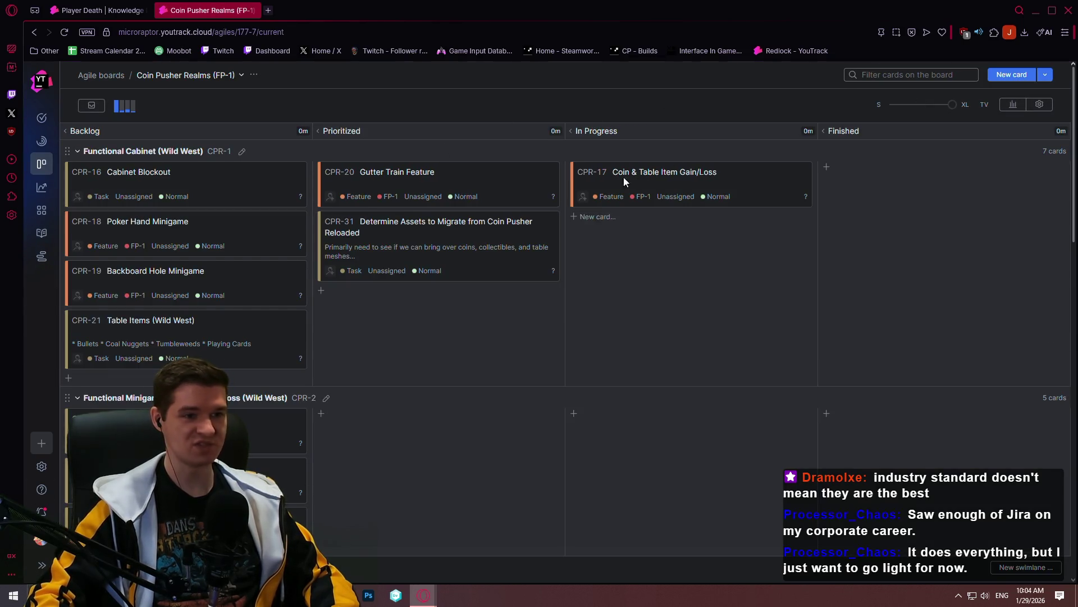
left_click(1039, 104)
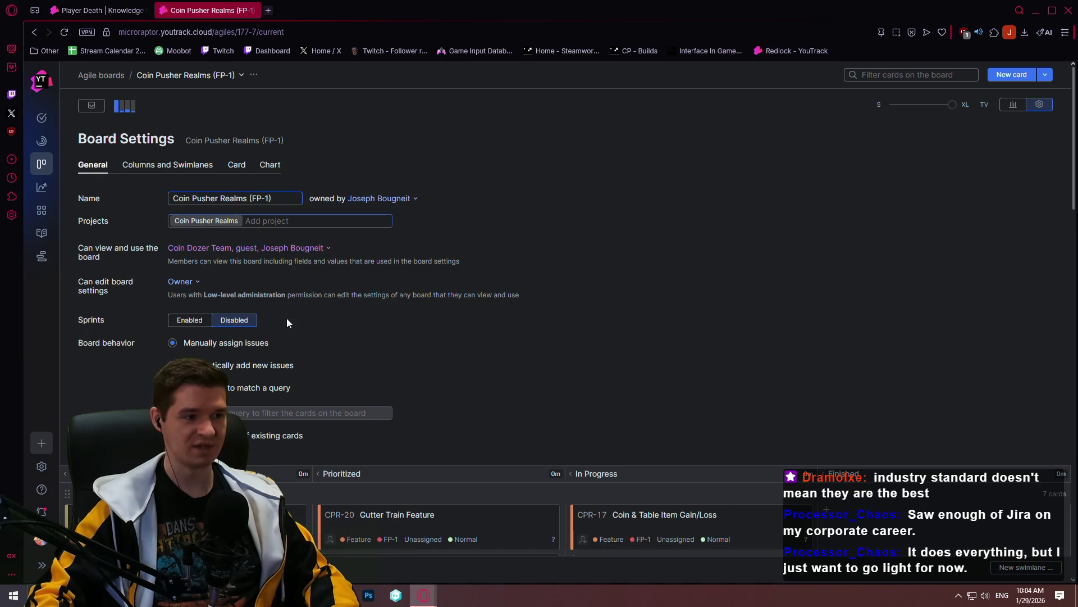
scroll(305, 337, "down", 1)
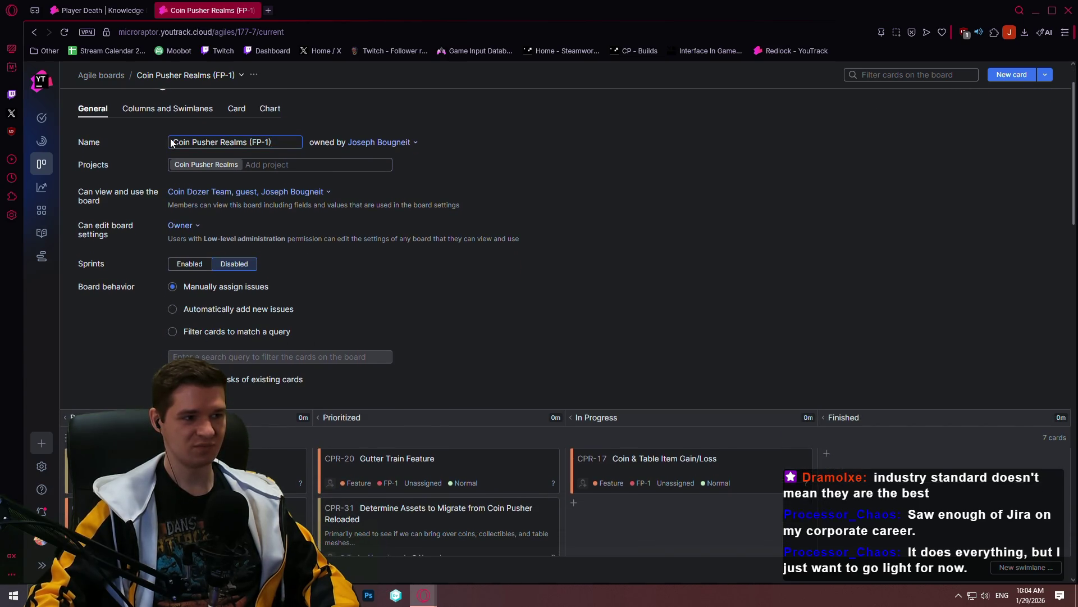
left_click(162, 107)
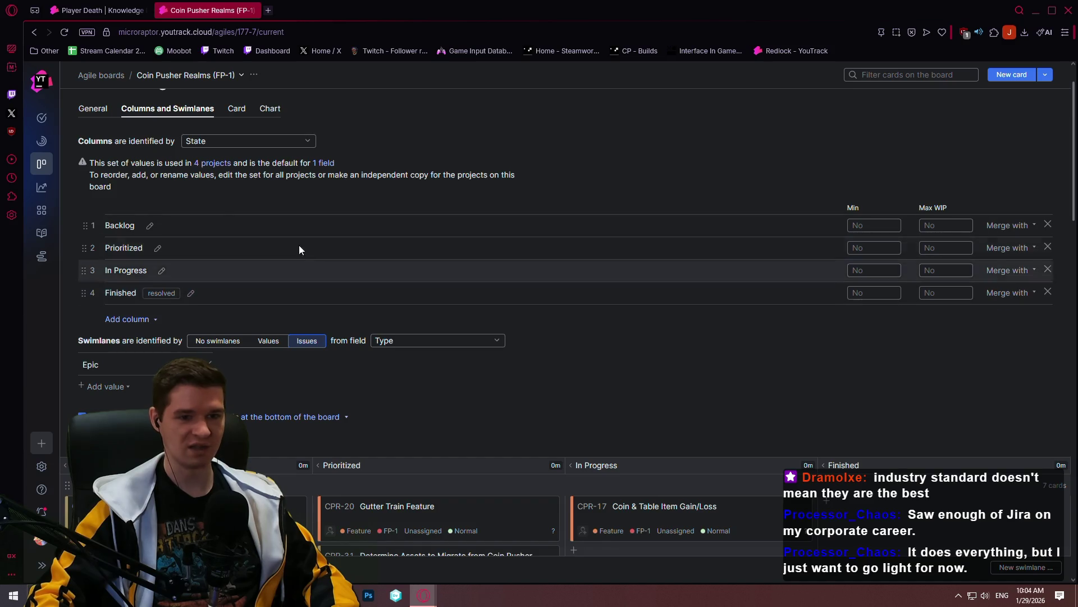
scroll(387, 206, "down", 1)
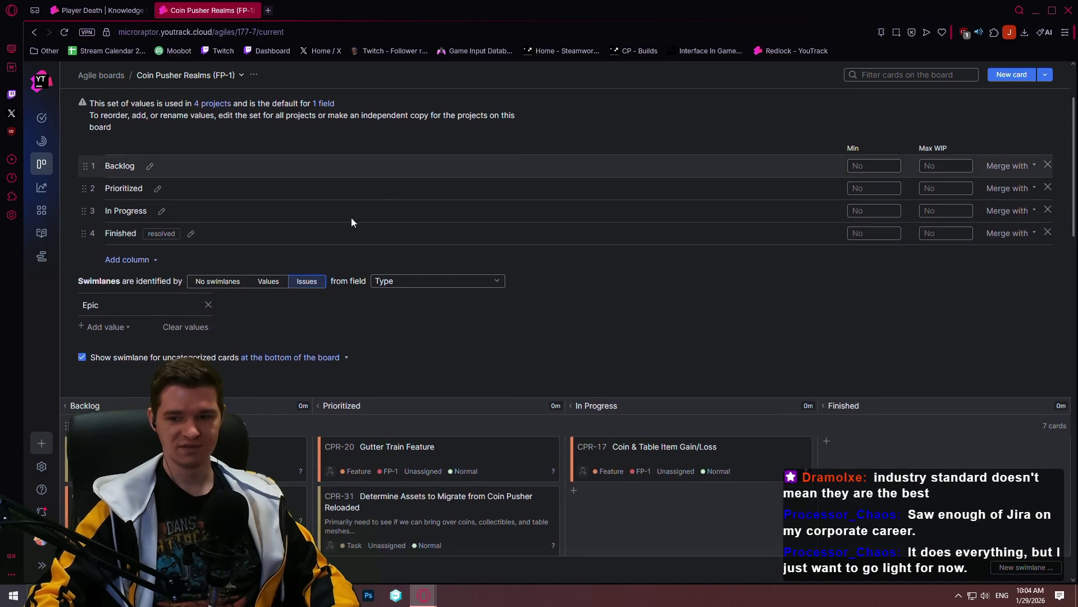
scroll(380, 185, "down", 2)
scroll(379, 185, "up", 4)
scroll(321, 203, "up", 1)
scroll(320, 203, "down", 3)
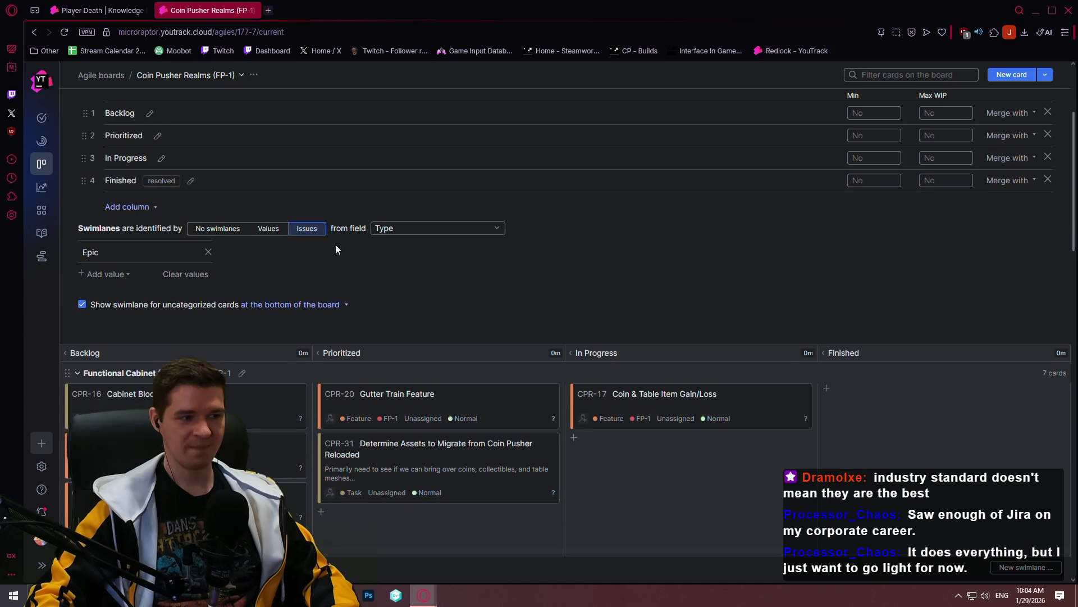
scroll(294, 171, "down", 3)
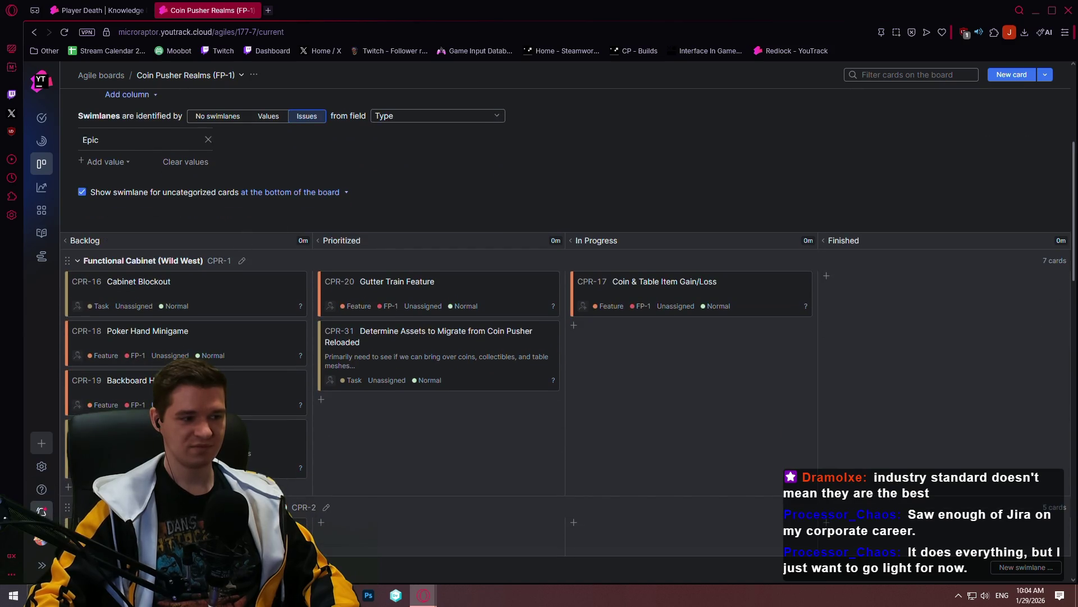
Go to Administration > Custom Fields and expand the Coin Pusher Realms field list
left_click(42, 466)
left_click(139, 291)
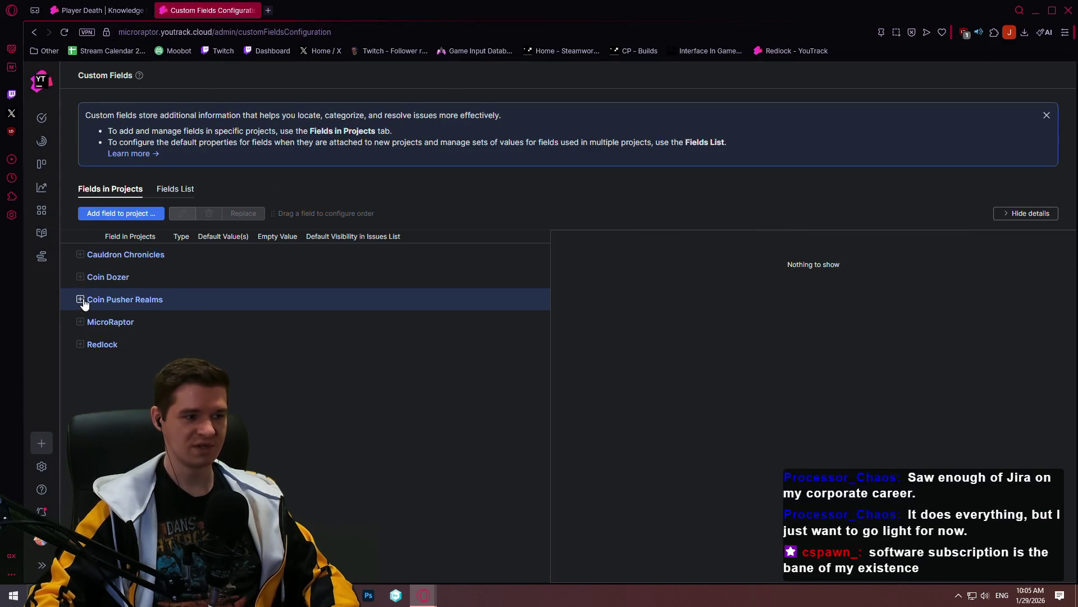
left_click(118, 301)
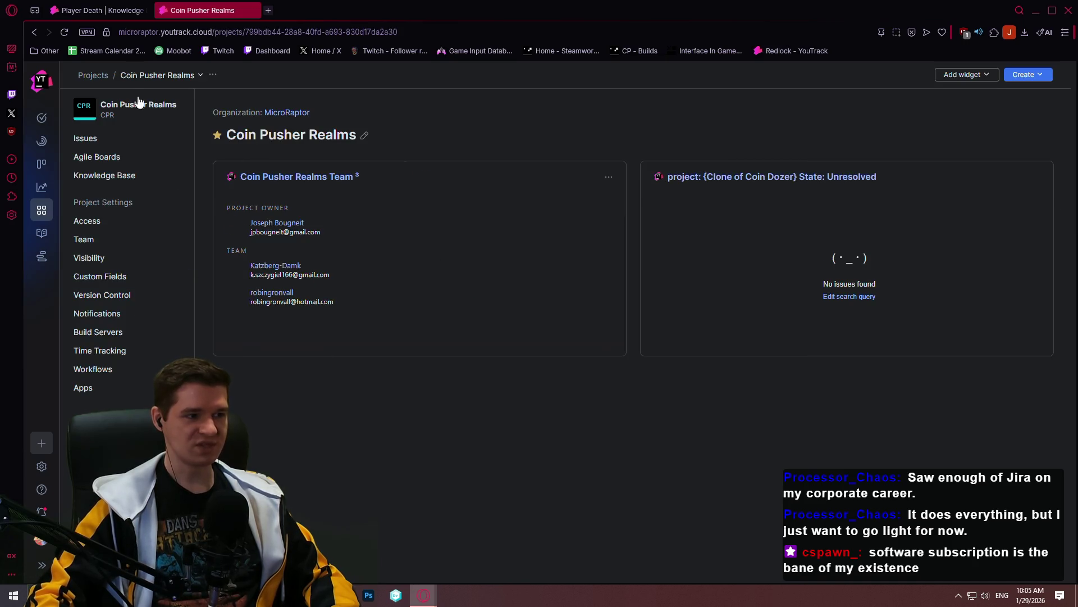
left_click(34, 31)
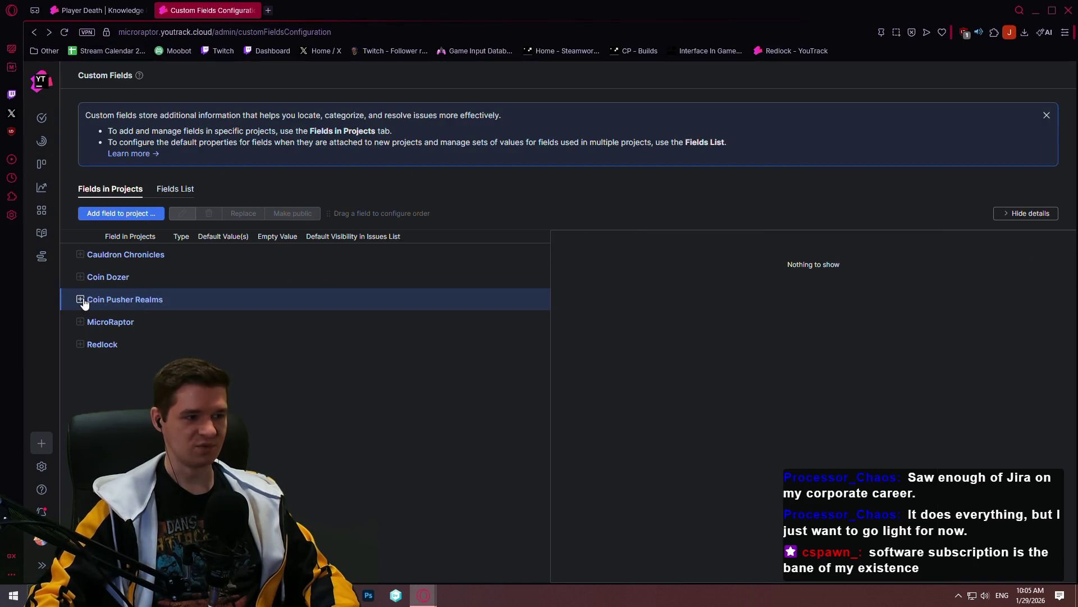
left_click(81, 299)
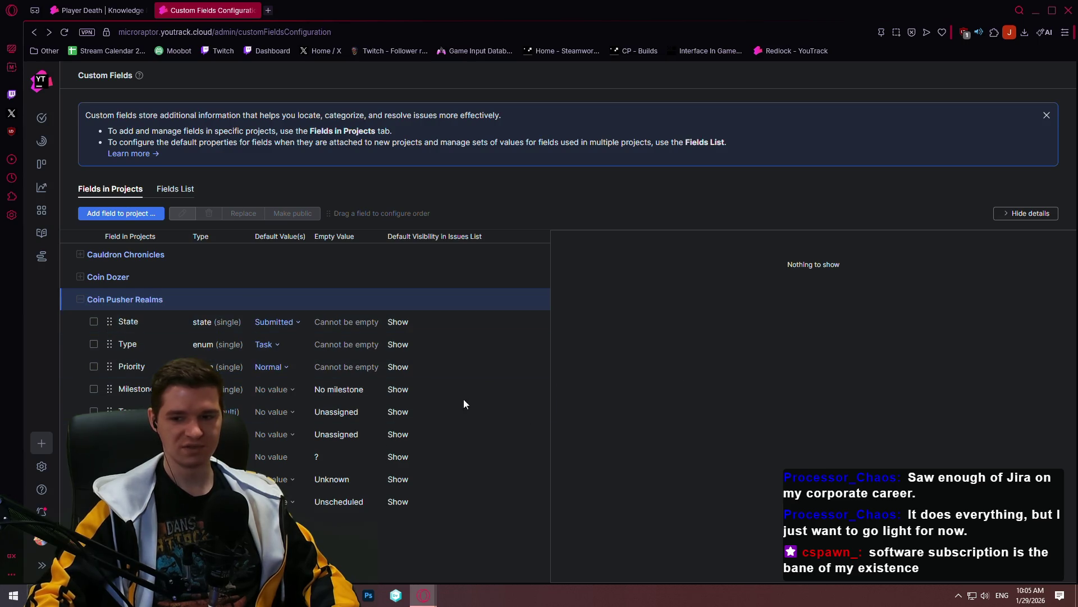
Inspect the Priority field's values, then close the custom fields page
left_click(503, 389)
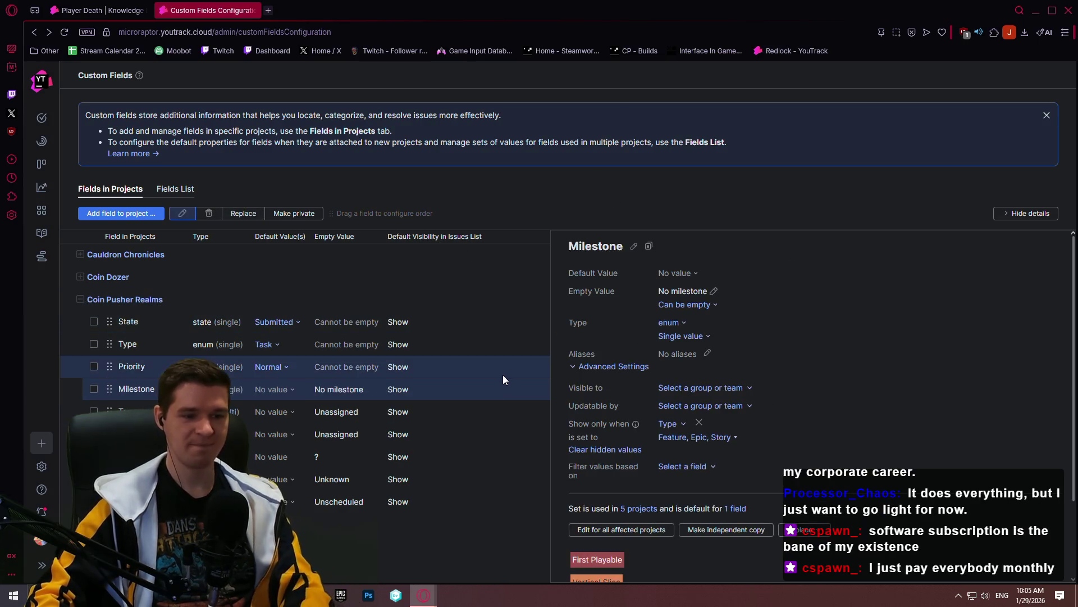
scroll(810, 321, "down", 3)
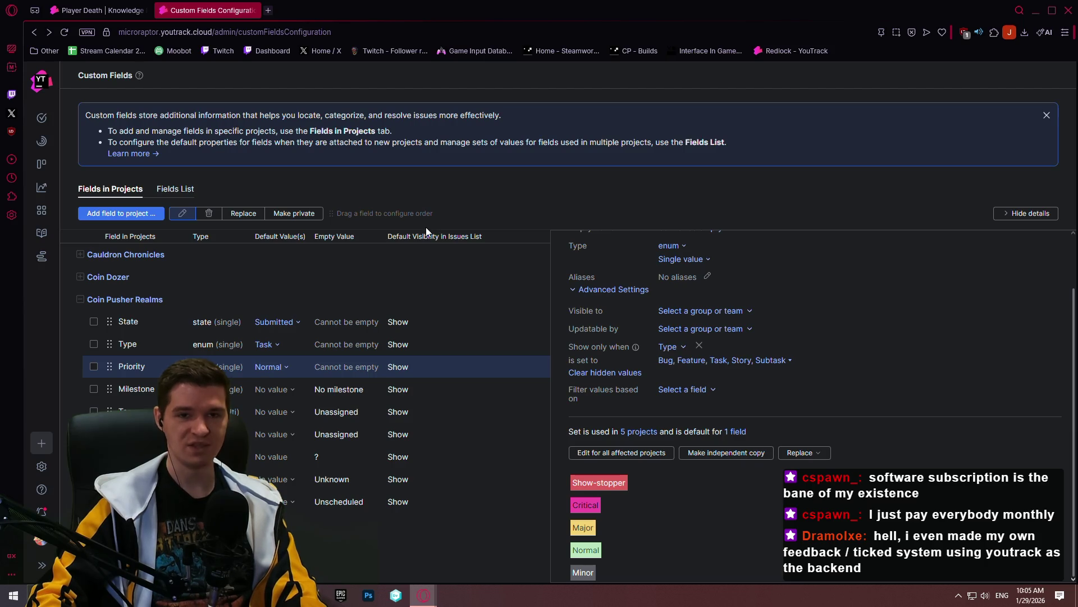
left_click(250, 10)
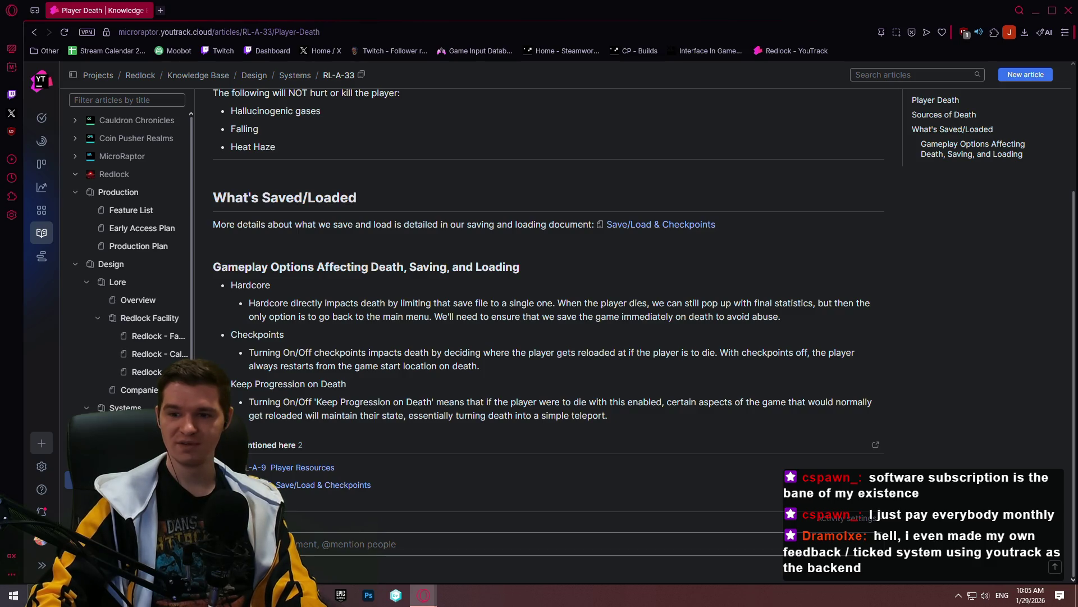
scroll(647, 328, "up", 3)
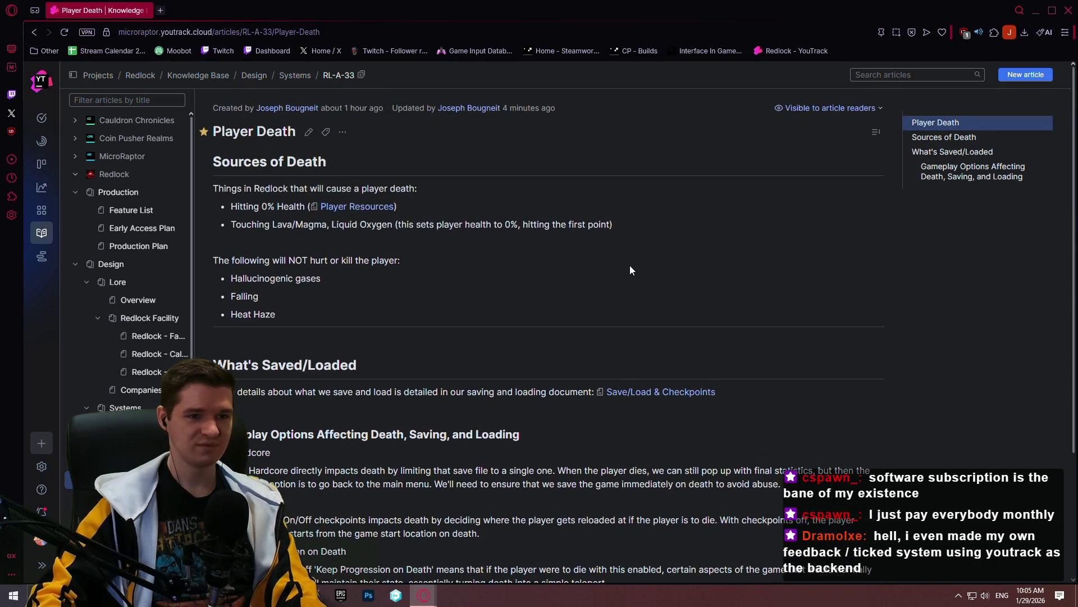
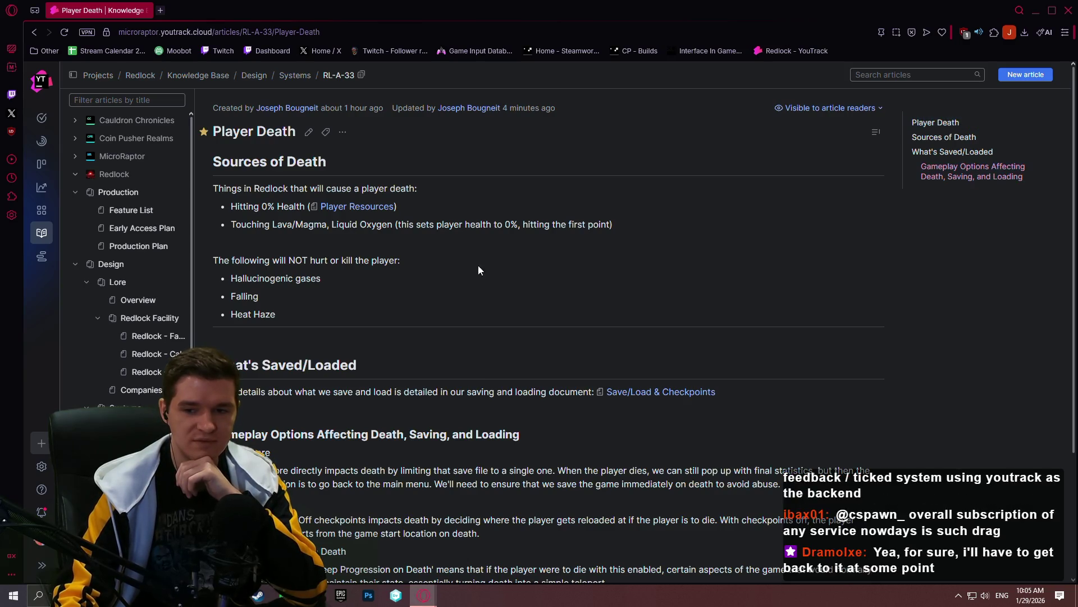
scroll(527, 355, "down", 2)
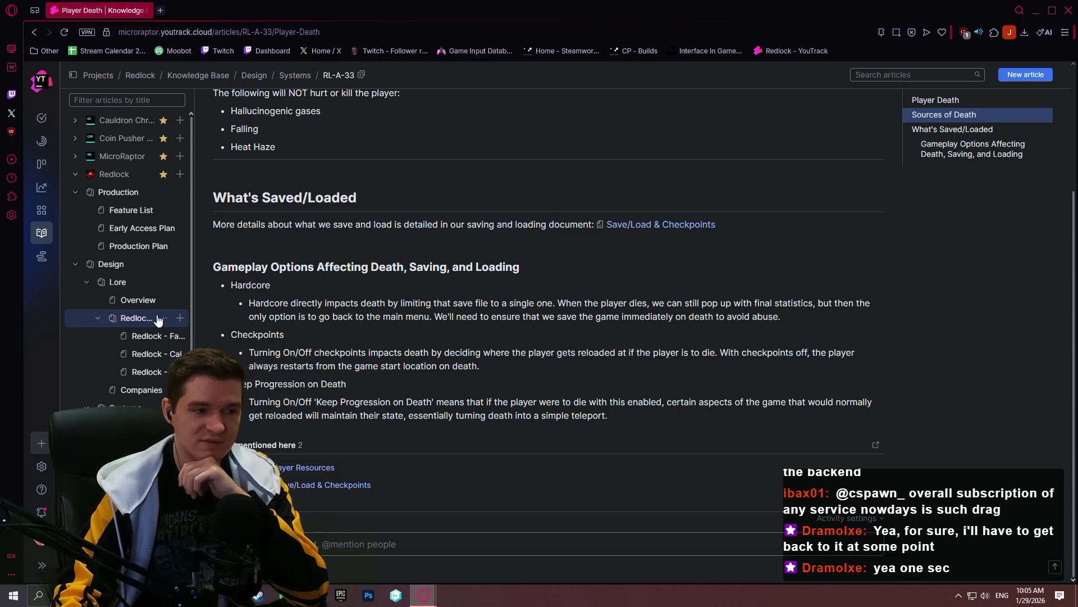
scroll(165, 315, "down", 3)
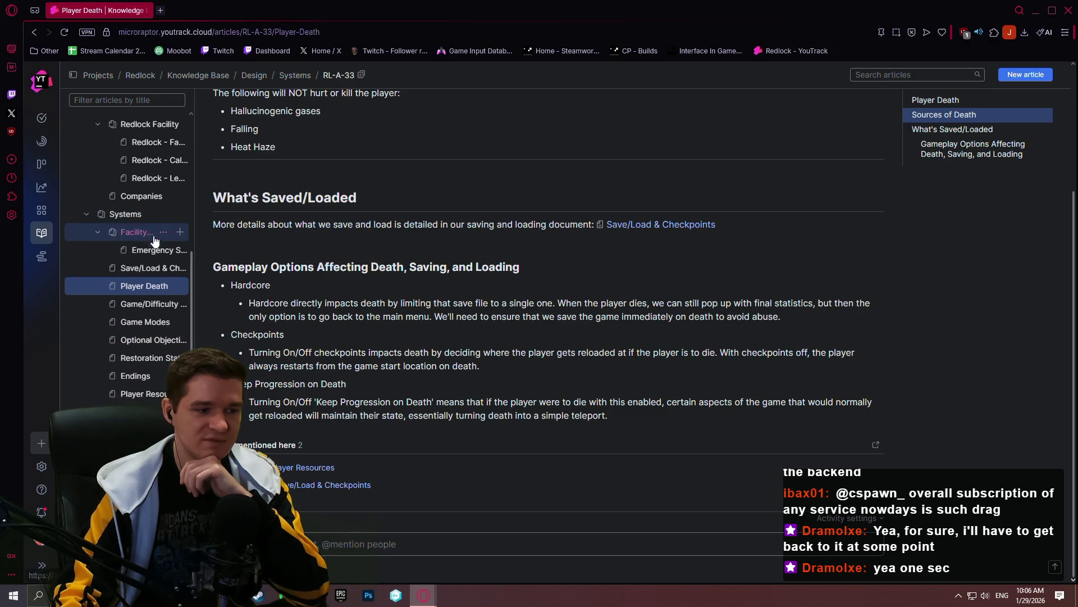
scroll(152, 231, "up", 4)
scroll(139, 240, "up", 1)
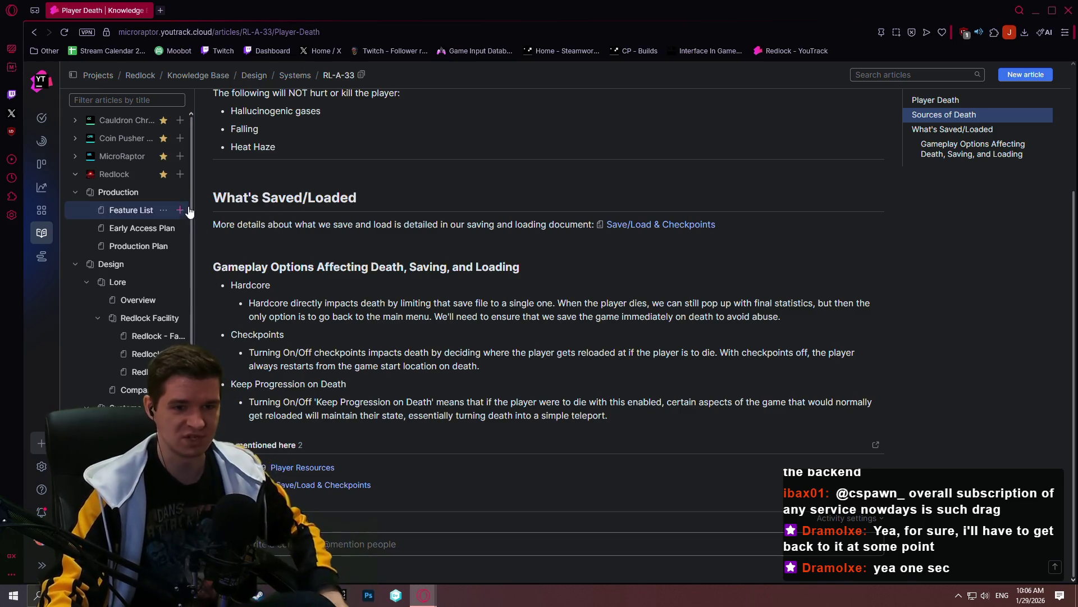
mouse_move(135, 317)
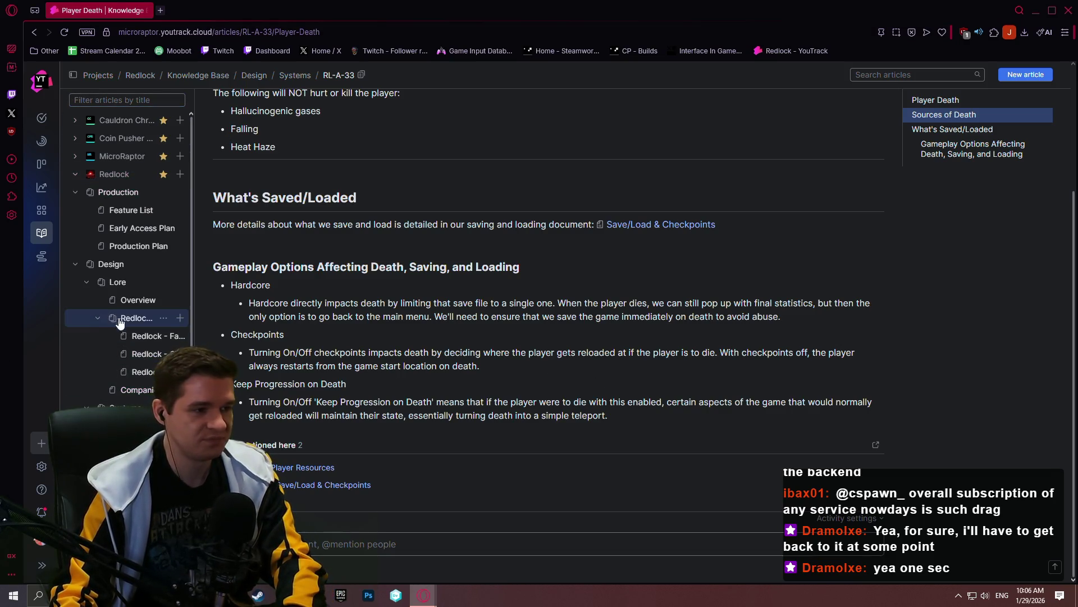
scroll(435, 483, "up", 2)
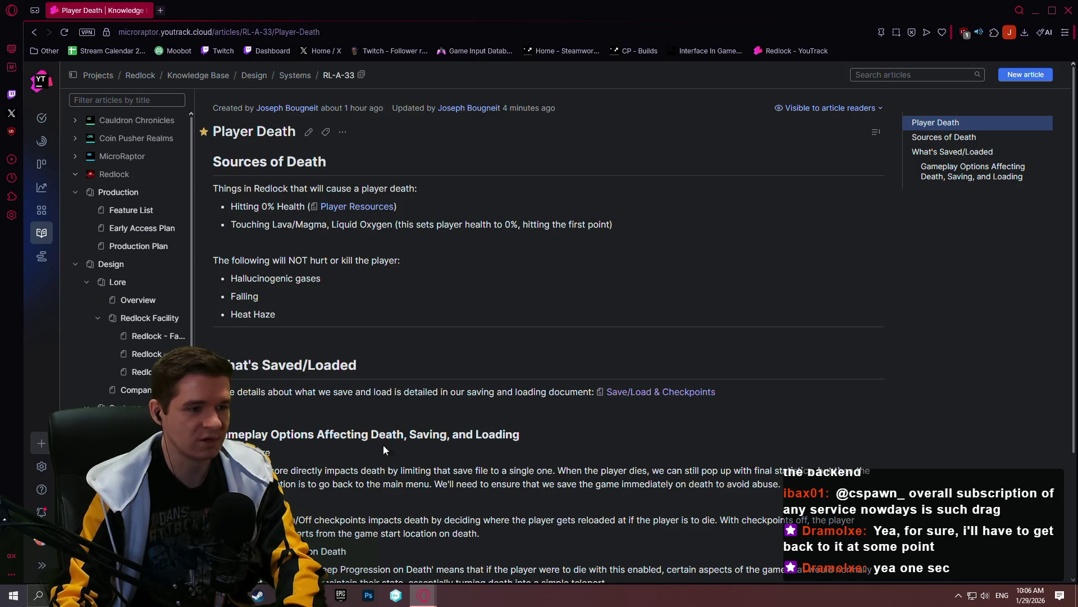
scroll(403, 343, "down", 2)
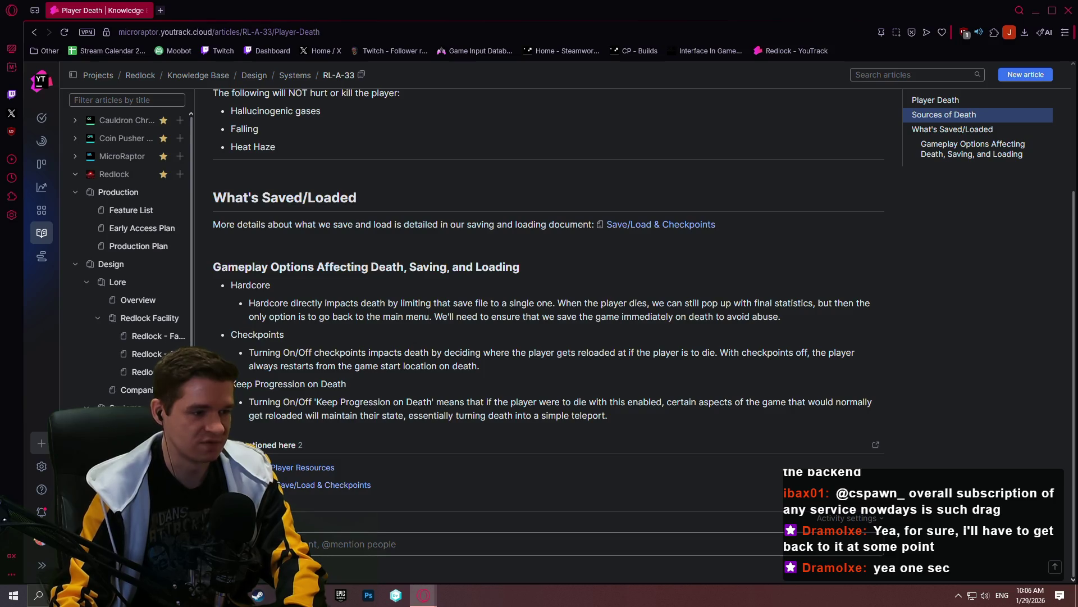
scroll(548, 337, "up", 2)
scroll(547, 337, "down", 2)
scroll(123, 369, "down", 2)
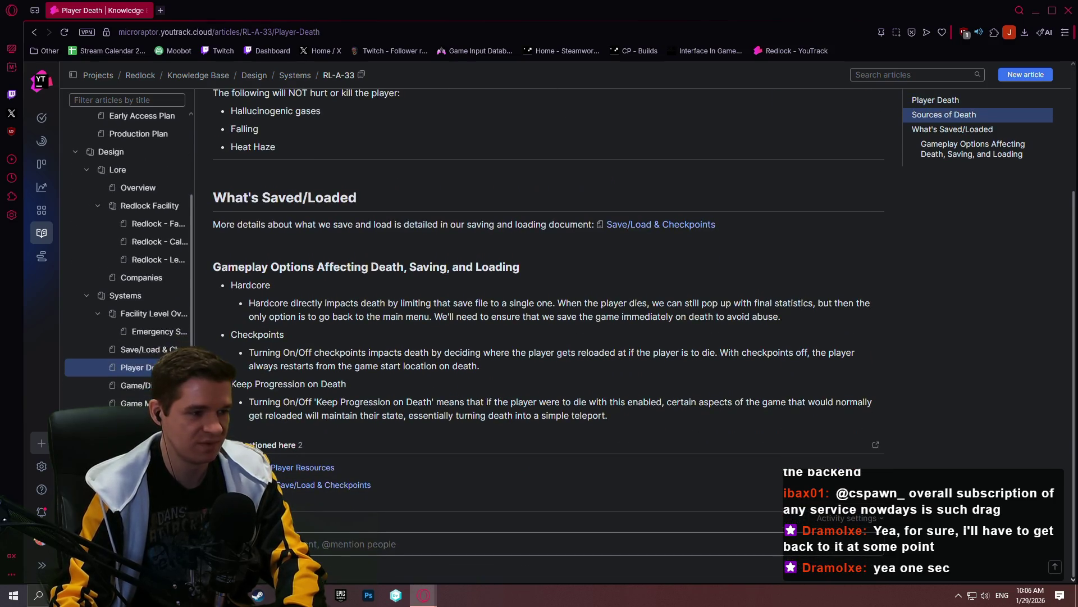
scroll(506, 304, "up", 2)
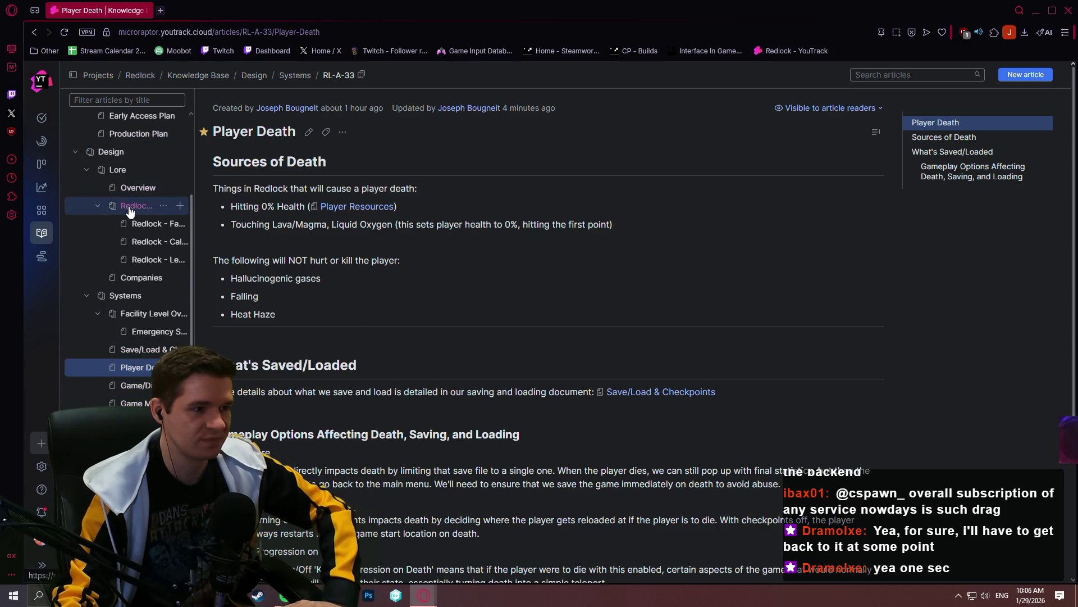
scroll(178, 257, "up", 2)
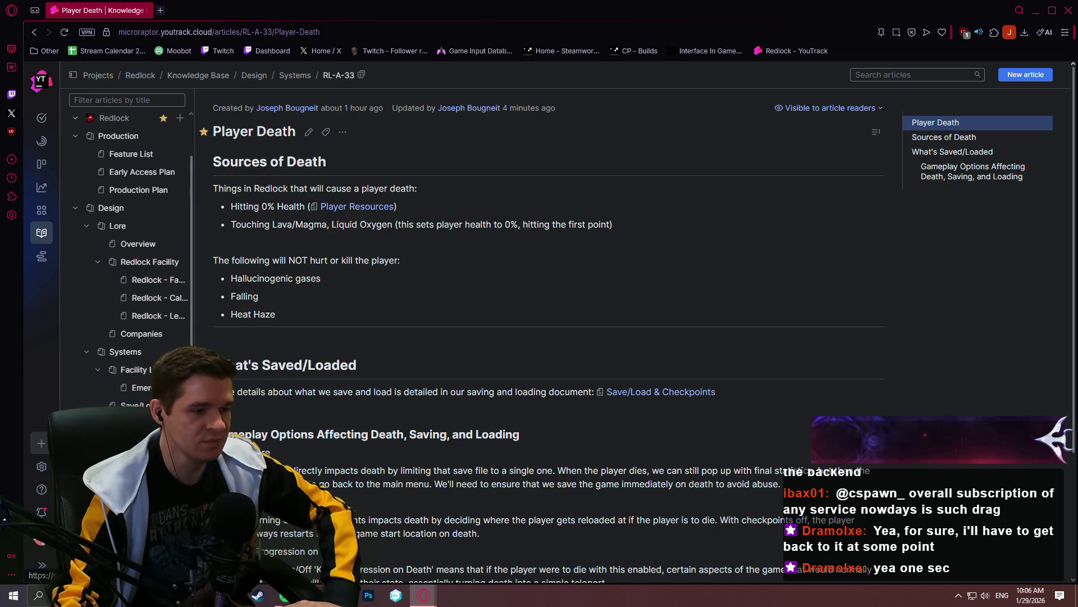
Navigate from the Player Death article to the Production Plan article in the Redlock tree
left_click(123, 194)
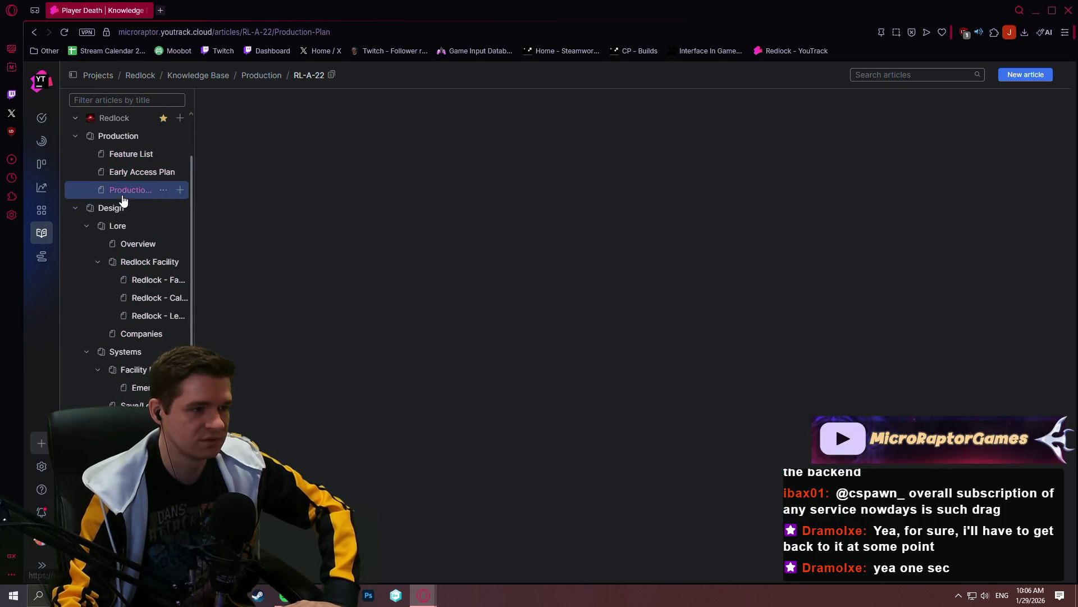
Edit the Production Plan and colour the Death Conditions Design Doc task name green
left_click(327, 132)
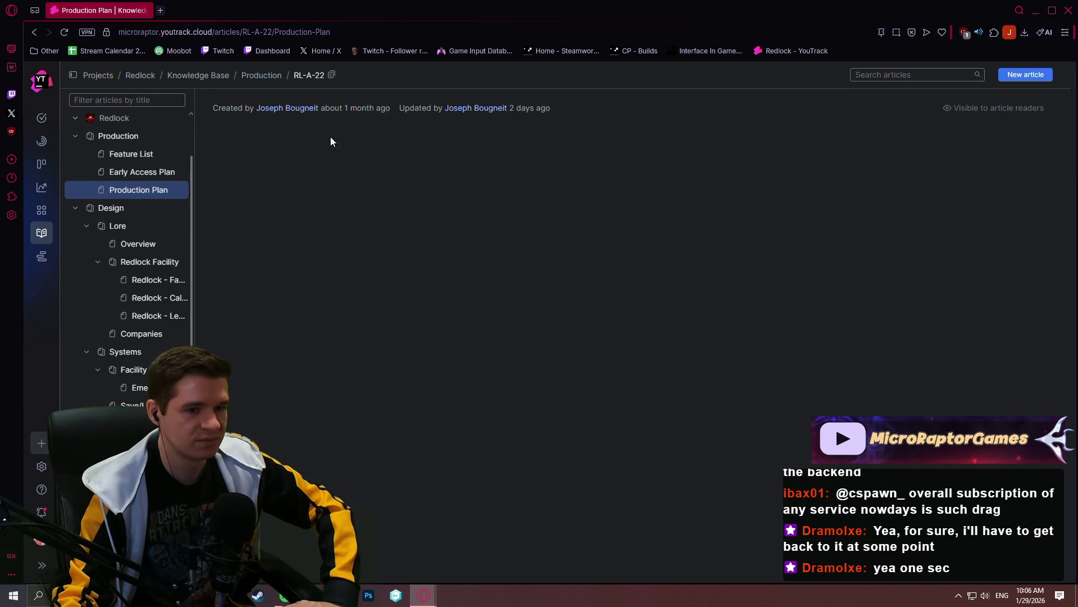
scroll(769, 305, "down", 3)
scroll(871, 296, "down", 2)
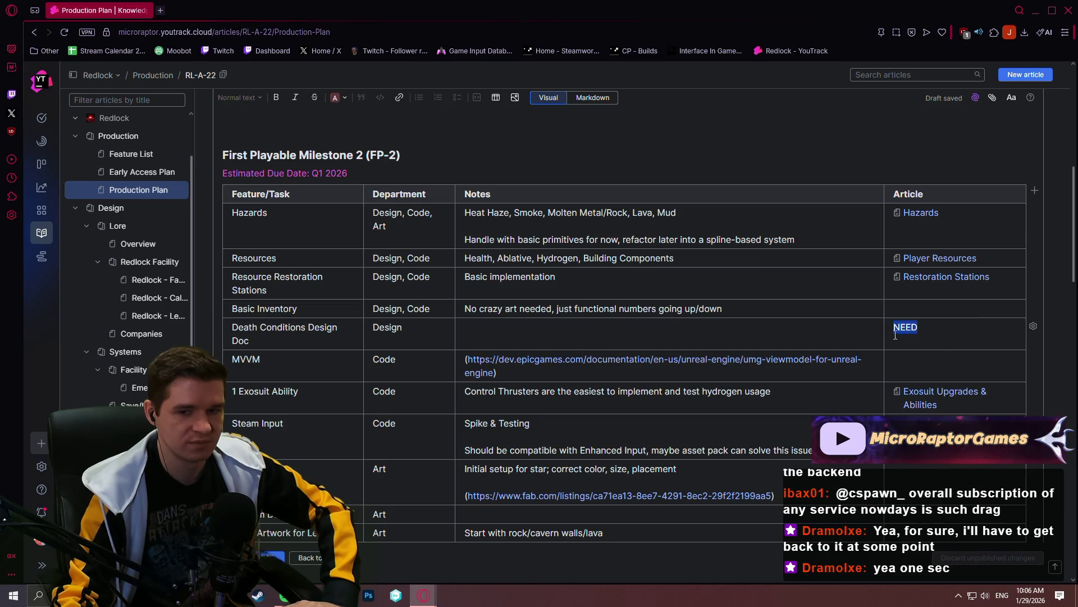
type("RL-A-33")
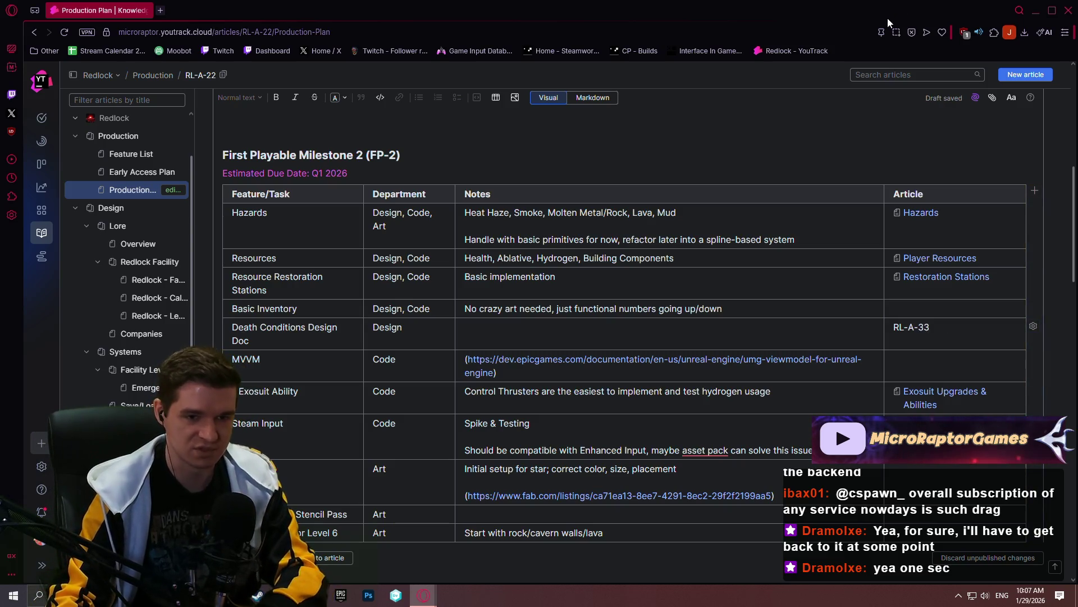
scroll(797, 294, "up", 2)
scroll(798, 295, "down", 1)
scroll(615, 282, "down", 2)
scroll(434, 269, "down", 1)
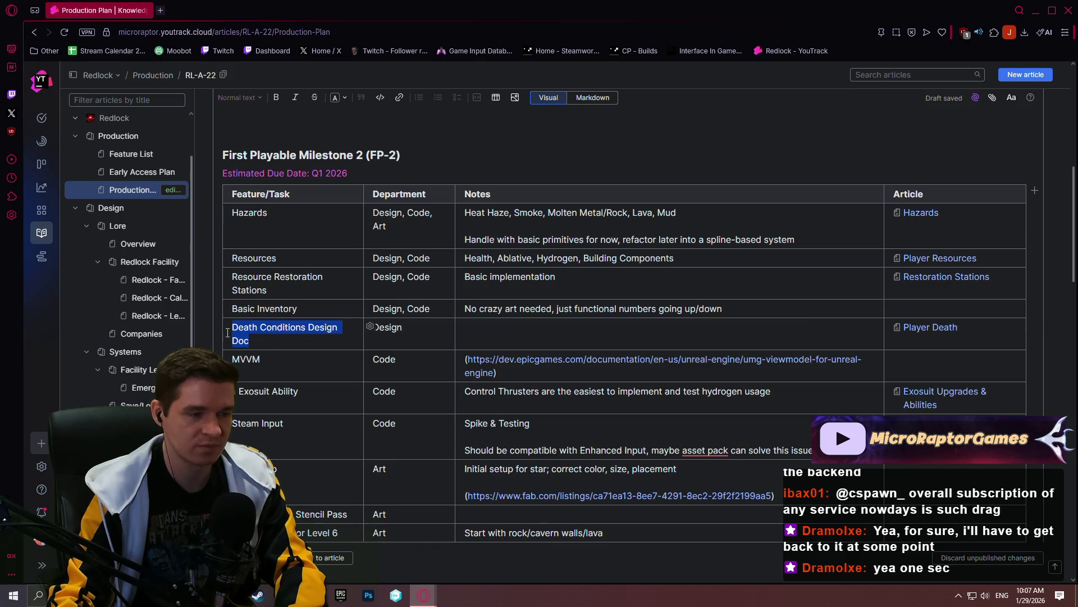
scroll(253, 320, "down", 1)
left_click(324, 254)
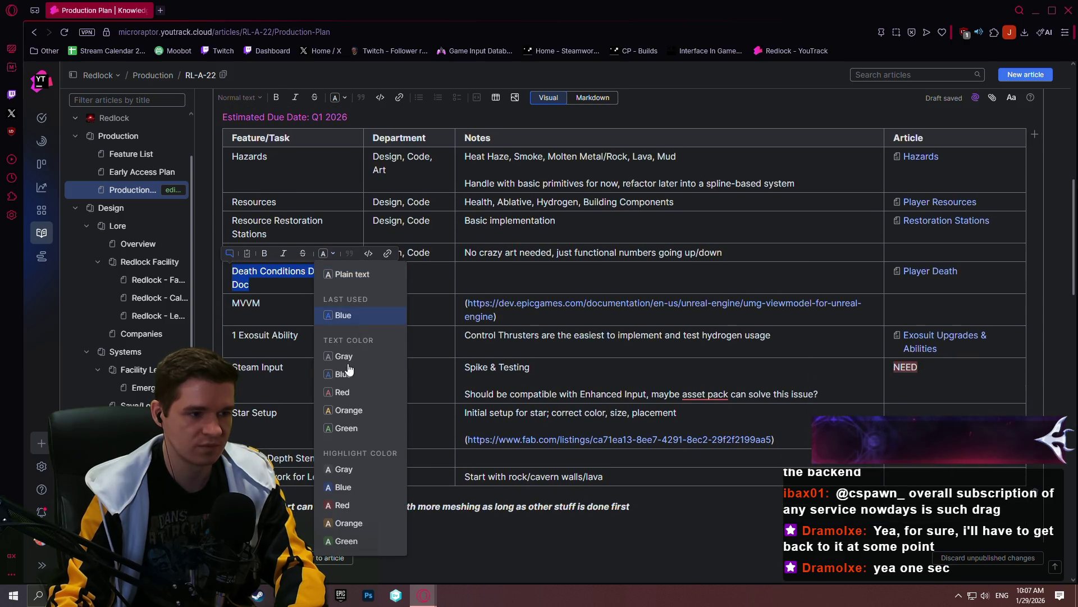
left_click(340, 428)
left_click(304, 310)
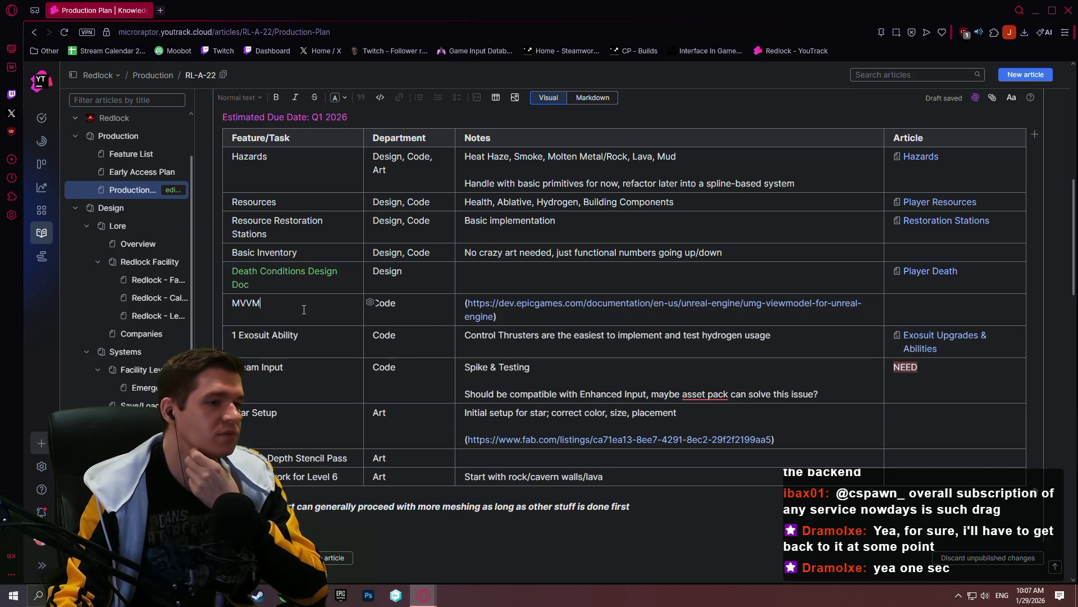
mouse_move(1074, 199)
left_mouse_down()
mouse_move(1075, 141)
mouse_move(1074, 278)
mouse_move(1074, 202)
left_mouse_up()
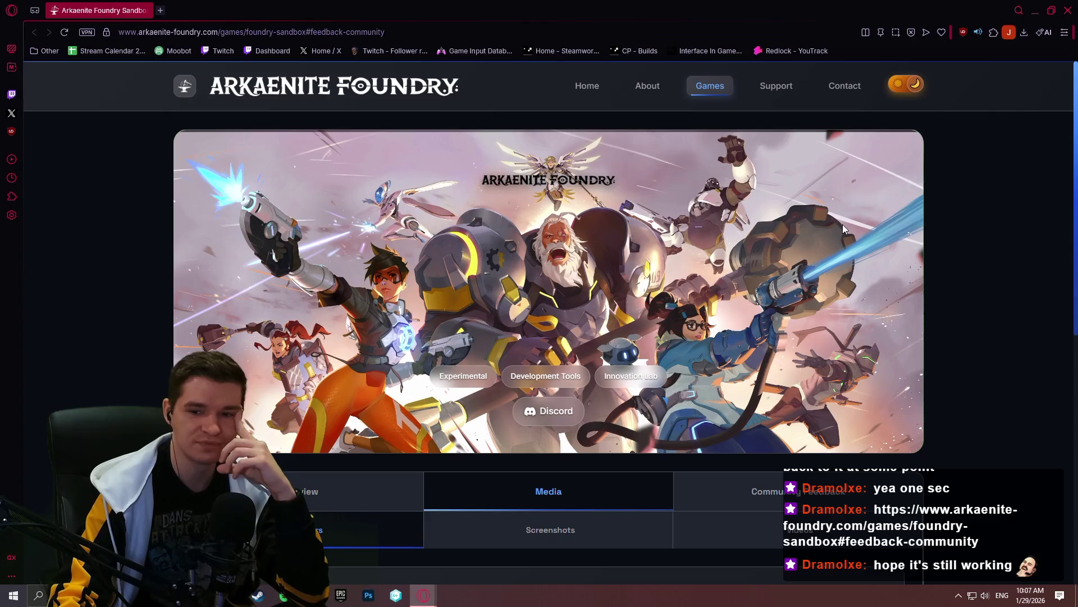
scroll(844, 230, "down", 5)
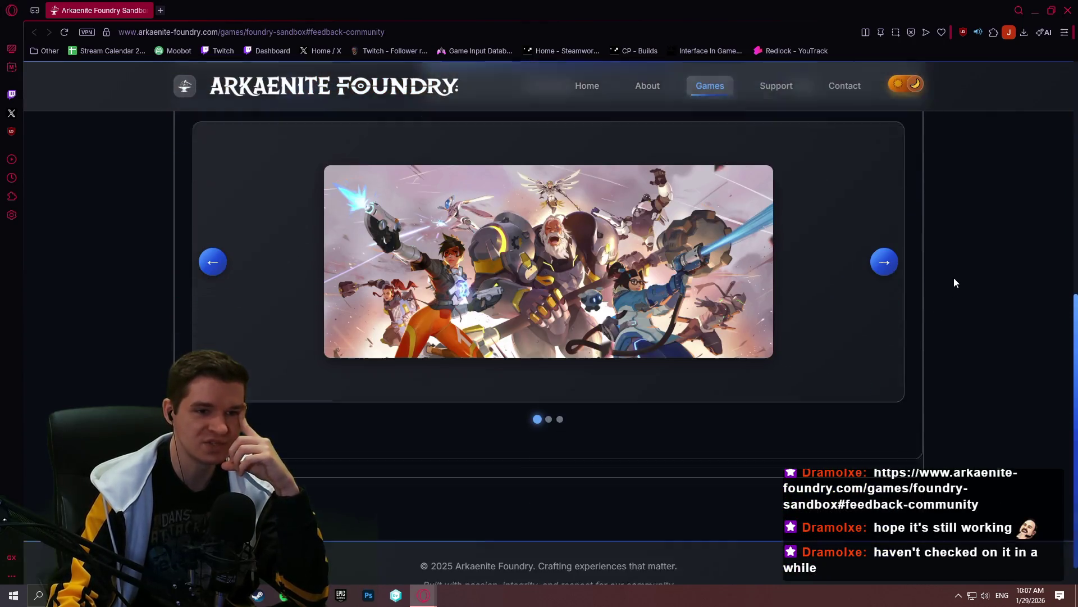
scroll(977, 274, "up", 10)
Show the sandbox Overview, then Community Feedback, and view issue FS-304 "testing lists"
left_click(375, 361)
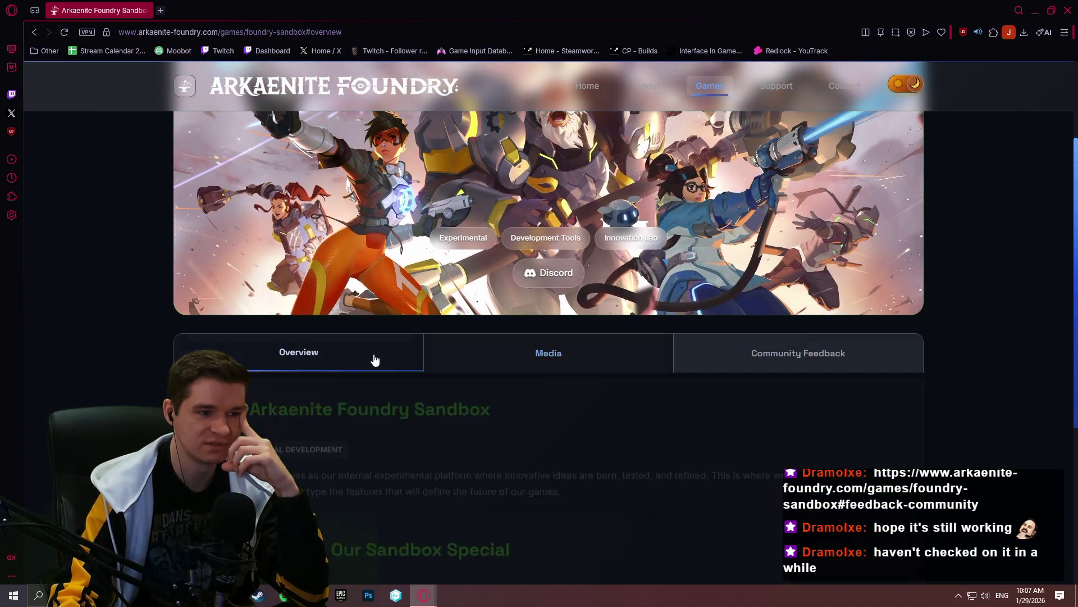
scroll(375, 361, "down", 2)
scroll(518, 331, "down", 2)
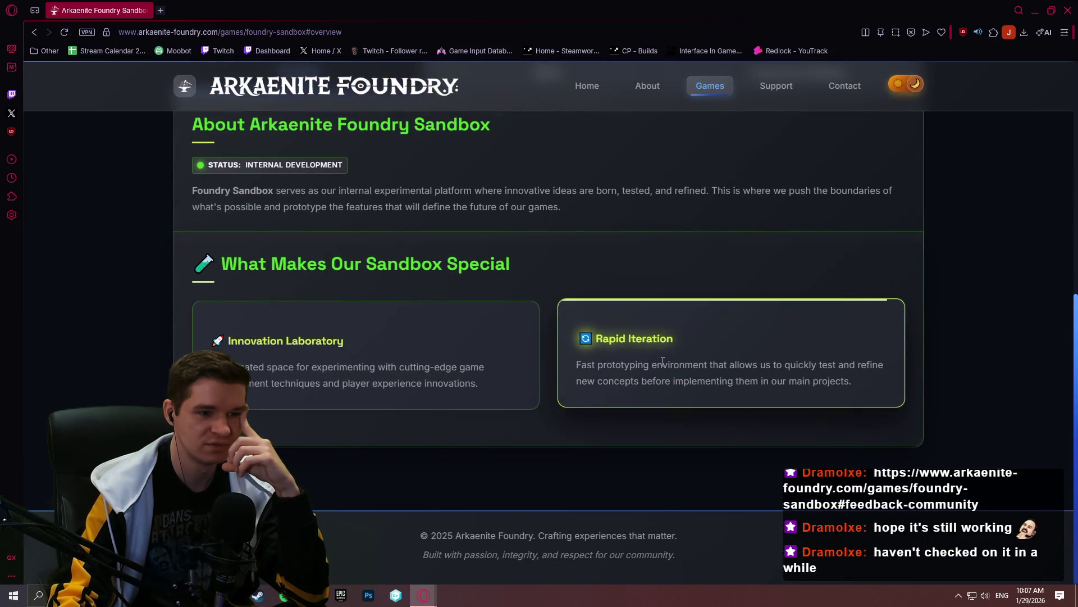
scroll(634, 339, "up", 2)
scroll(625, 349, "up", 2)
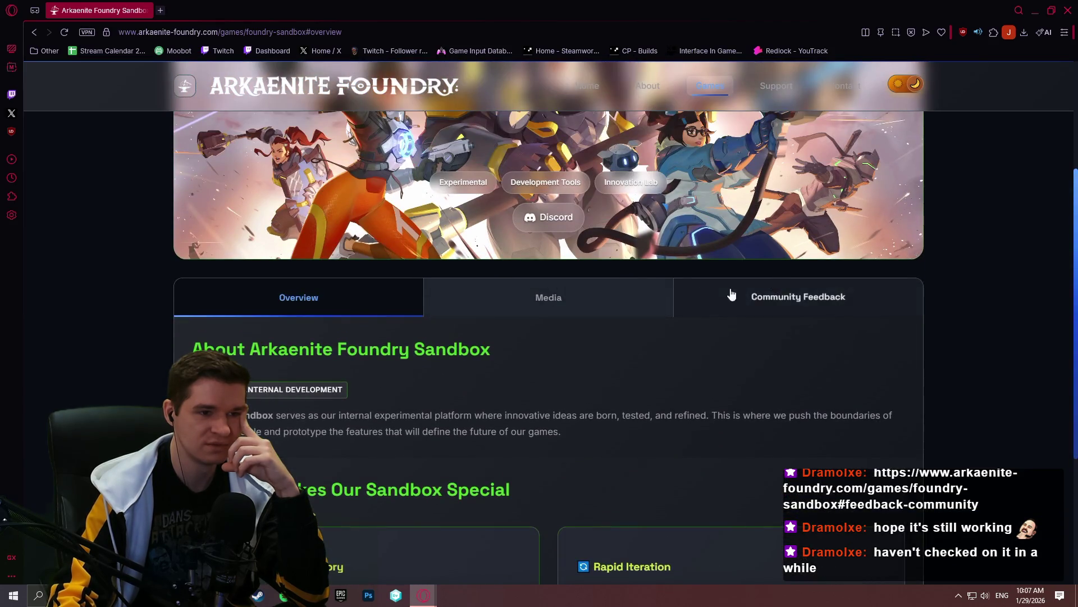
scroll(754, 294, "up", 2)
left_click(765, 410)
scroll(493, 202, "down", 2)
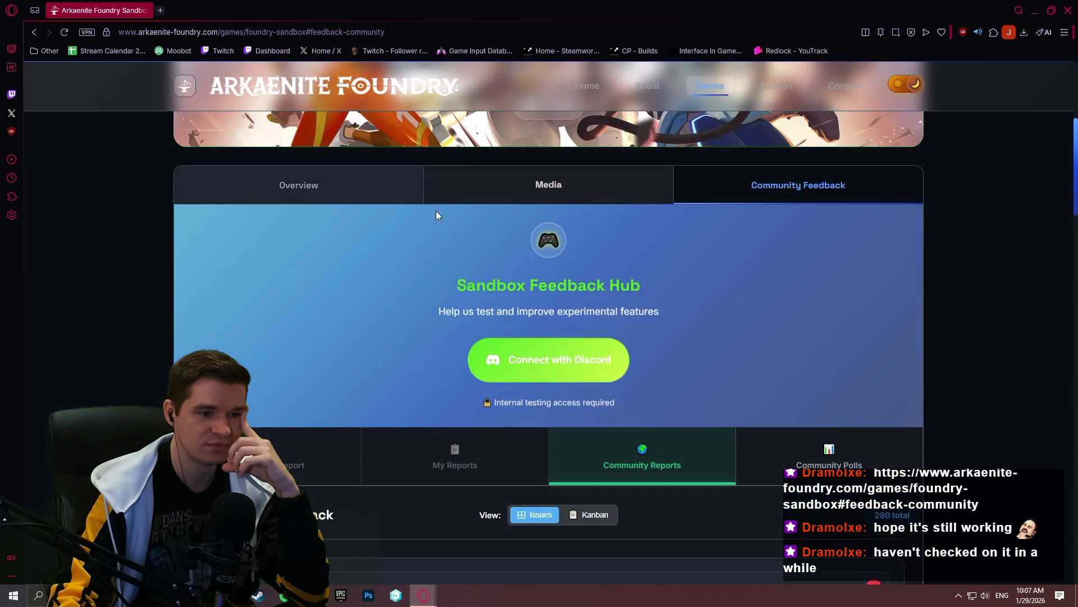
scroll(440, 208, "down", 2)
scroll(329, 304, "down", 2)
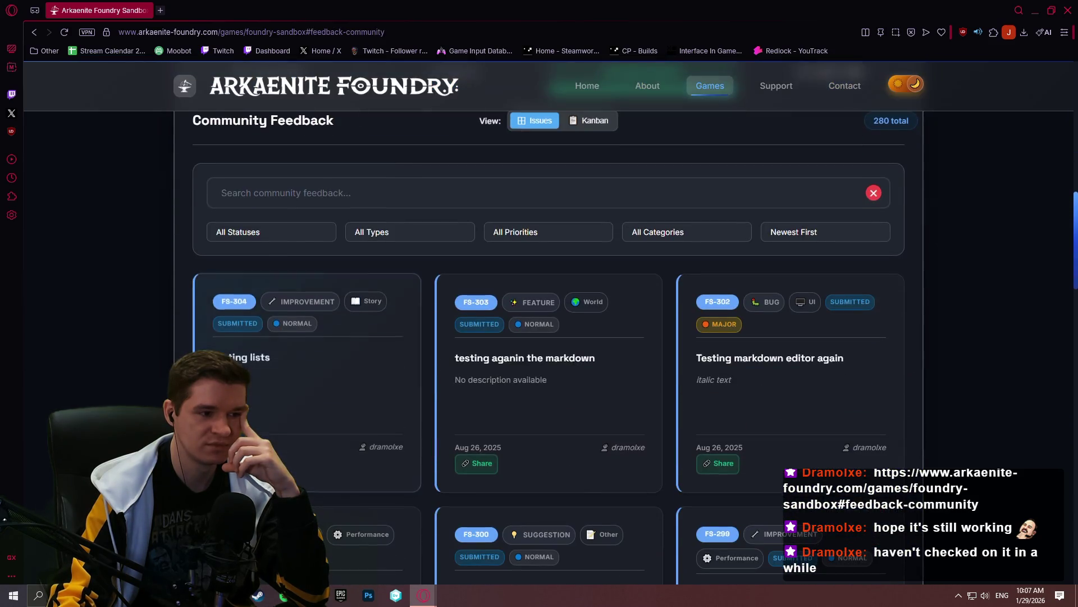
left_click(261, 363)
scroll(351, 268, "down", 1)
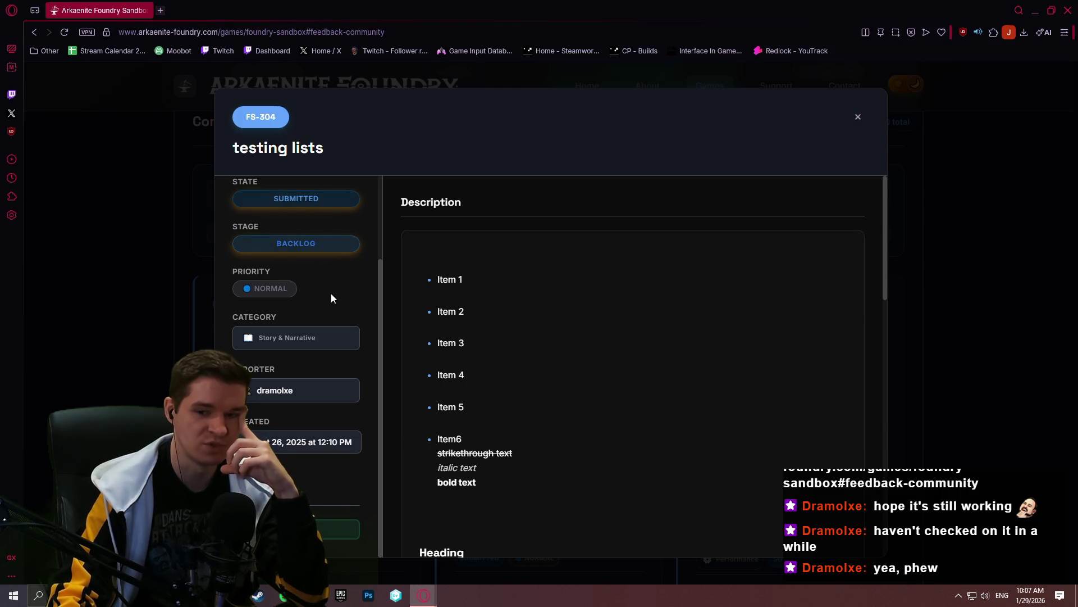
scroll(329, 290, "up", 2)
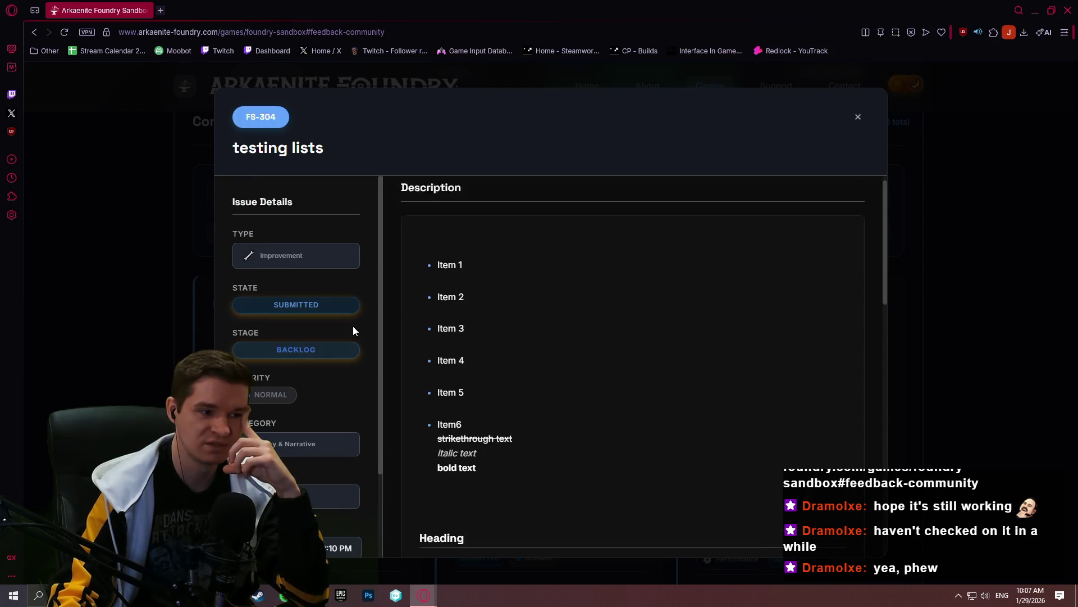
scroll(357, 331, "down", 2)
scroll(524, 349, "down", 2)
scroll(470, 377, "down", 4)
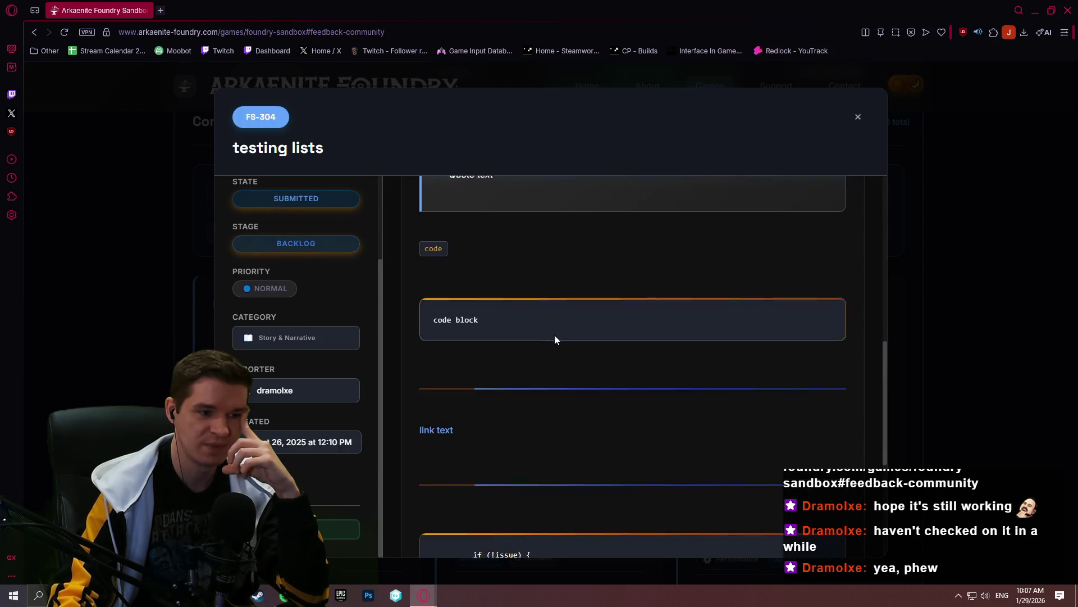
scroll(589, 312, "down", 3)
scroll(746, 332, "up", 3)
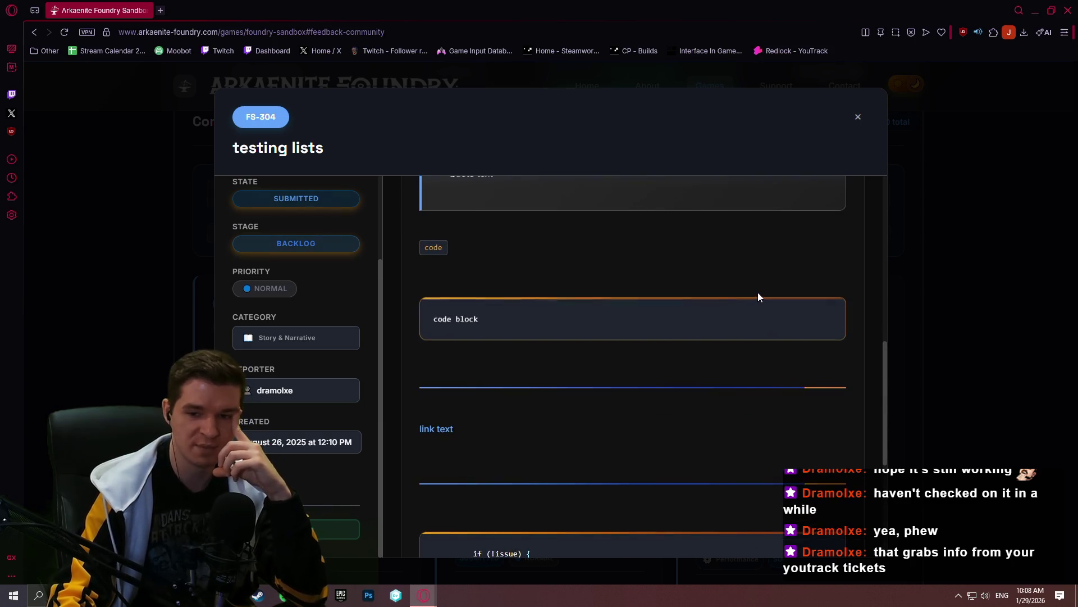
scroll(703, 299, "down", 3)
scroll(698, 290, "down", 1)
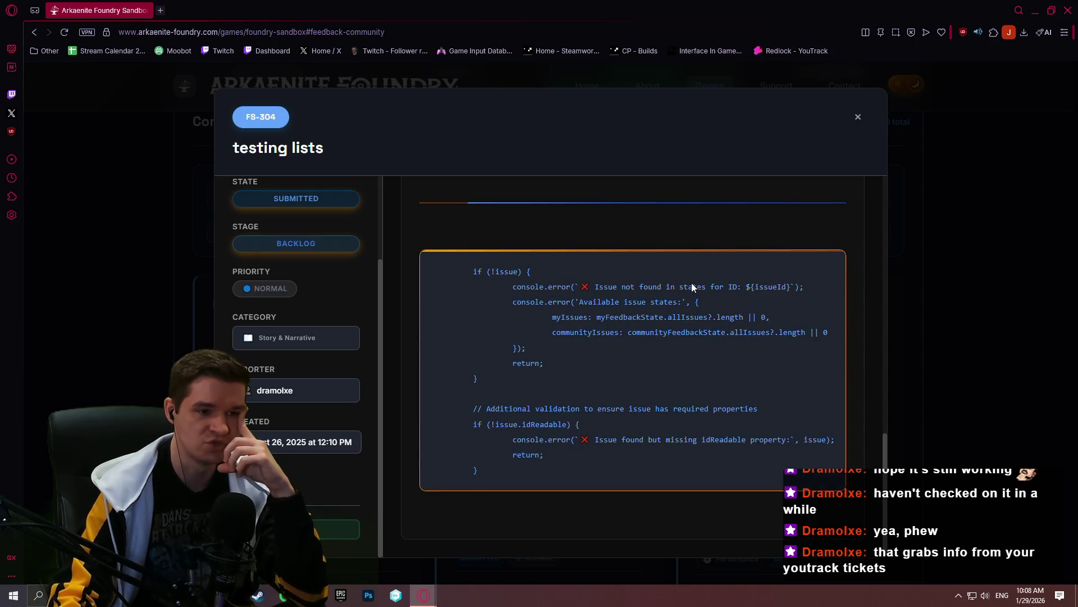
scroll(772, 240, "up", 1)
scroll(796, 198, "up", 2)
scroll(794, 200, "up", 3)
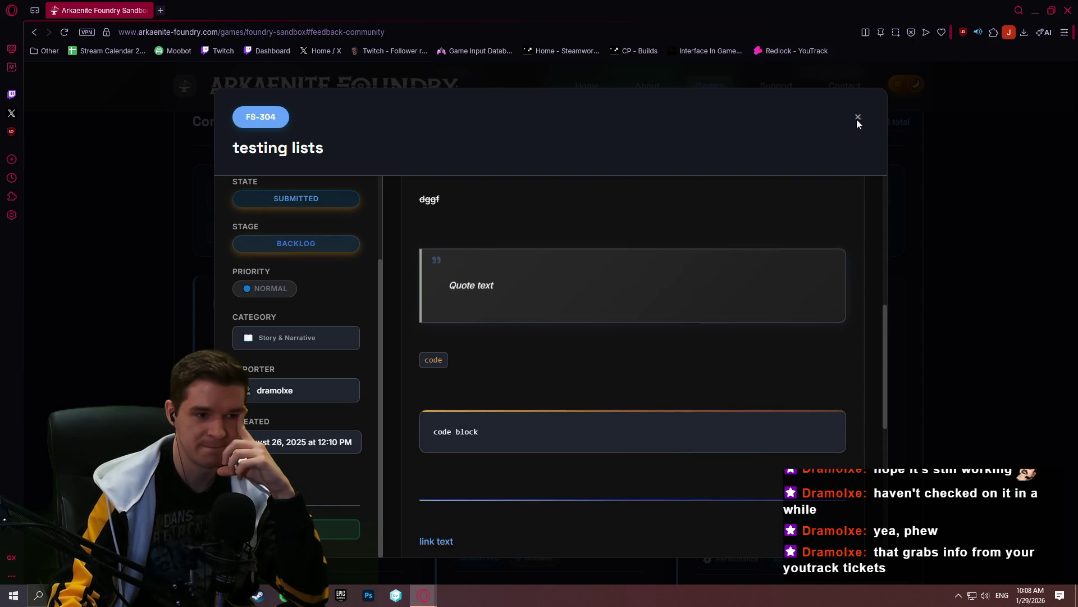
left_click(858, 116)
scroll(950, 300, "up", 1)
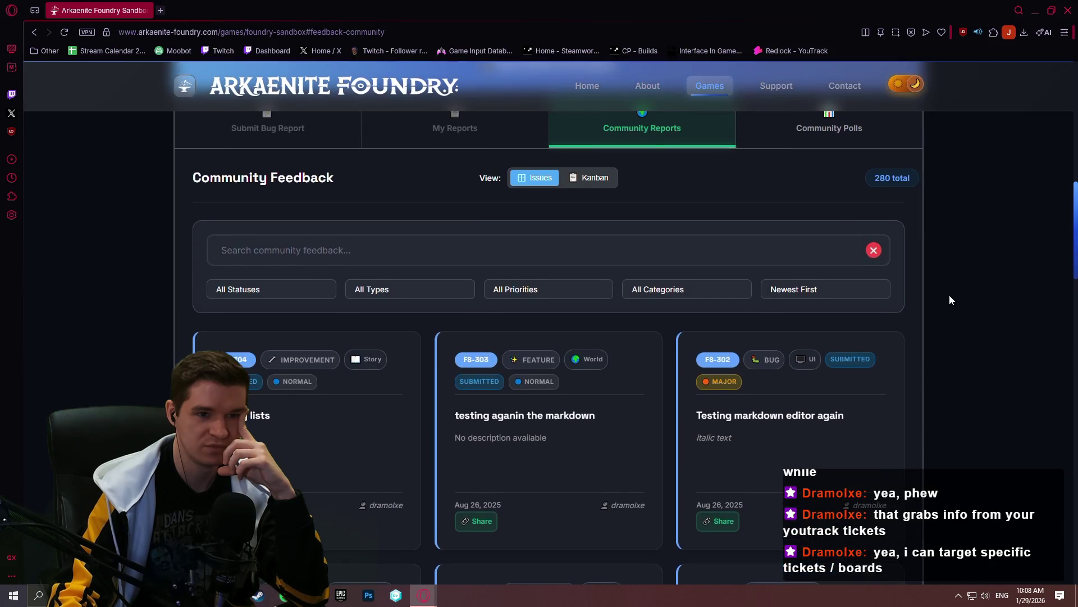
left_click(590, 177)
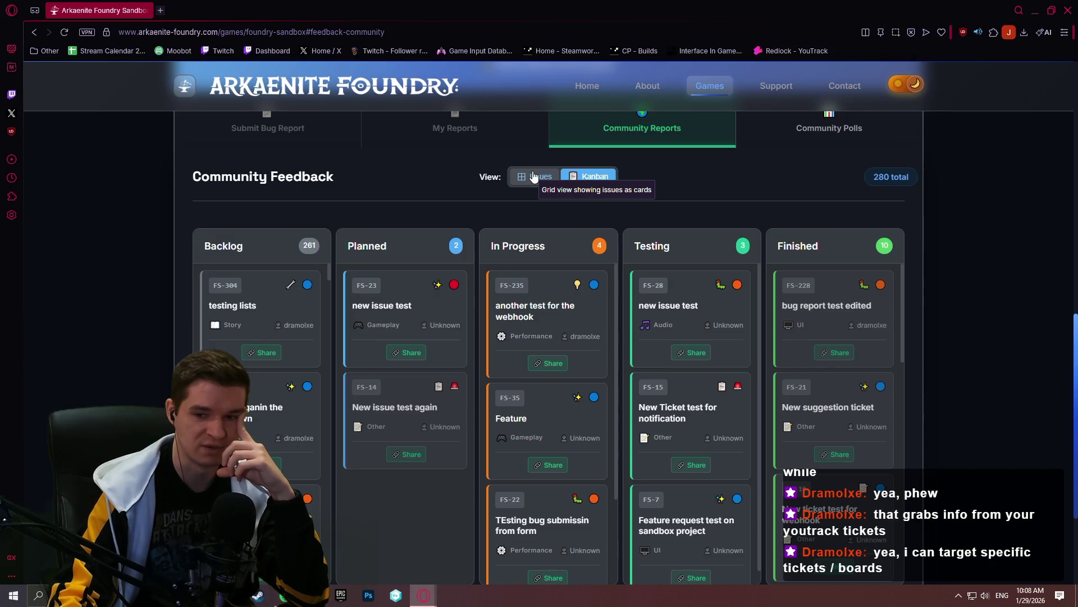
scroll(543, 321, "down", 2)
scroll(552, 312, "up", 2)
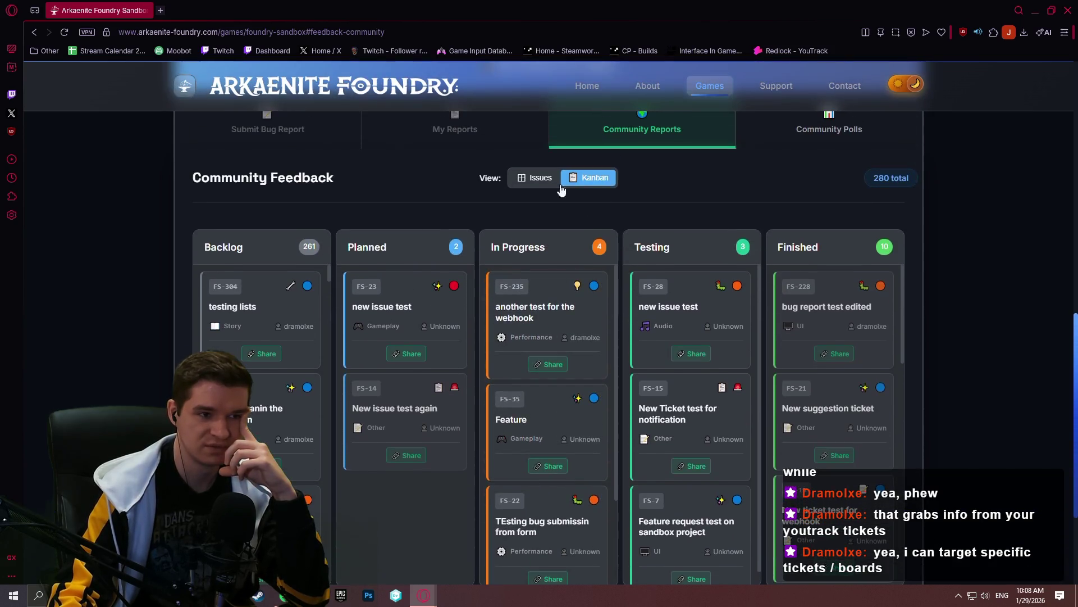
left_click(521, 179)
scroll(814, 362, "down", 2)
scroll(815, 362, "down", 4)
scroll(824, 339, "down", 3)
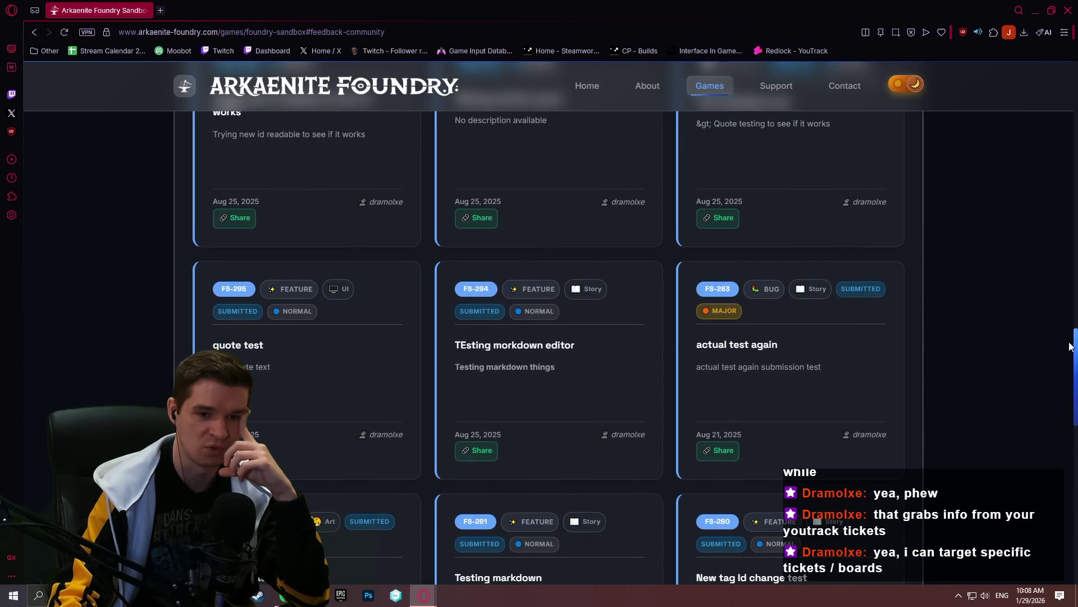
left_click_drag(1076, 345, 1036, 119)
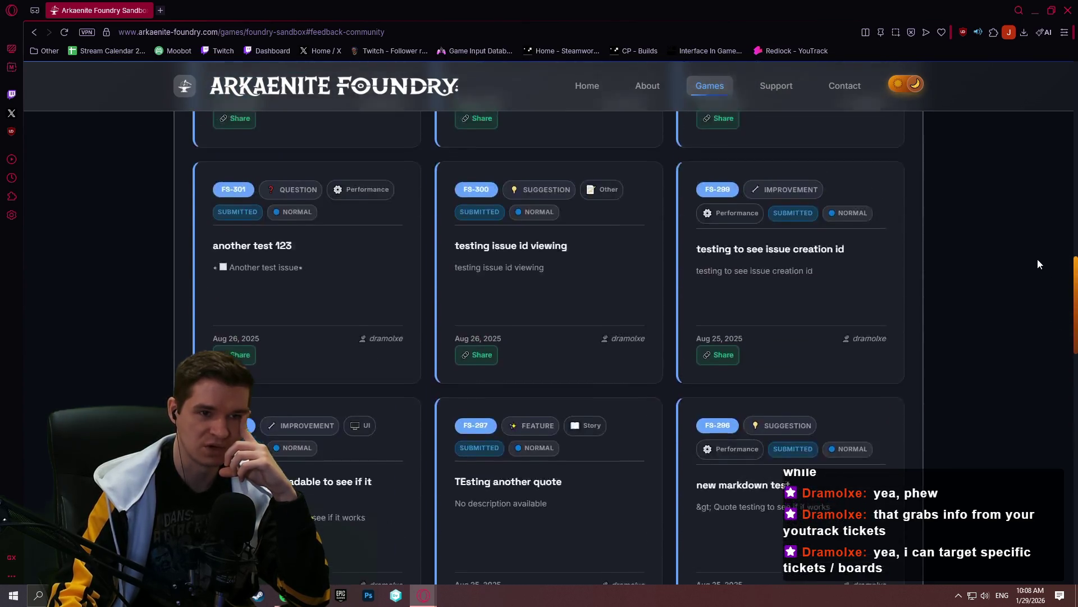
scroll(1036, 123, "down", 5)
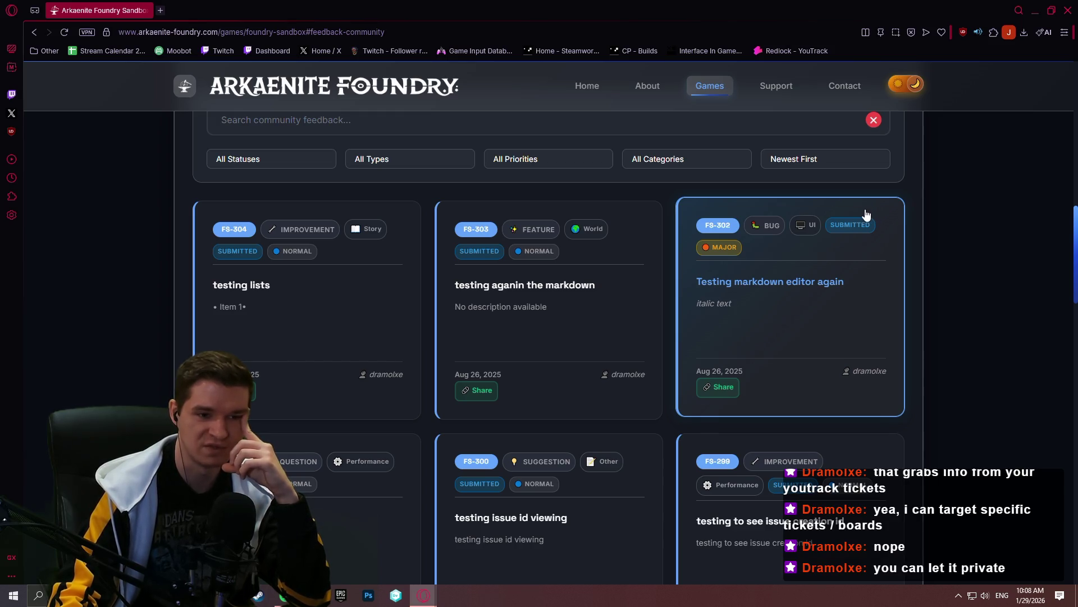
scroll(921, 229, "up", 2)
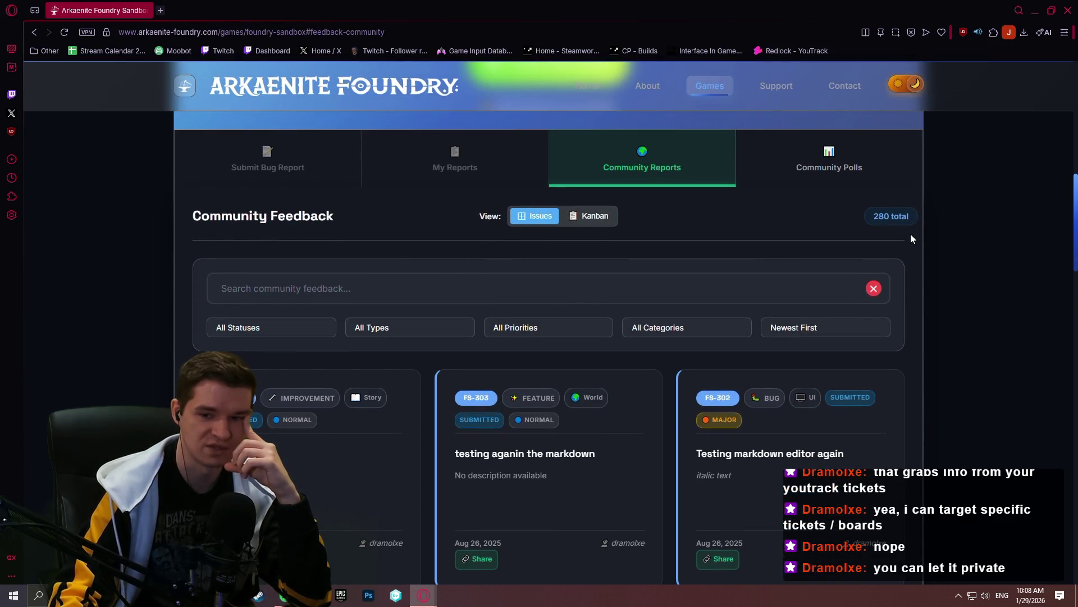
scroll(904, 234, "down", 2)
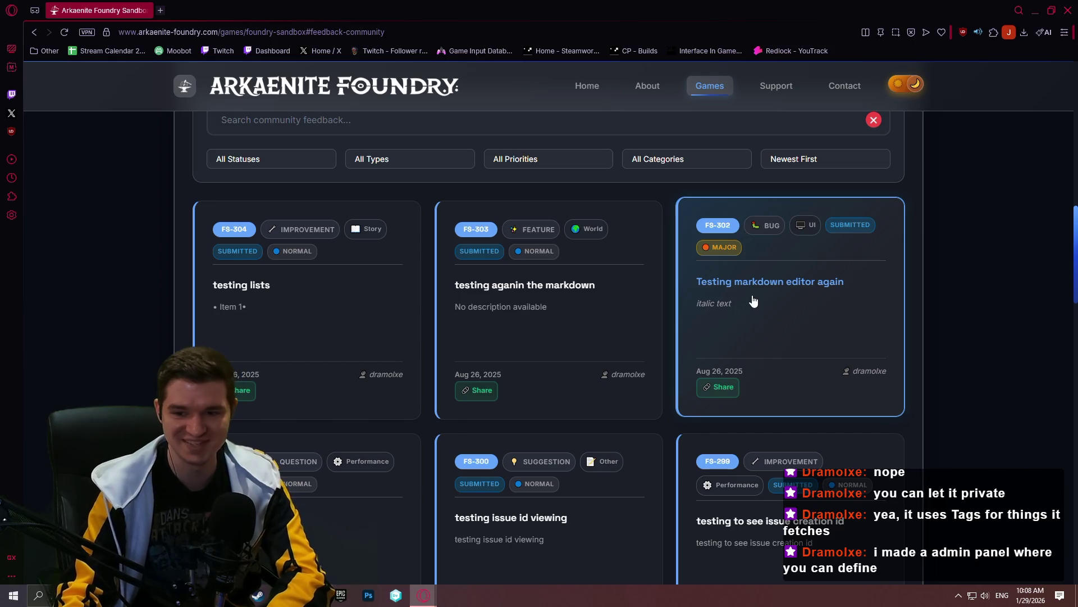
left_click(819, 312)
scroll(528, 308, "down", 3)
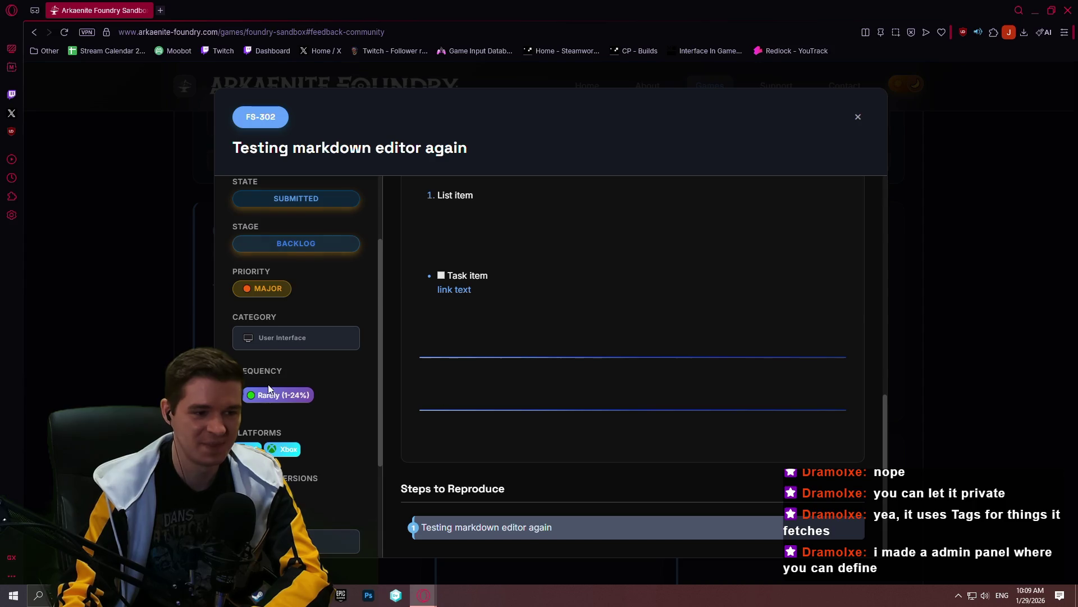
scroll(289, 355, "down", 2)
scroll(340, 466, "up", 3)
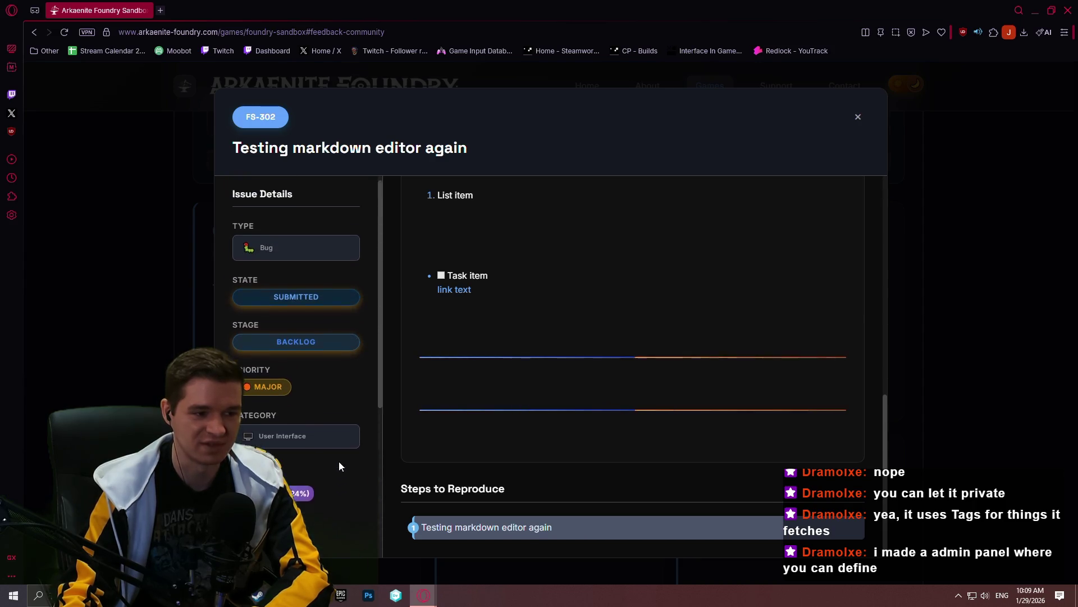
scroll(363, 422, "down", 1)
scroll(340, 355, "down", 1)
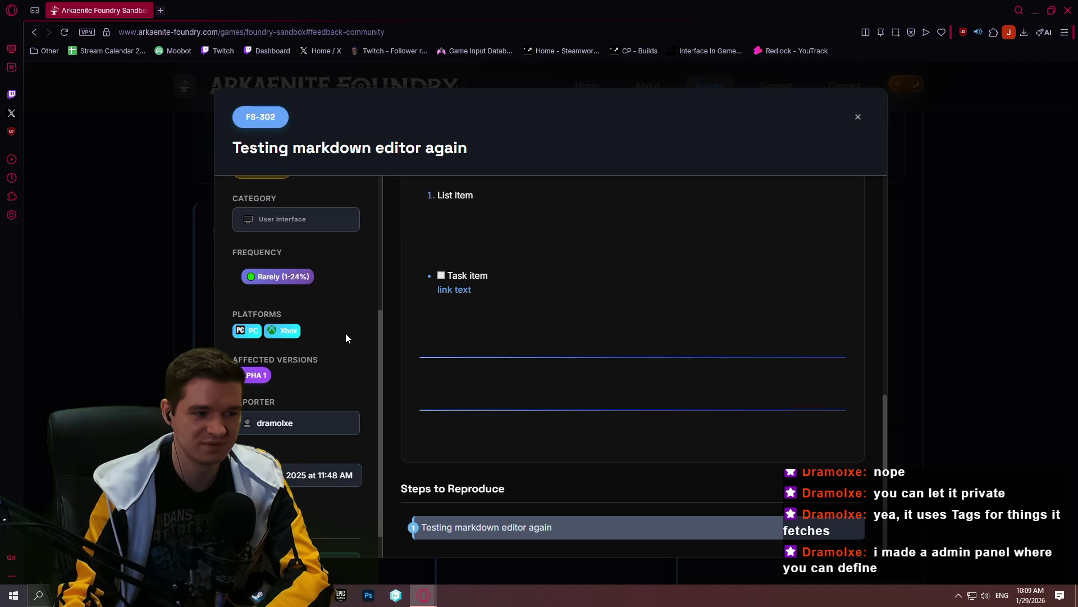
scroll(314, 354, "up", 1)
scroll(339, 313, "up", 2)
scroll(317, 265, "down", 2)
scroll(316, 432, "down", 1)
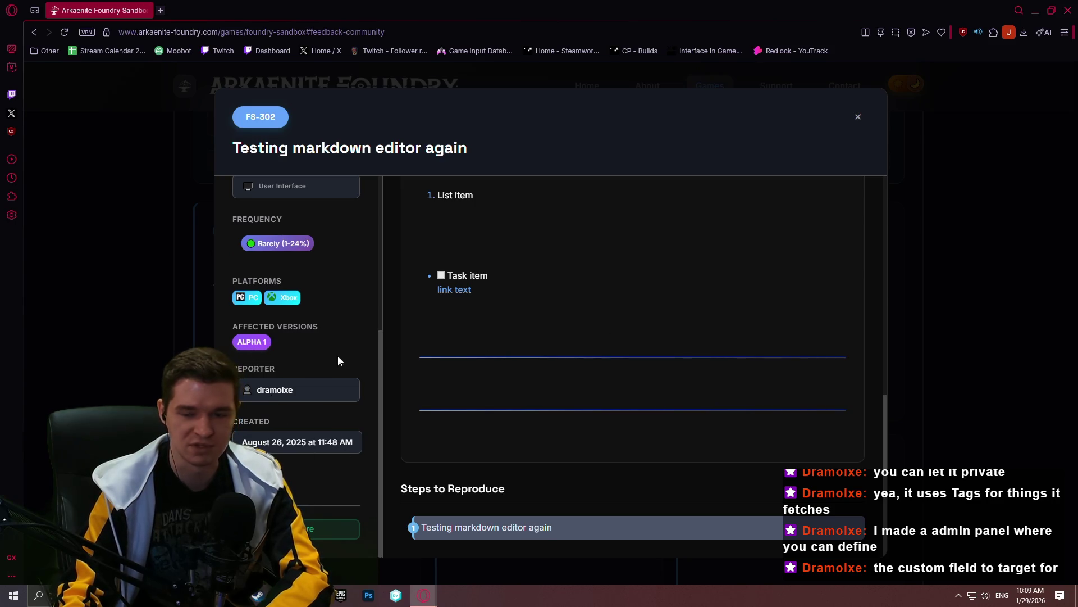
scroll(259, 312, "up", 1)
scroll(259, 311, "up", 2)
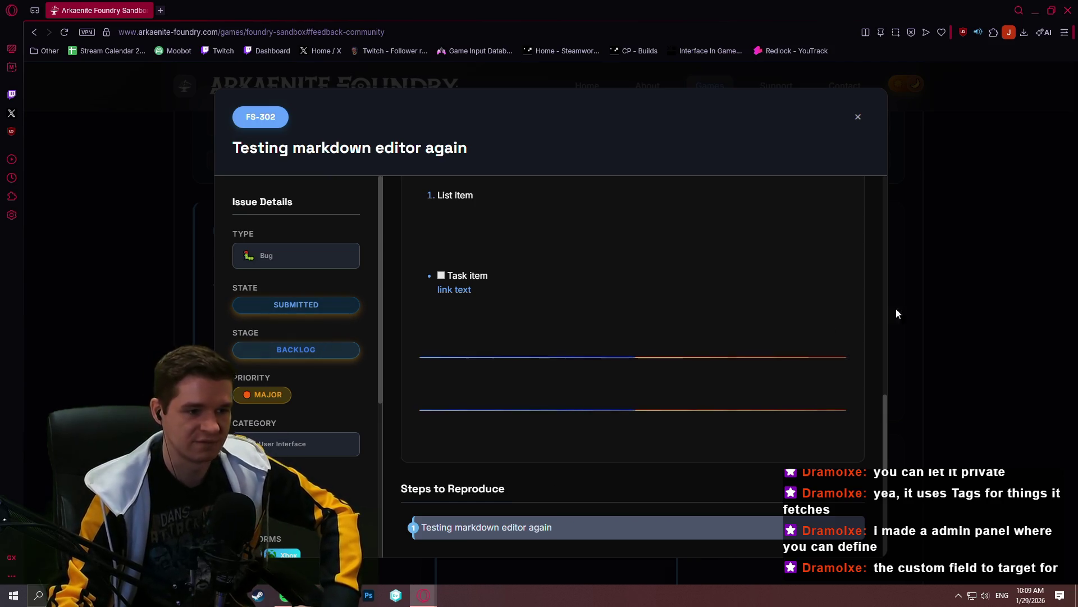
scroll(777, 335, "up", 3)
scroll(776, 334, "up", 2)
scroll(775, 328, "up", 1)
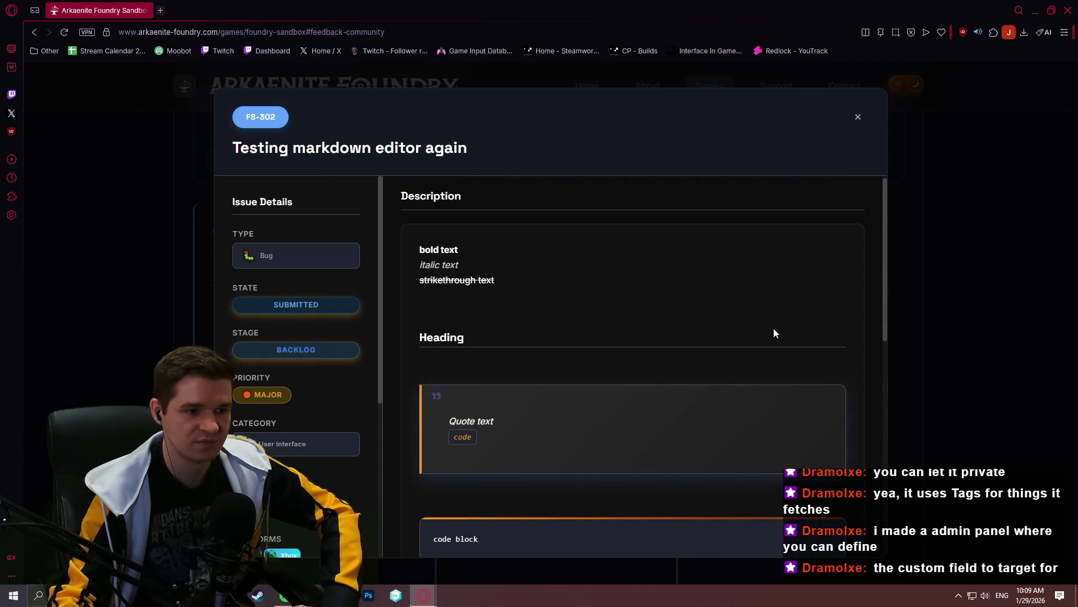
left_click(950, 274)
scroll(926, 267, "up", 3)
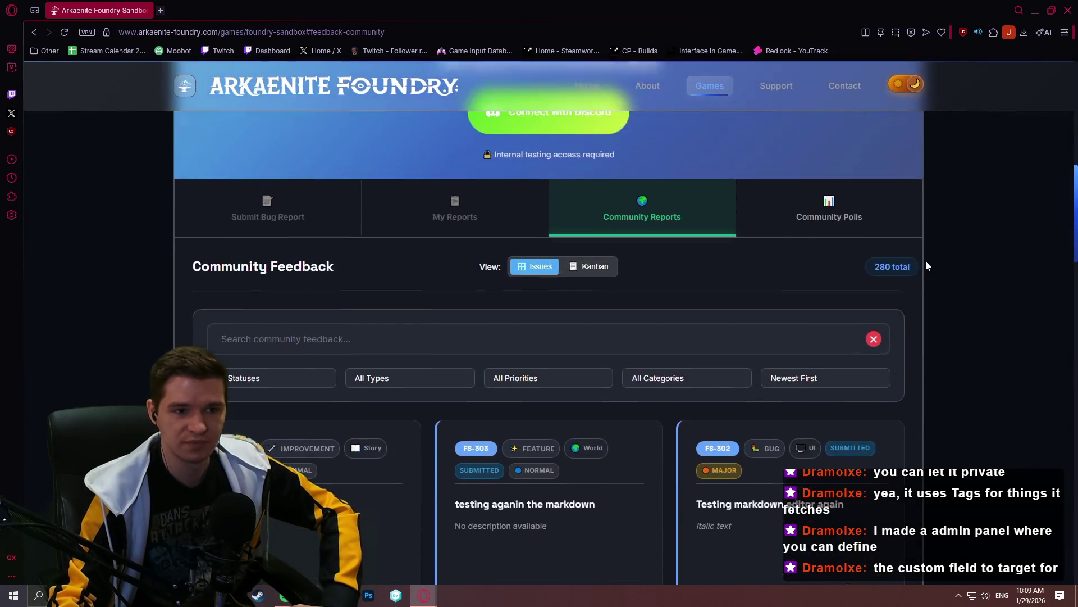
List the ongoing community polls and view the Another Poll Example poll
left_click(817, 226)
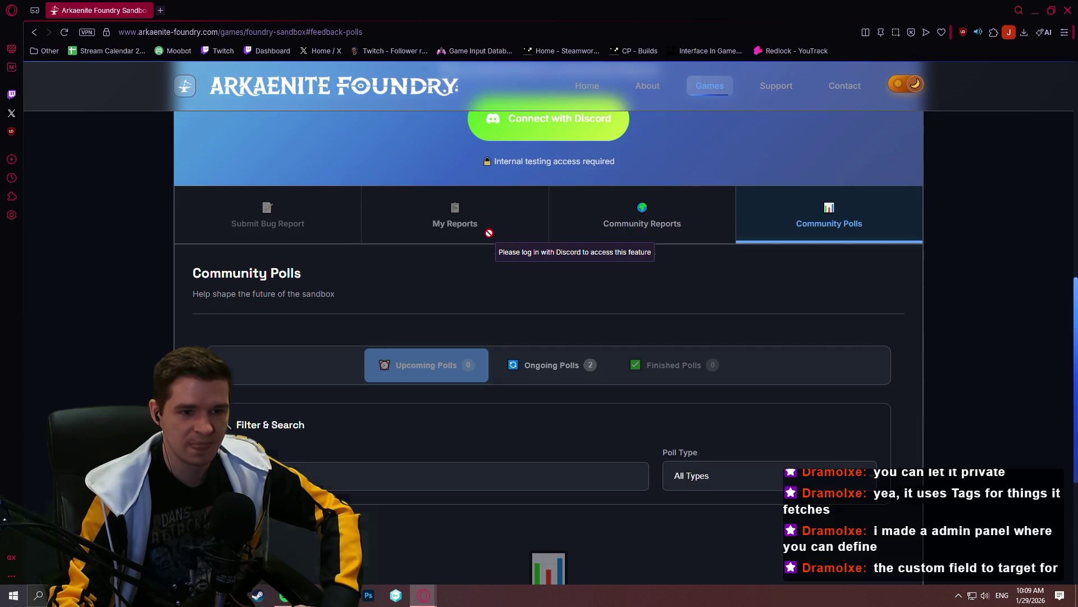
scroll(704, 262, "down", 1)
scroll(704, 263, "down", 1)
scroll(601, 278, "up", 1)
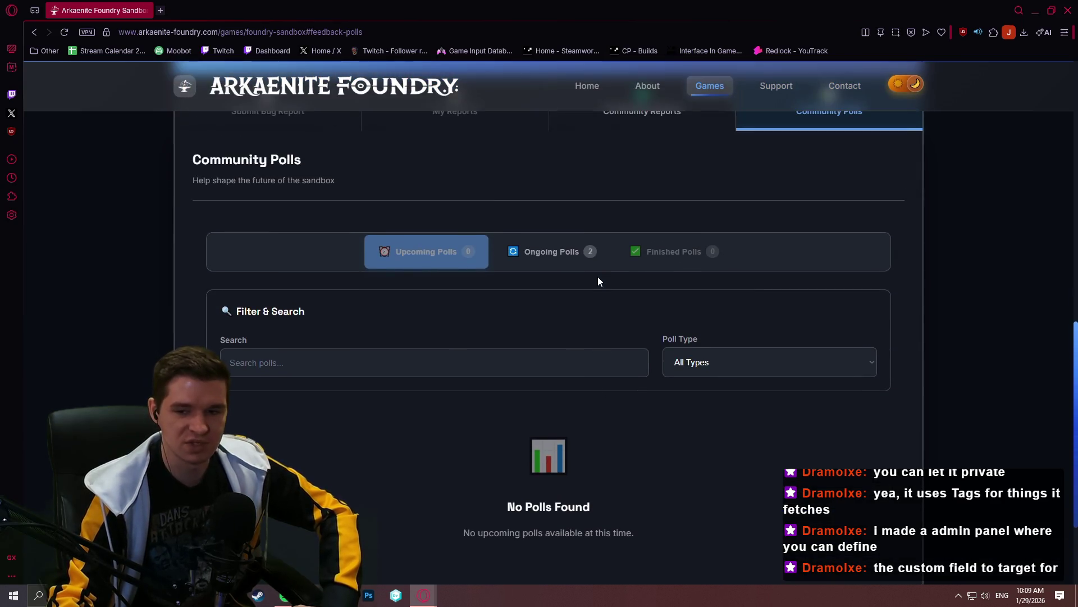
left_click(556, 253)
scroll(555, 268, "down", 1)
scroll(581, 442, "down", 1)
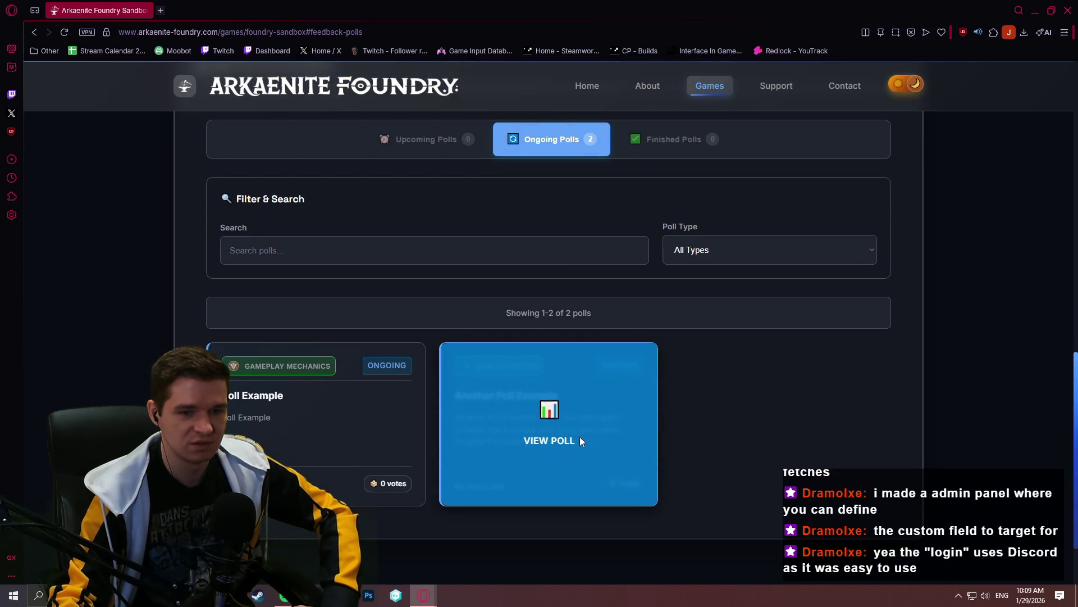
left_click(580, 442)
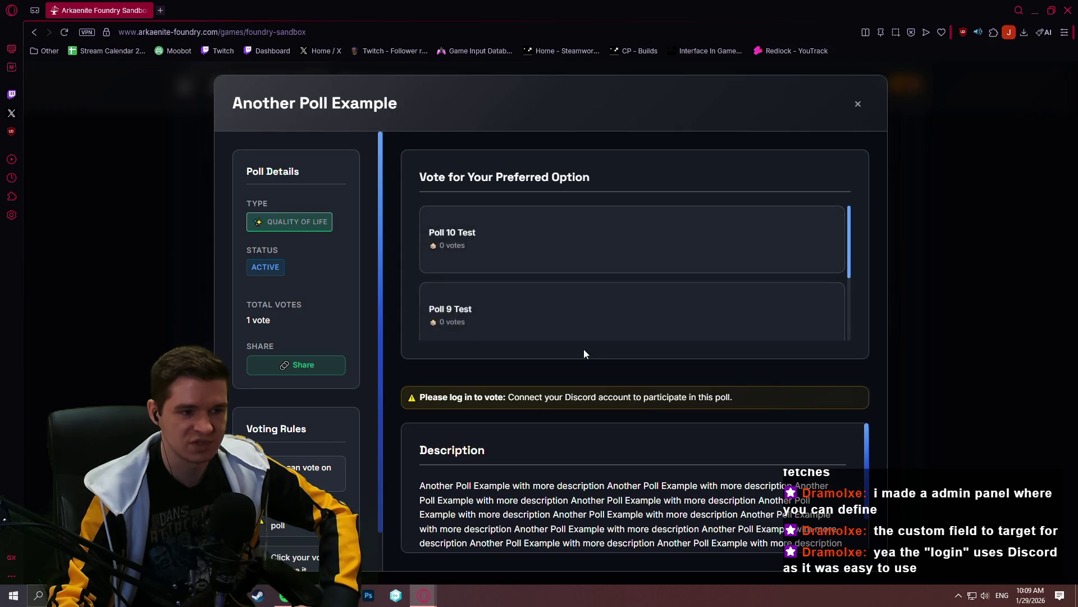
scroll(570, 254, "down", 2)
scroll(573, 273, "up", 1)
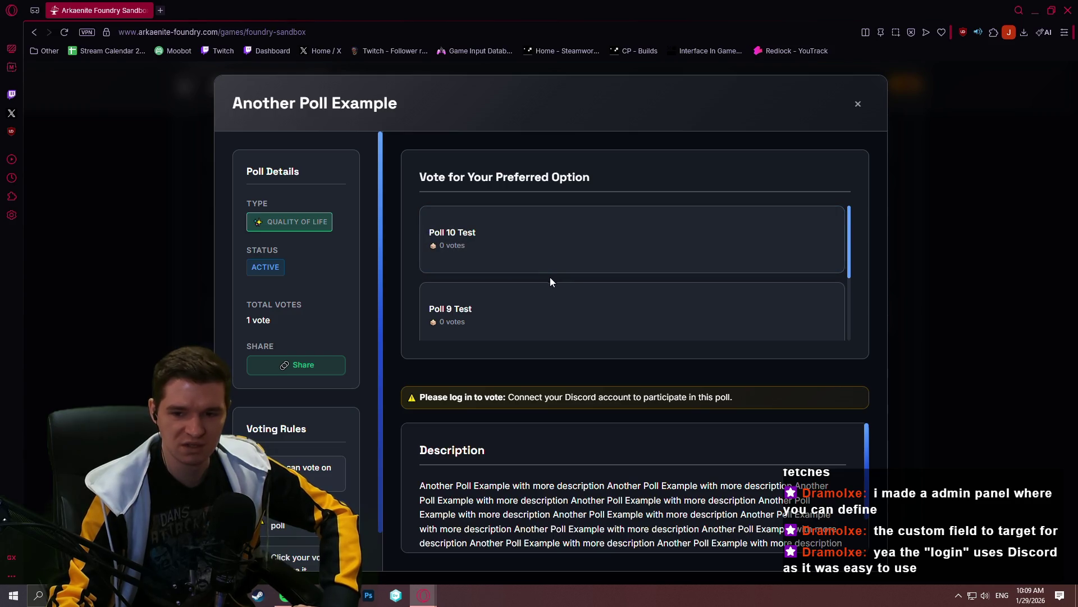
scroll(551, 277, "down", 3)
scroll(338, 383, "down", 1)
scroll(308, 373, "up", 1)
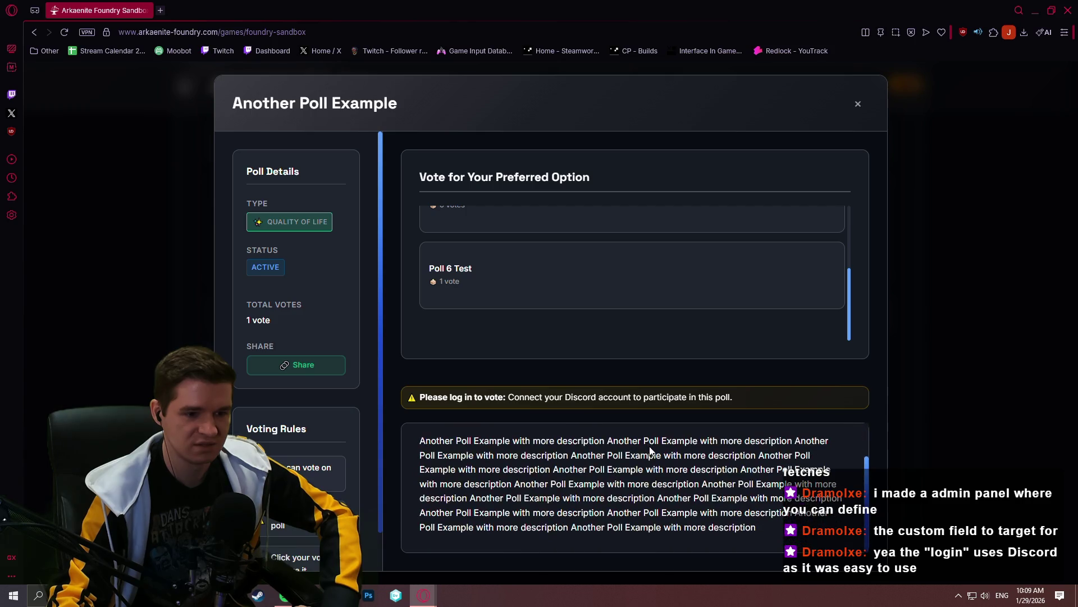
scroll(666, 320, "up", 1)
scroll(668, 303, "up", 1)
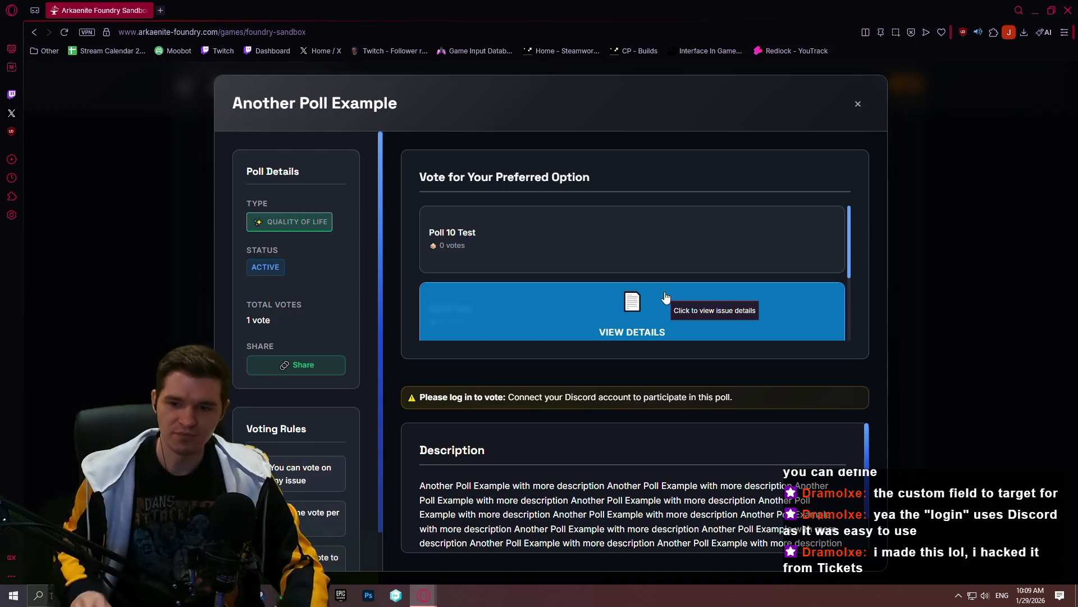
scroll(589, 278, "up", 1)
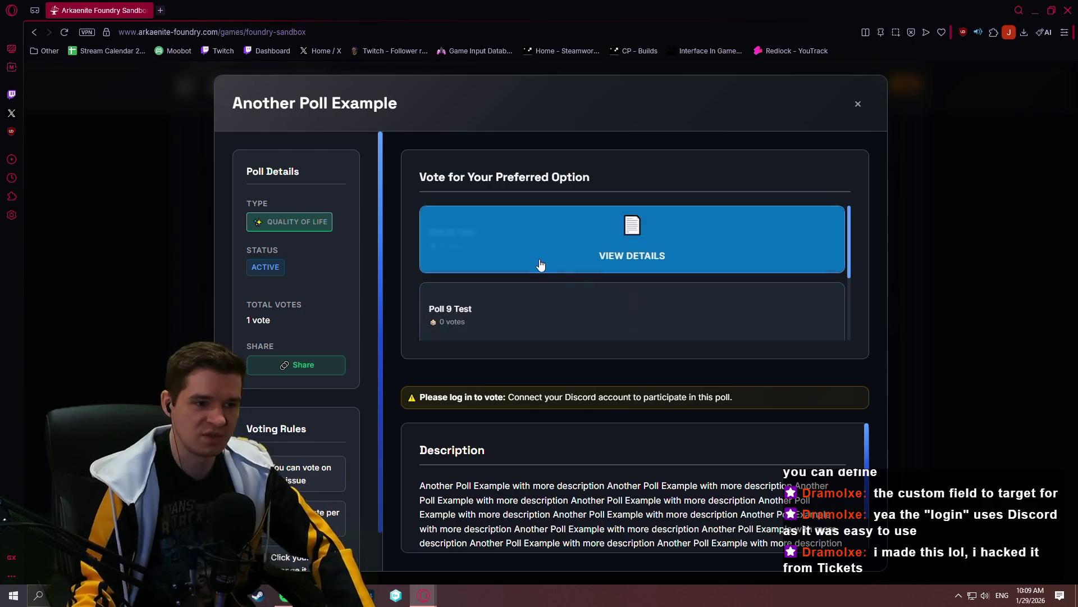
scroll(557, 262, "down", 1)
scroll(598, 291, "down", 1)
scroll(595, 291, "up", 1)
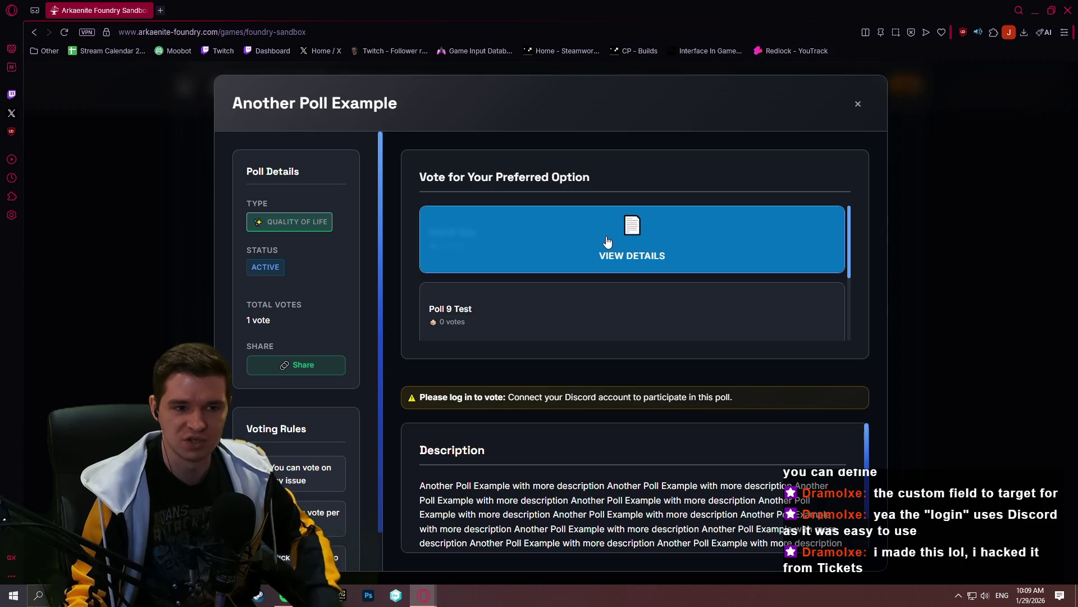
Review the Poll 10 Test option details, then return to the ongoing polls list
left_click(622, 272)
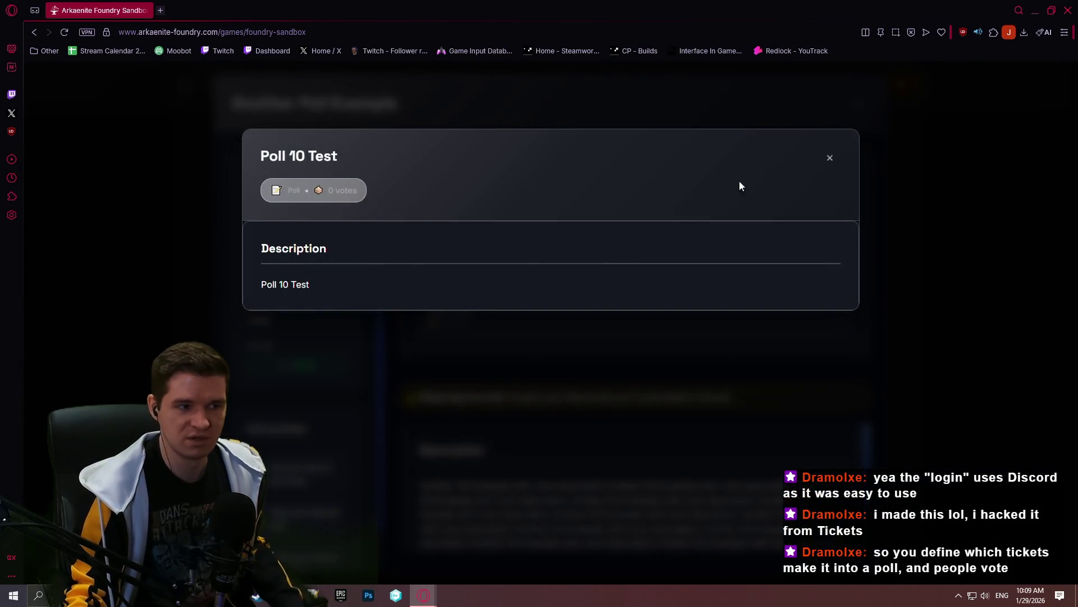
left_click(831, 160)
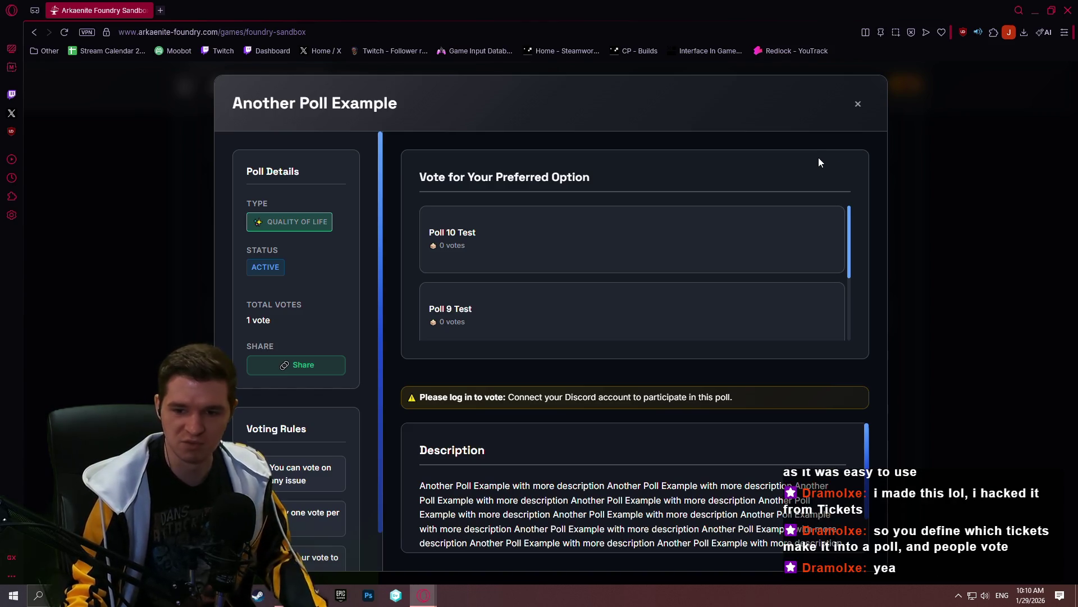
scroll(795, 282, "down", 1)
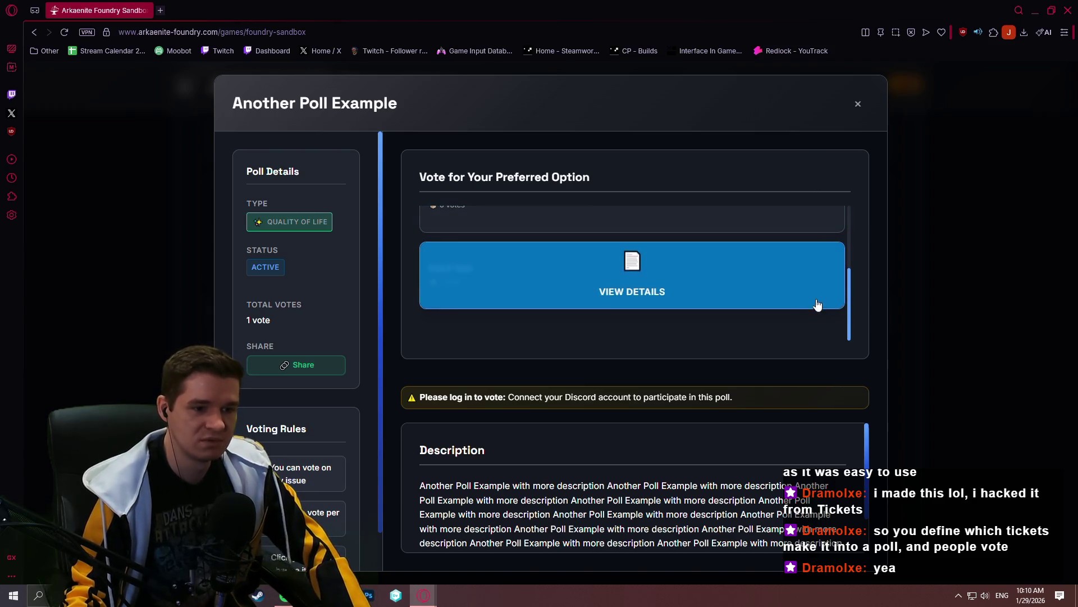
left_click(931, 384)
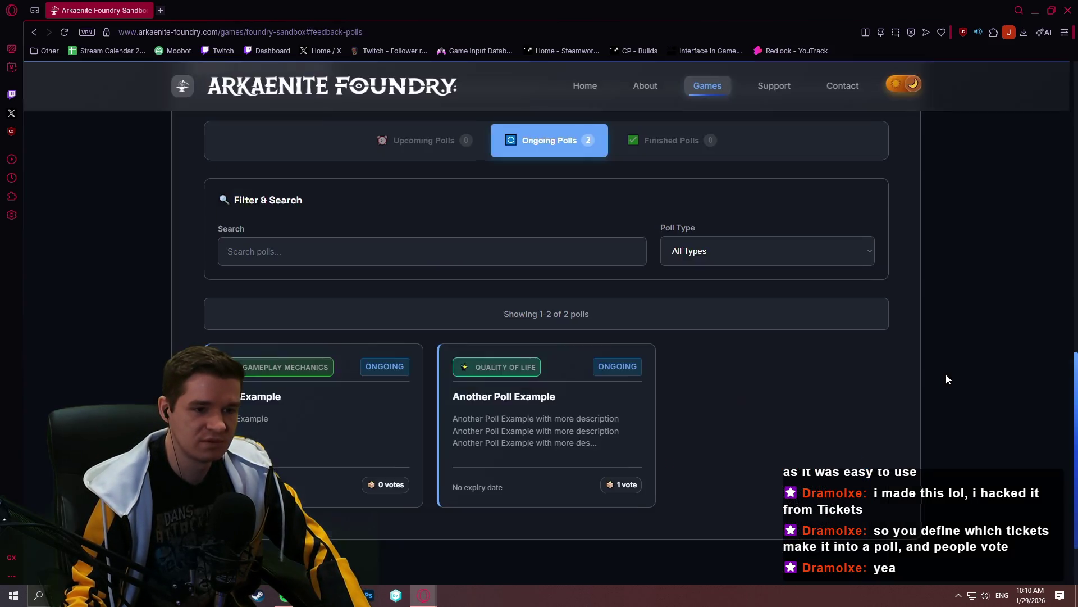
scroll(580, 216, "up", 2)
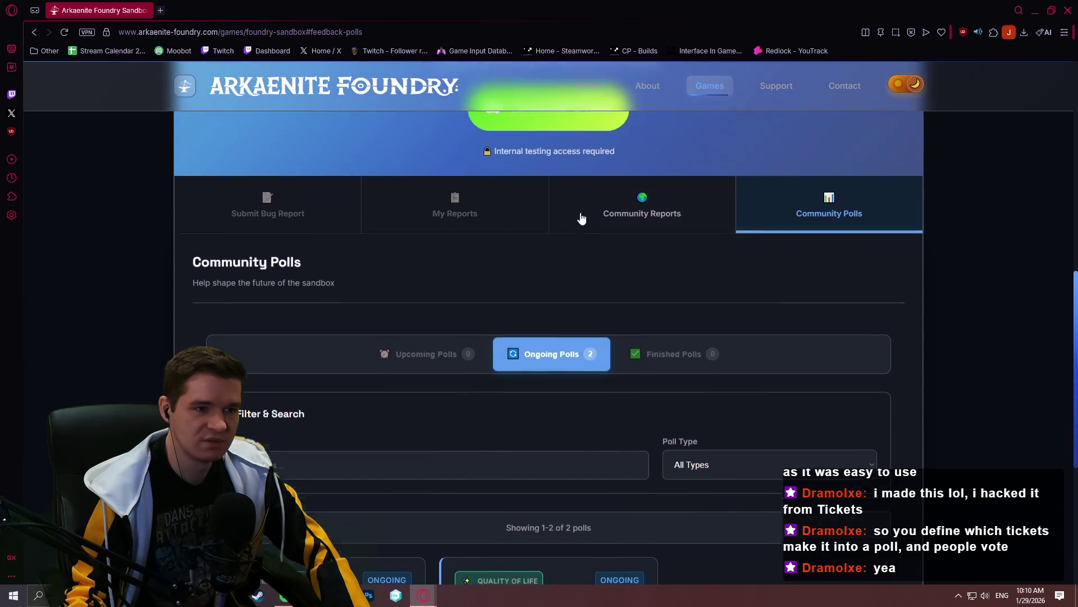
Show the community feedback reports and attempt My Reports, which needs a Discord login
left_click(594, 223)
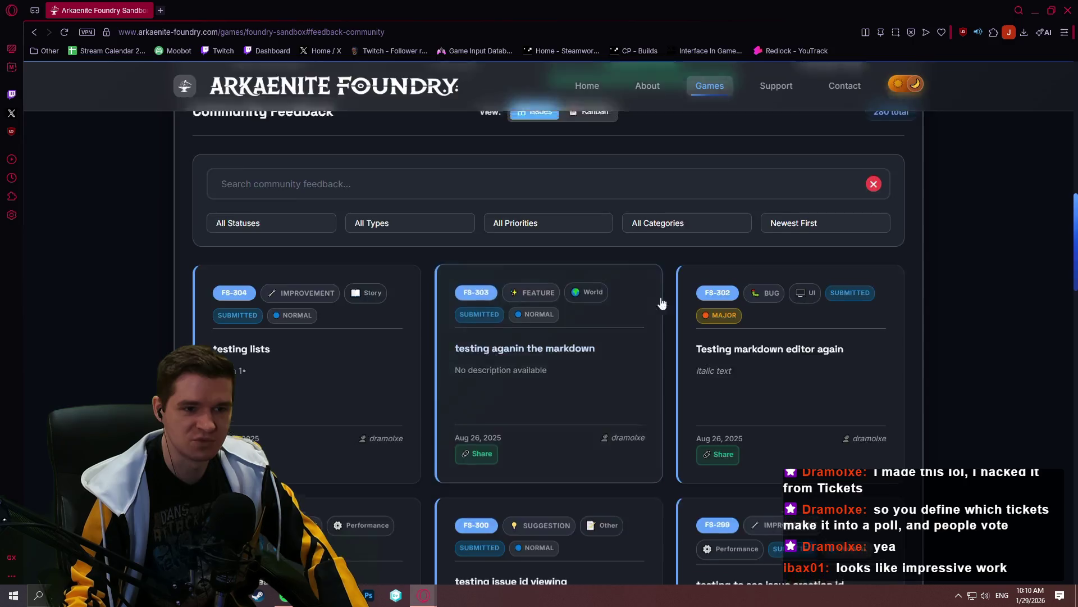
scroll(663, 304, "up", 3)
left_click(488, 276)
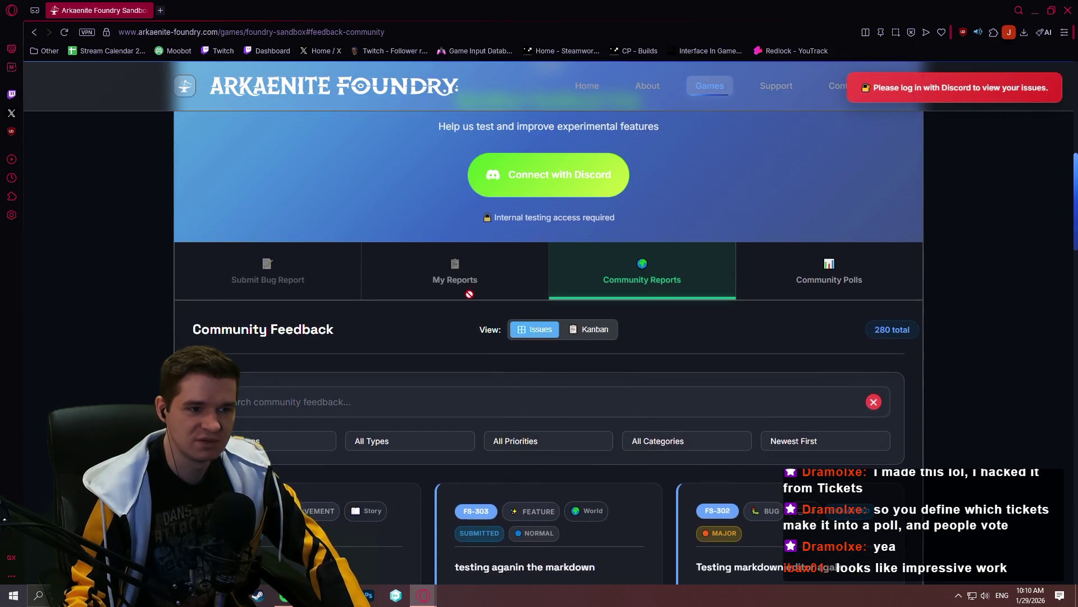
scroll(940, 349, "up", 2)
scroll(971, 350, "down", 2)
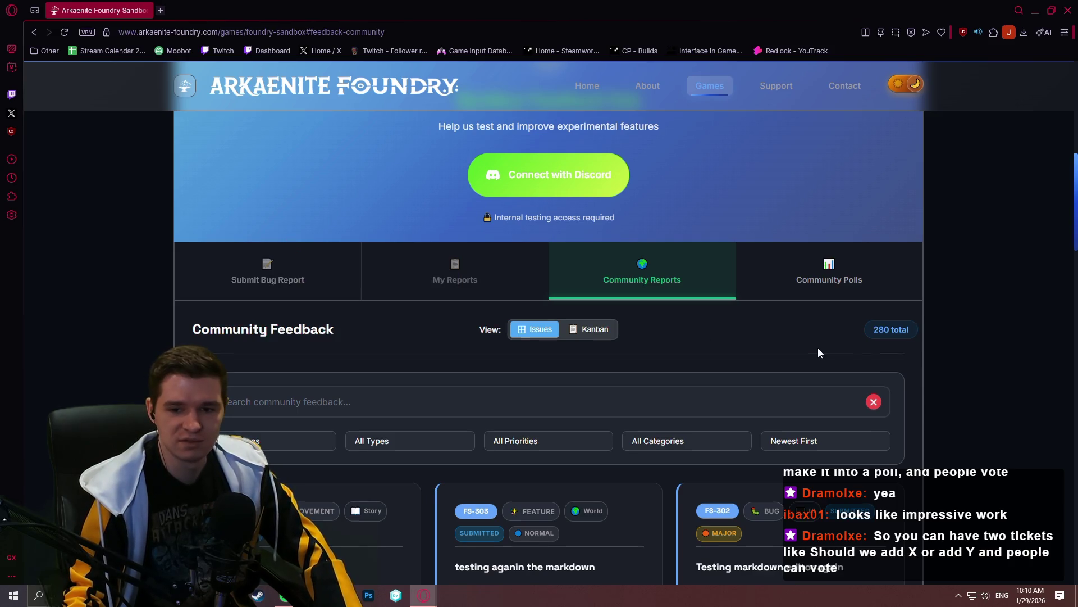
scroll(810, 346, "down", 1)
scroll(994, 336, "down", 2)
scroll(1015, 346, "down", 2)
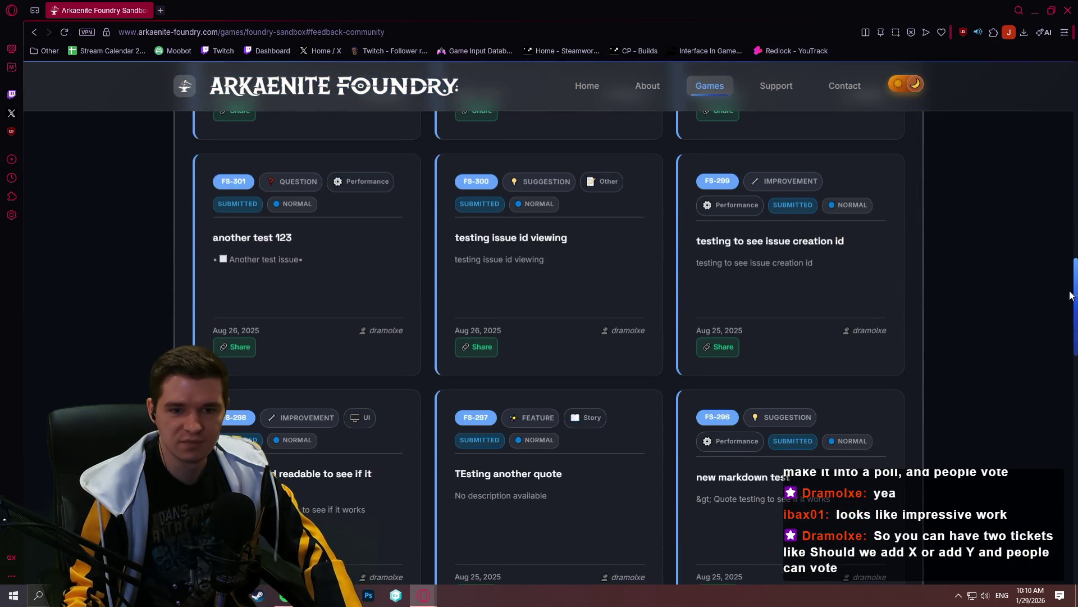
left_click_drag(1074, 290, 1064, 480)
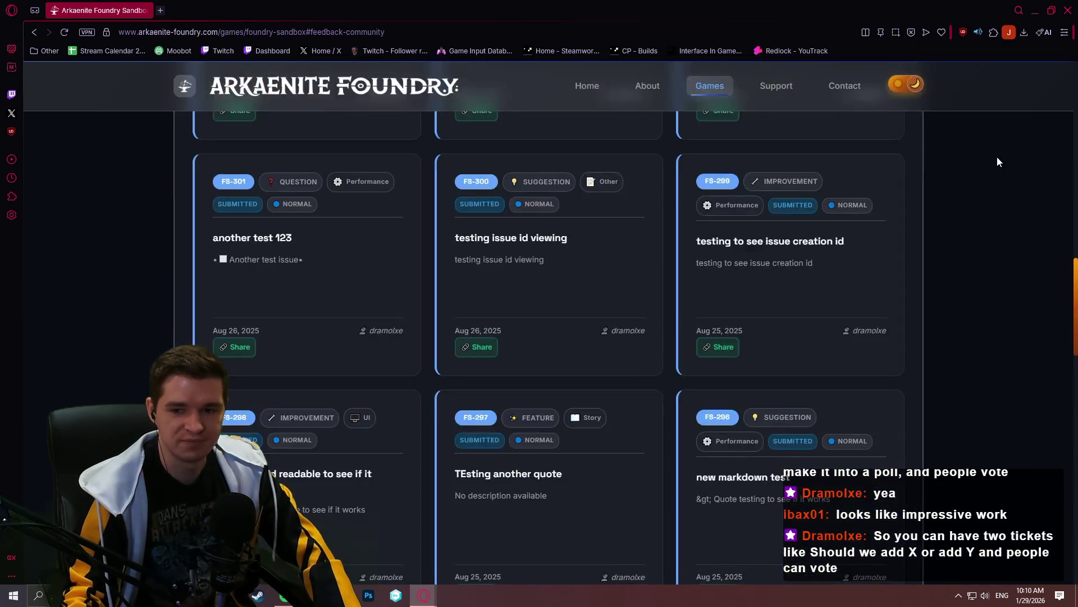
left_click_drag(1064, 480, 1023, 71)
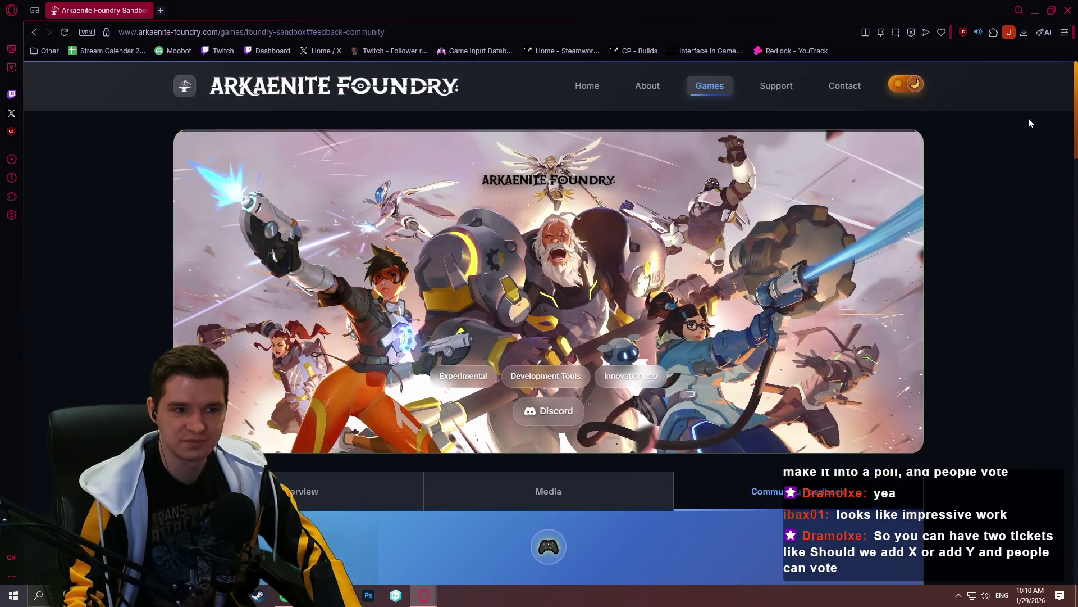
scroll(1049, 168, "down", 4)
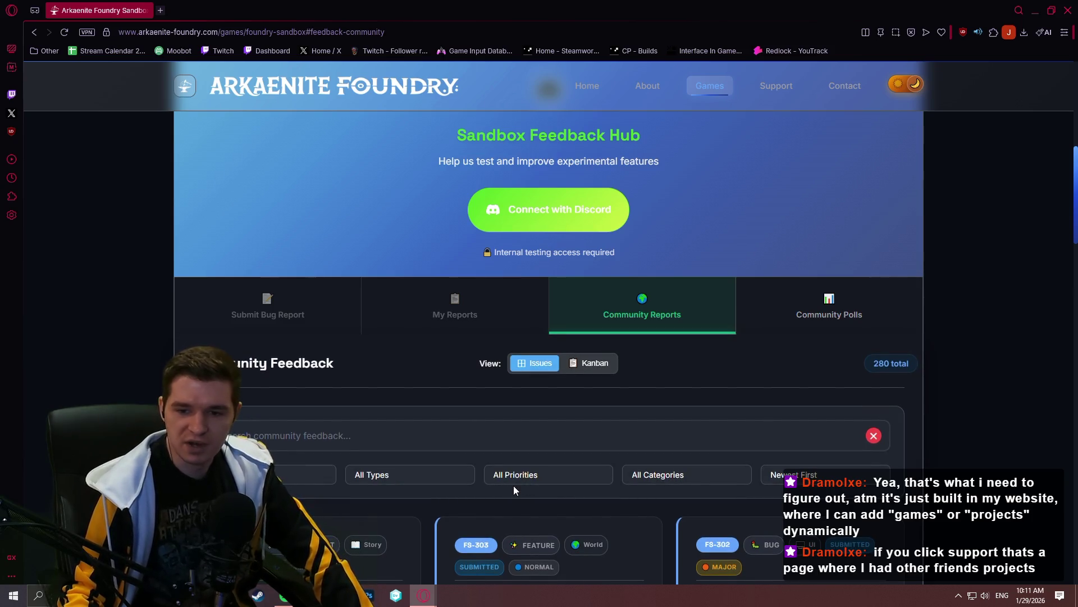
scroll(590, 405, "down", 1)
scroll(725, 236, "up", 3)
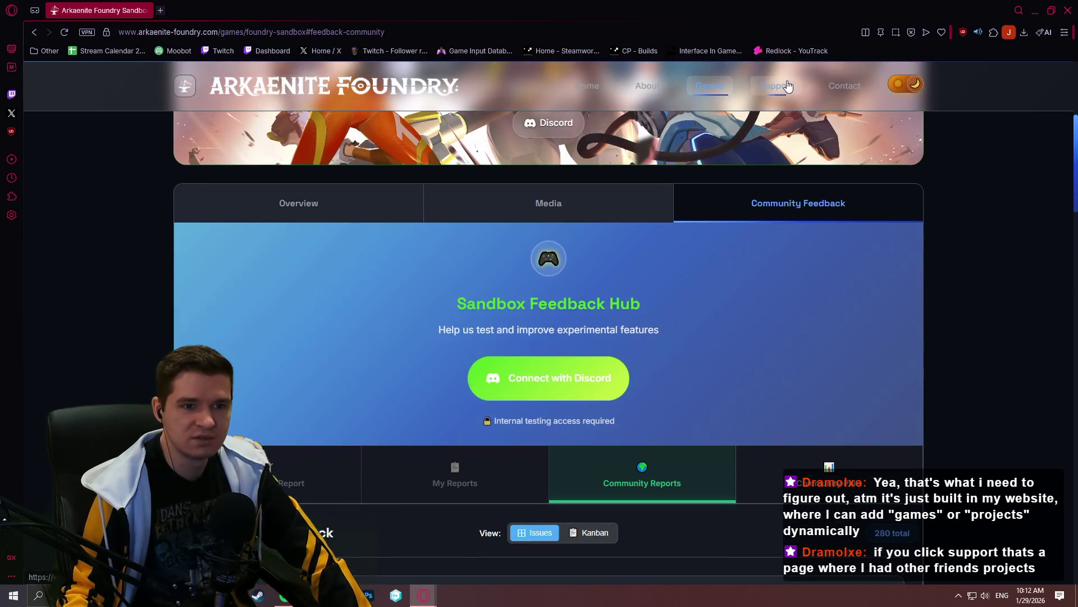
Visit the Support Center page and switch the site to its light theme
left_click(787, 86)
scroll(581, 295, "down", 4)
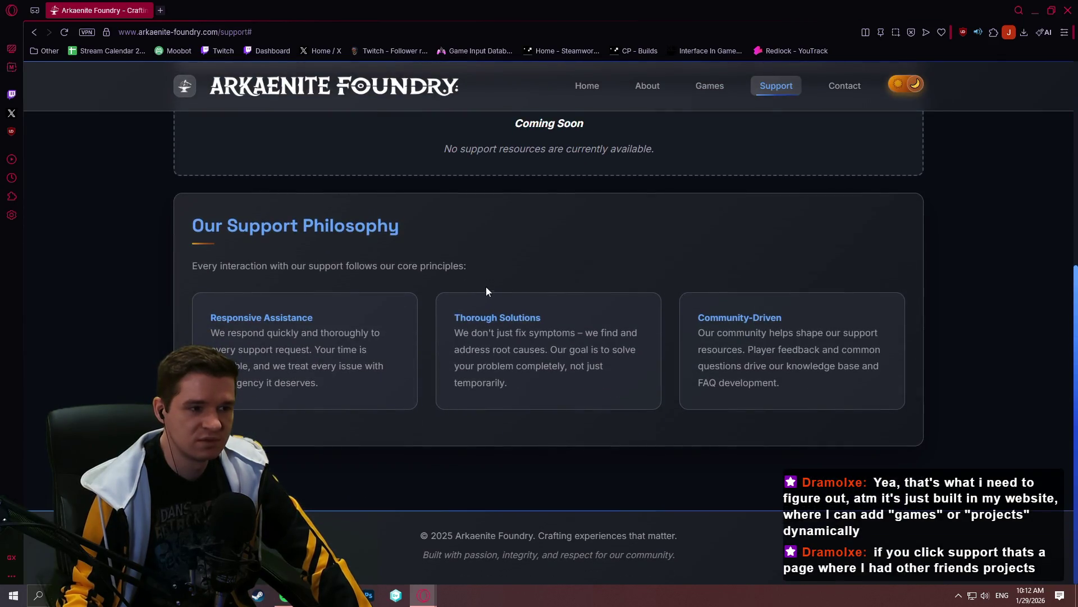
scroll(485, 293, "up", 2)
scroll(573, 245, "up", 2)
scroll(649, 314, "down", 3)
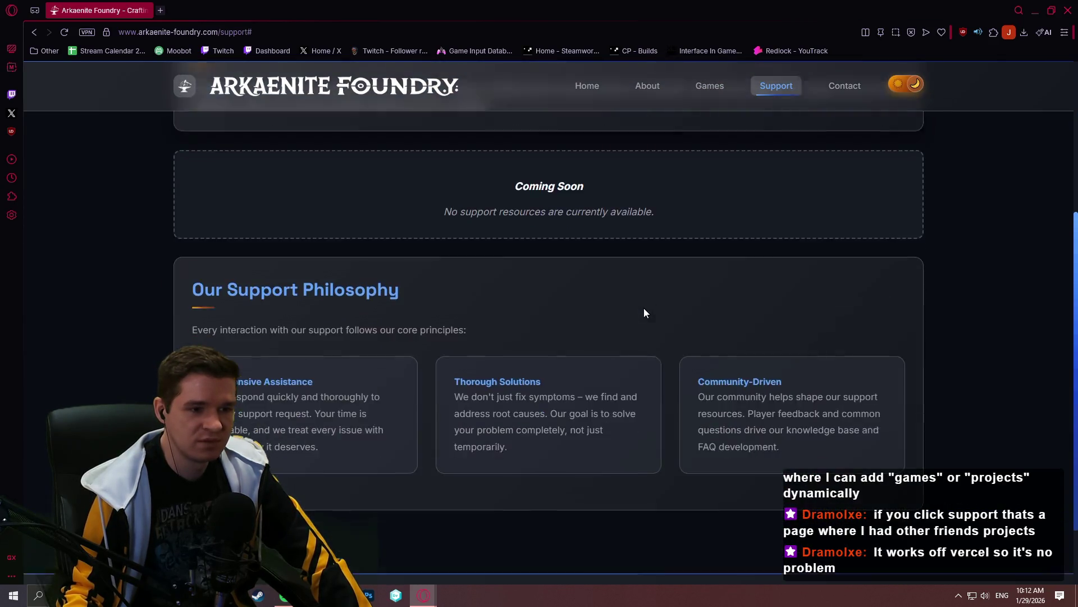
scroll(596, 270, "down", 1)
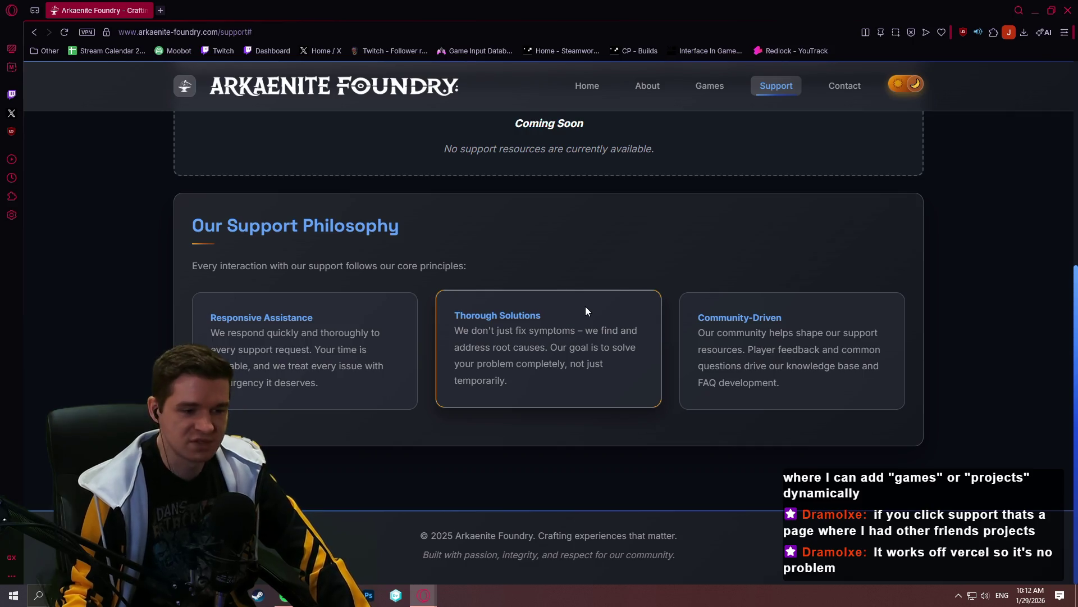
scroll(586, 299, "up", 4)
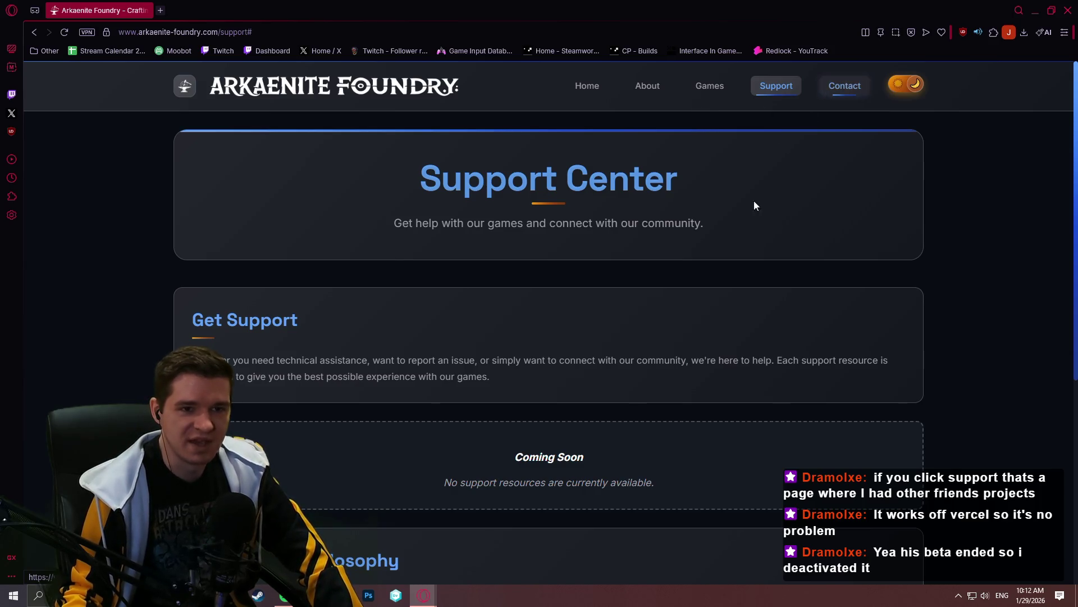
left_click(906, 84)
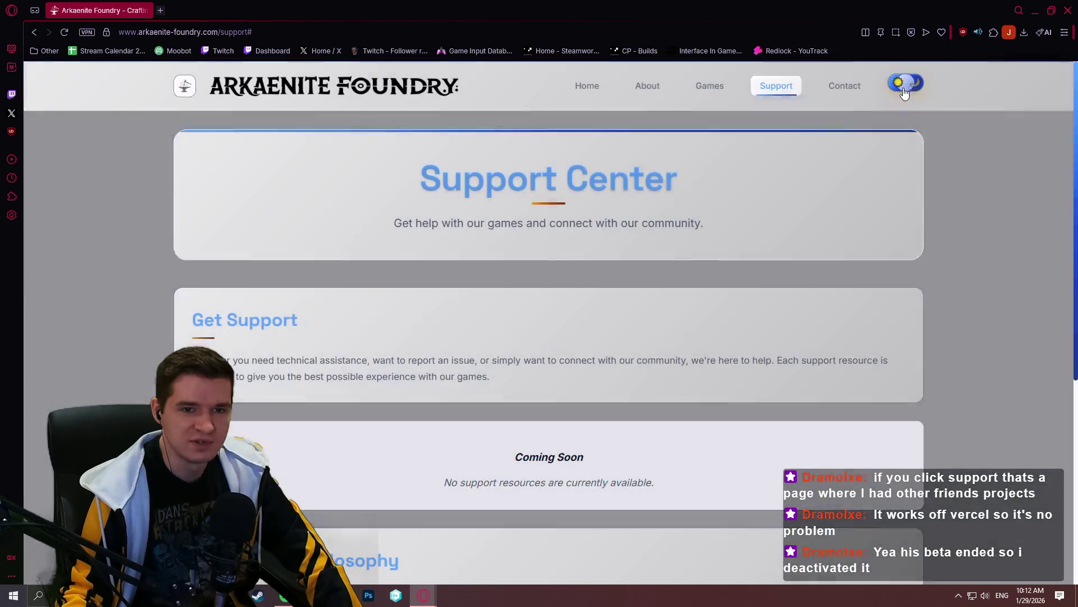
Return to dark theme, browse the Games page, go Home, and begin a new web address
left_click(905, 85)
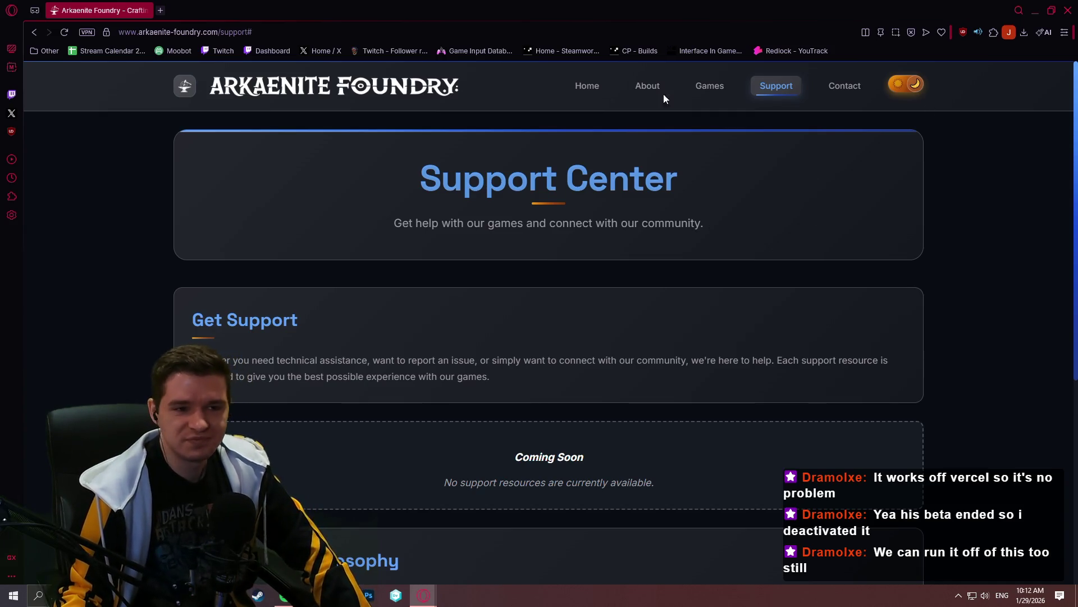
left_click(701, 86)
scroll(804, 162, "down", 2)
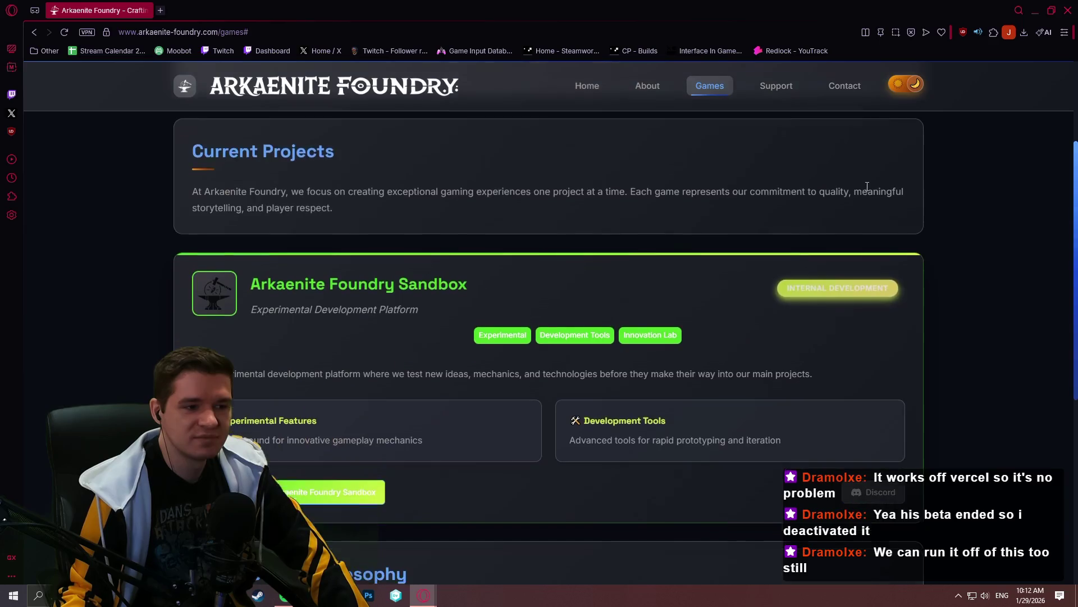
scroll(956, 189, "down", 2)
scroll(935, 186, "down", 1)
scroll(937, 193, "down", 2)
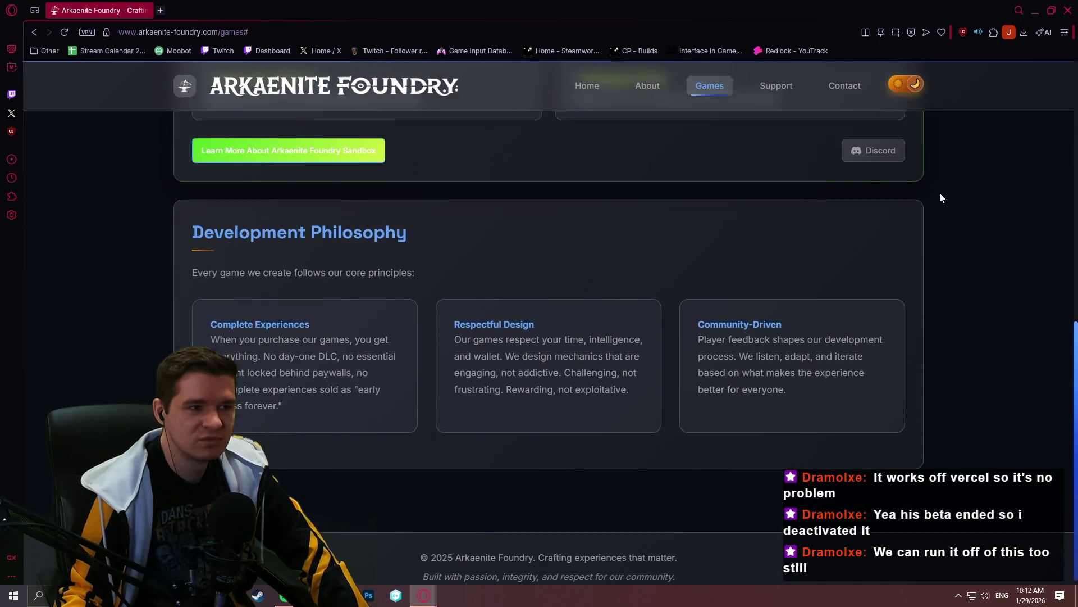
scroll(940, 193, "up", 4)
scroll(944, 190, "up", 3)
scroll(941, 189, "down", 3)
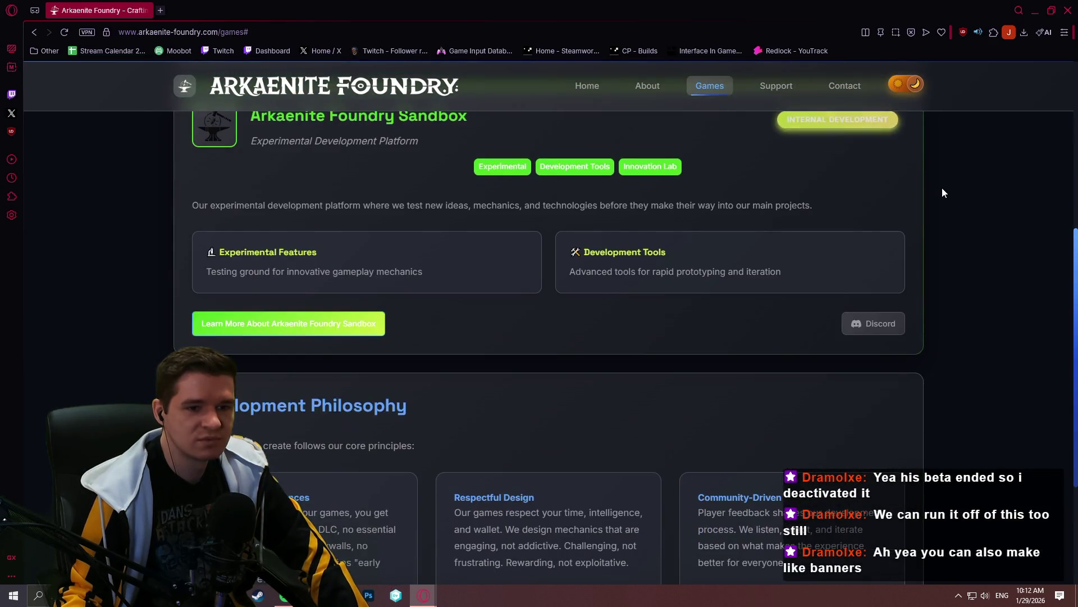
scroll(938, 194, "down", 2)
scroll(939, 190, "up", 1)
scroll(956, 186, "up", 3)
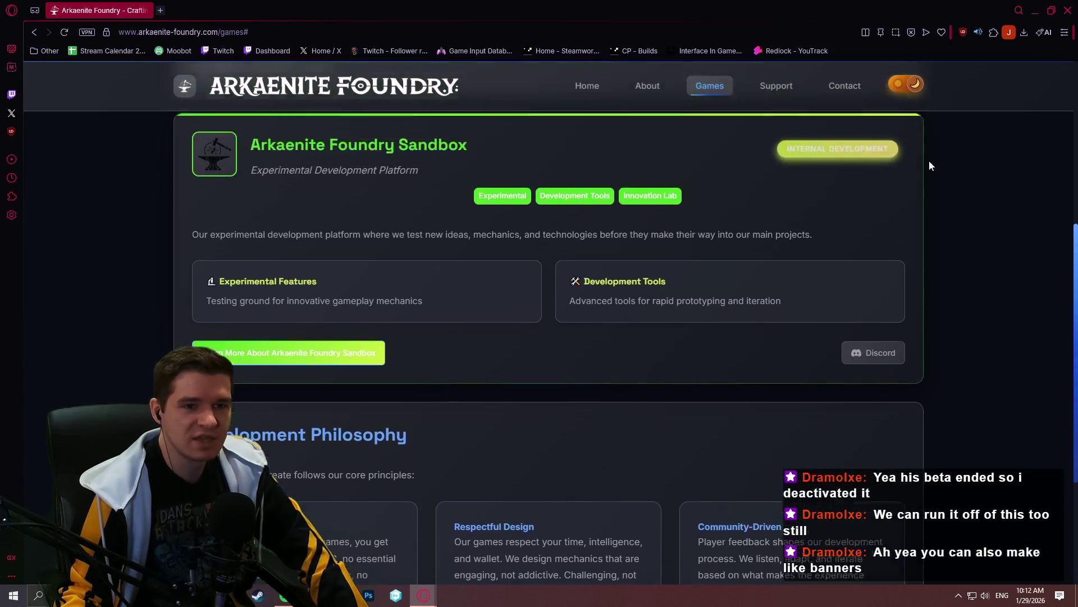
scroll(742, 106, "up", 2)
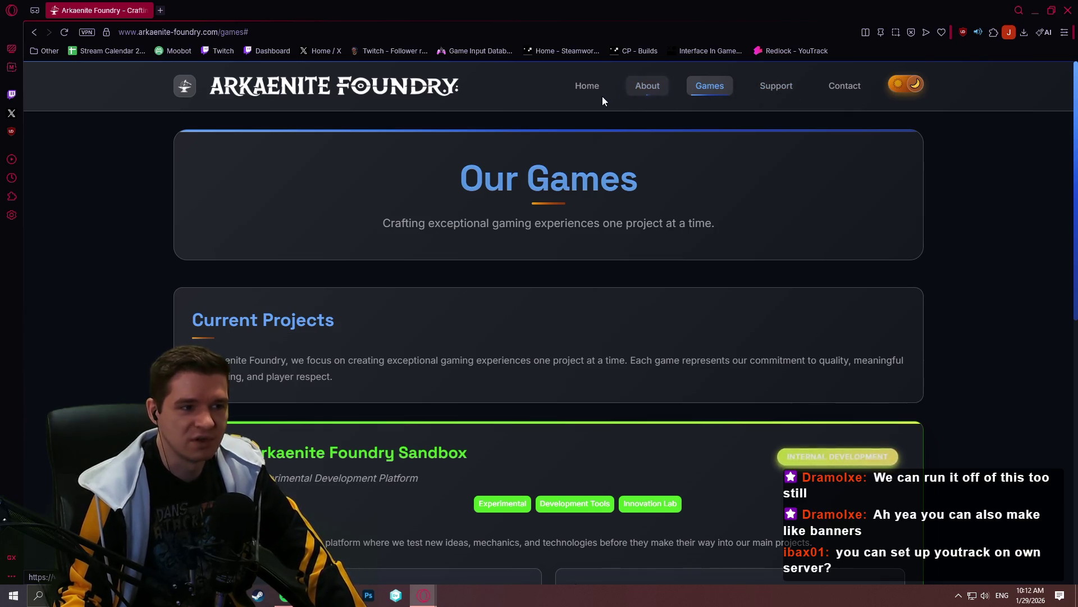
left_click(587, 93)
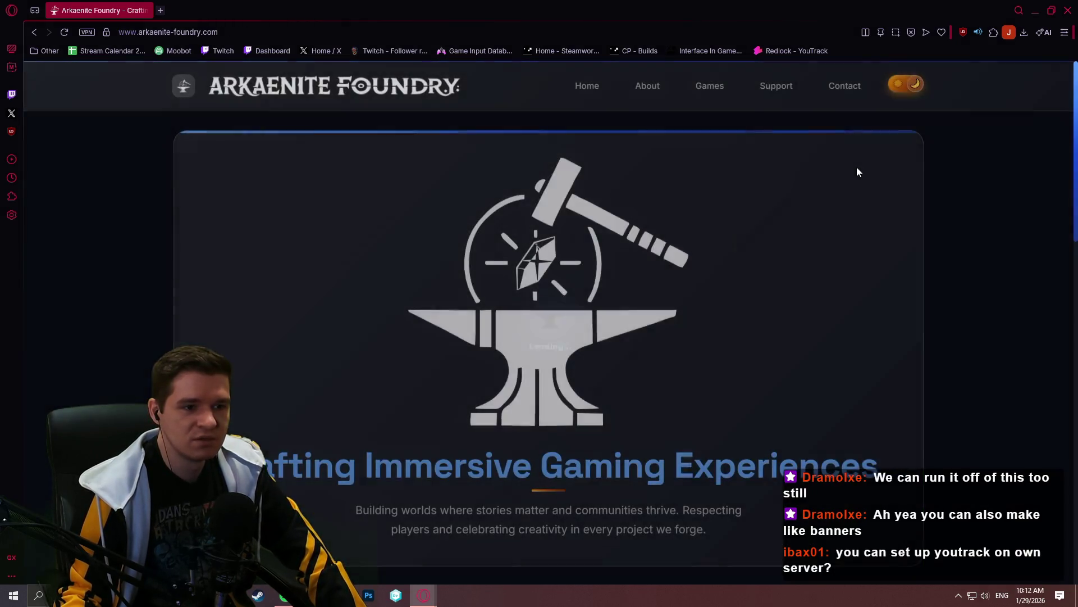
scroll(890, 200, "down", 4)
scroll(885, 217, "down", 2)
scroll(878, 216, "down", 3)
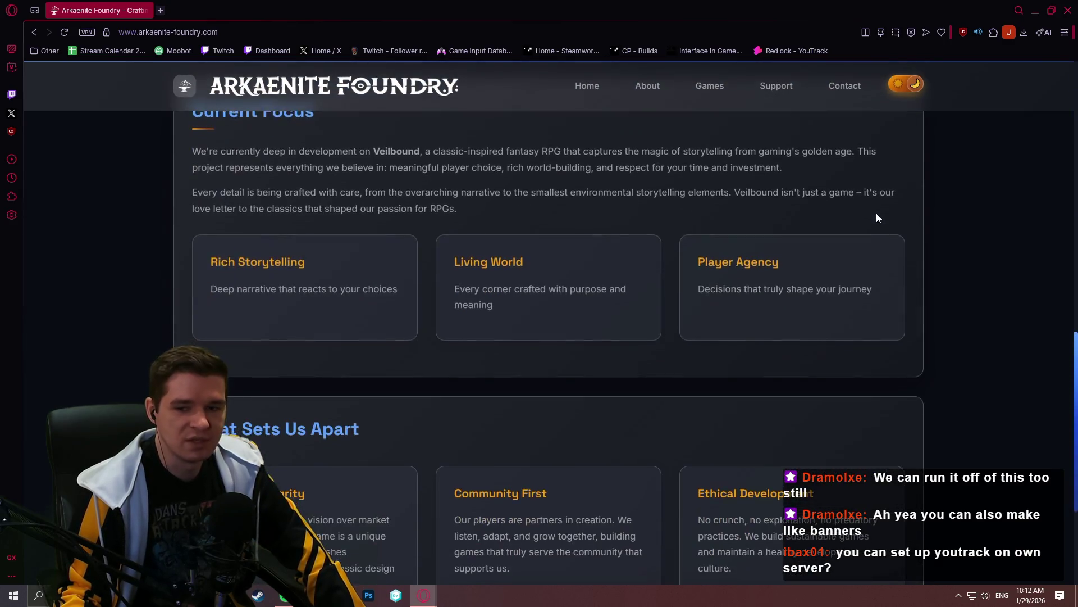
scroll(878, 212, "down", 2)
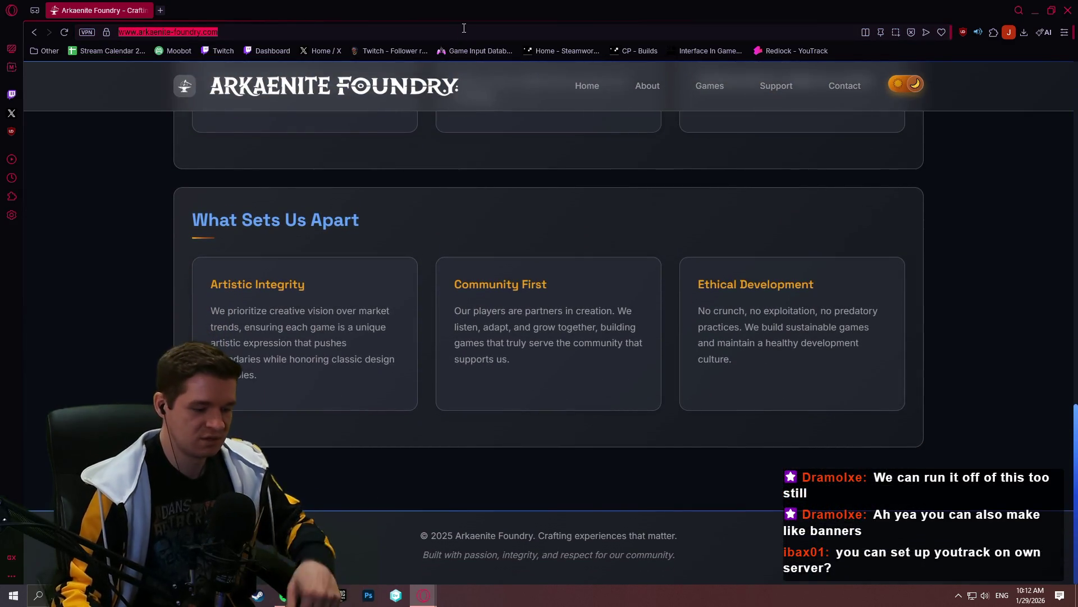
left_click(464, 31)
type("weirdgloop")
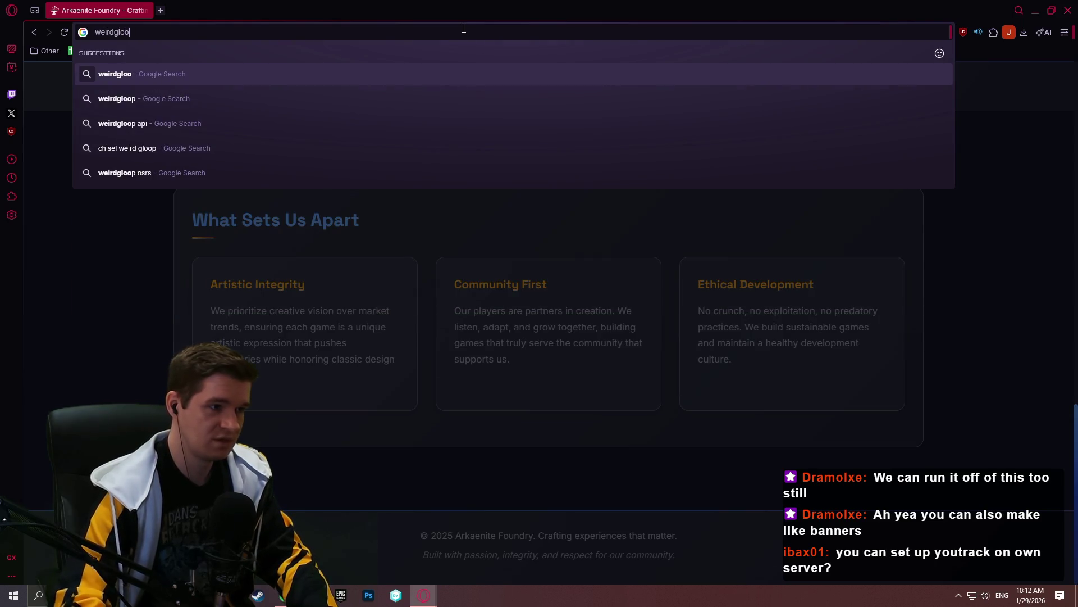
Search Google for weirdgloop and load the Weird Gloop homepage from the results
key("Return")
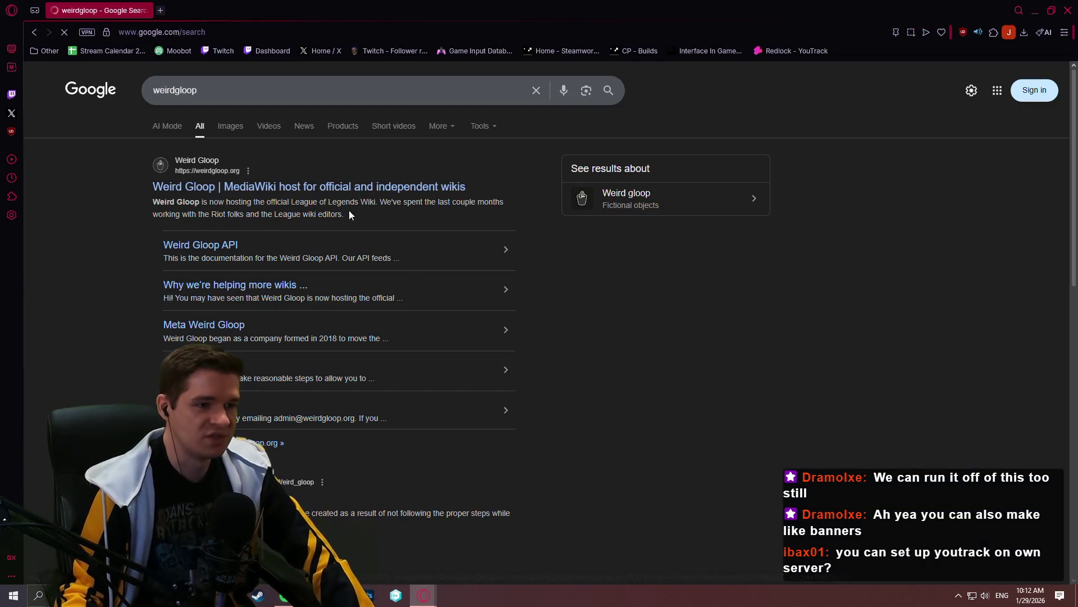
left_click(346, 186)
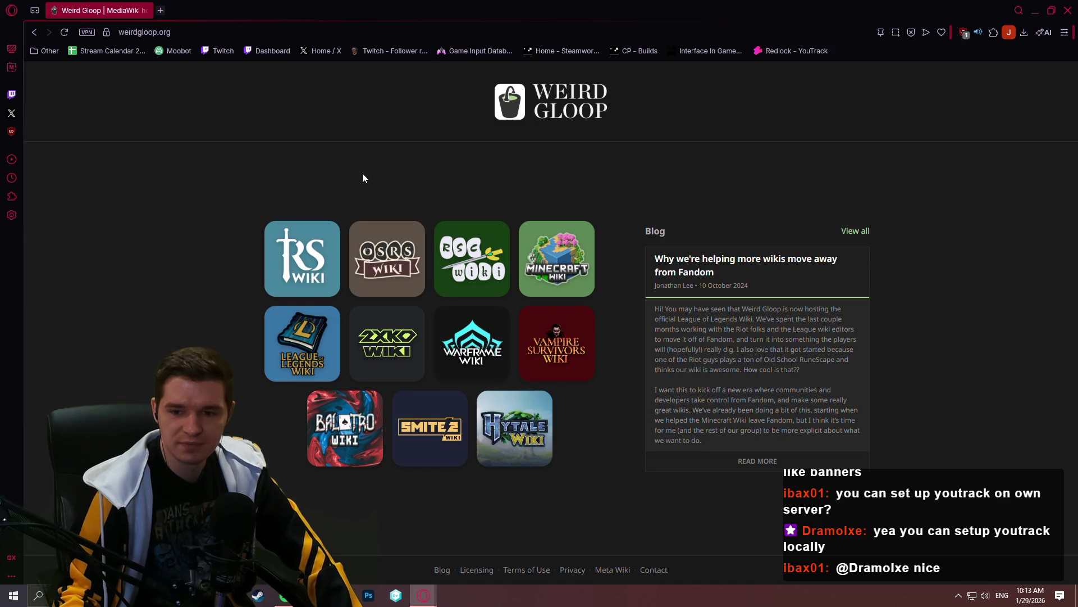
left_click(320, 30)
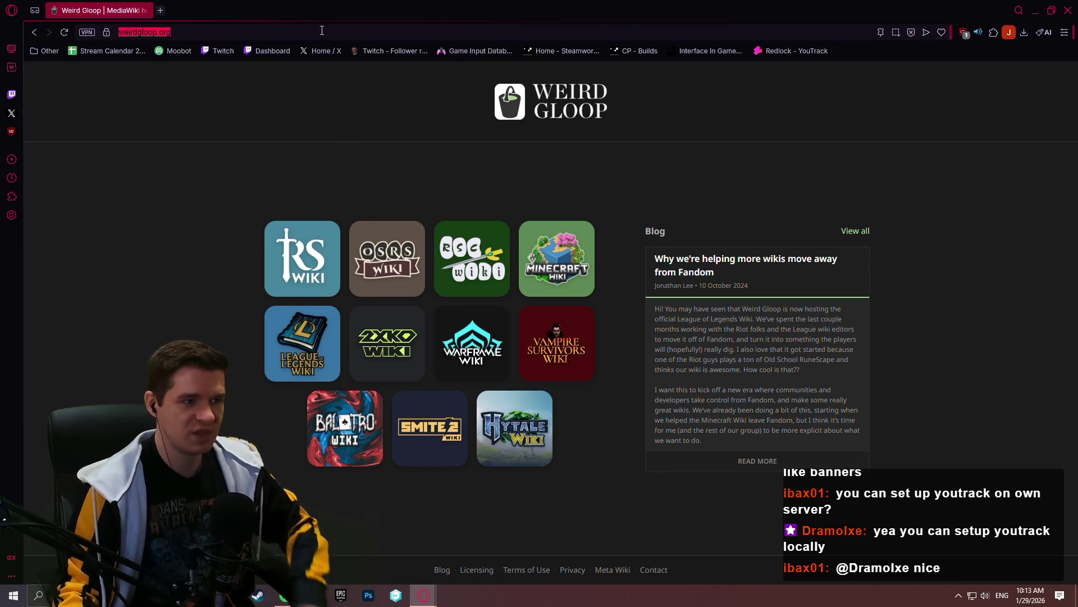
type("youtrack")
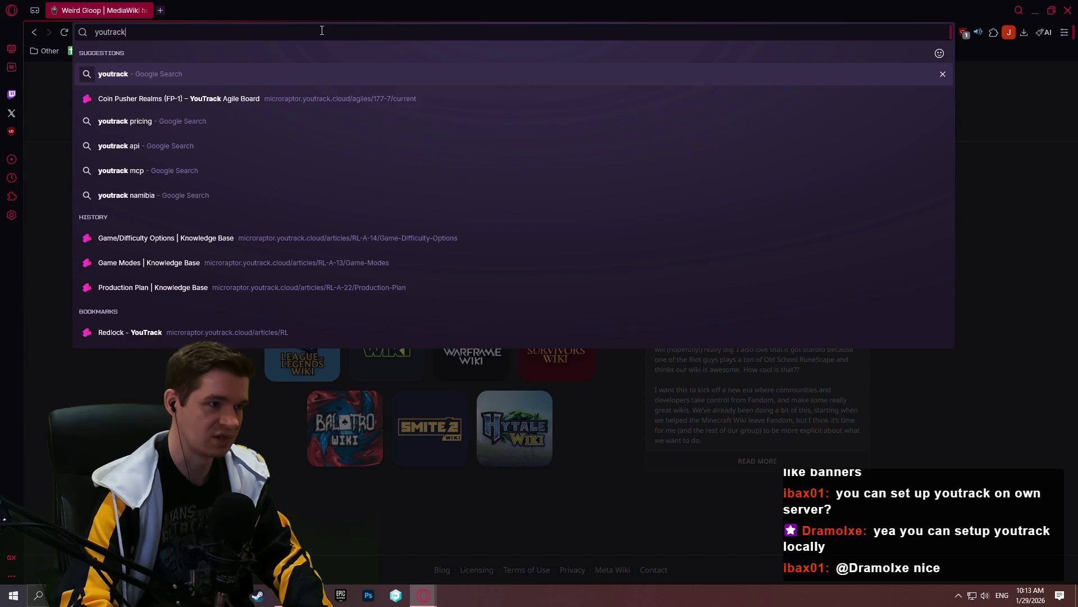
Search for youtrack, refine to youtrack pricing, and follow the JetBrains pricing result
key("Return")
scroll(337, 337, "down", 2)
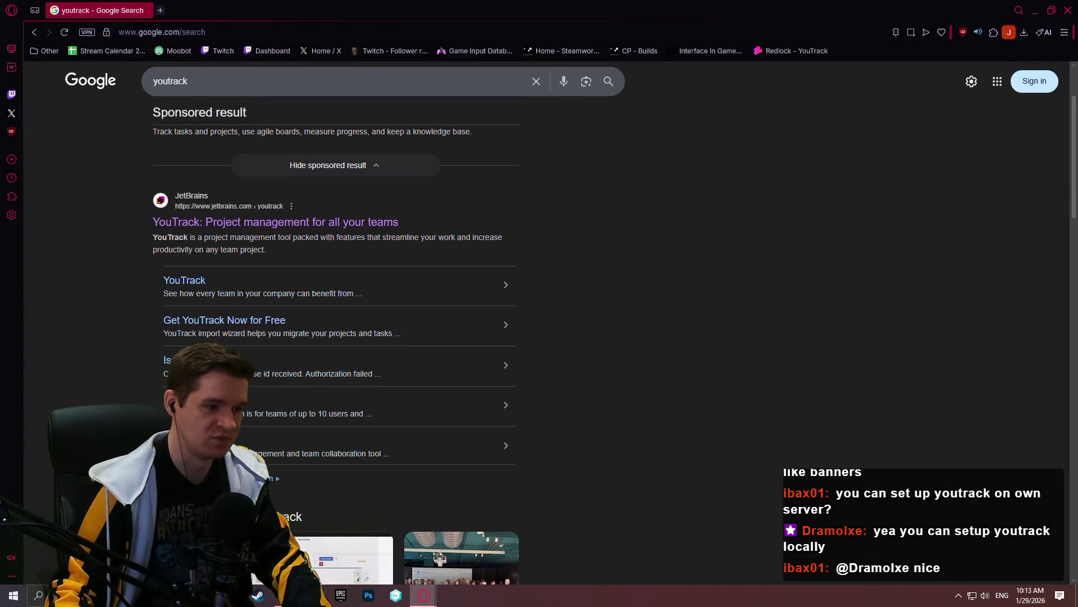
left_click(248, 85)
type("pricing")
key("Return")
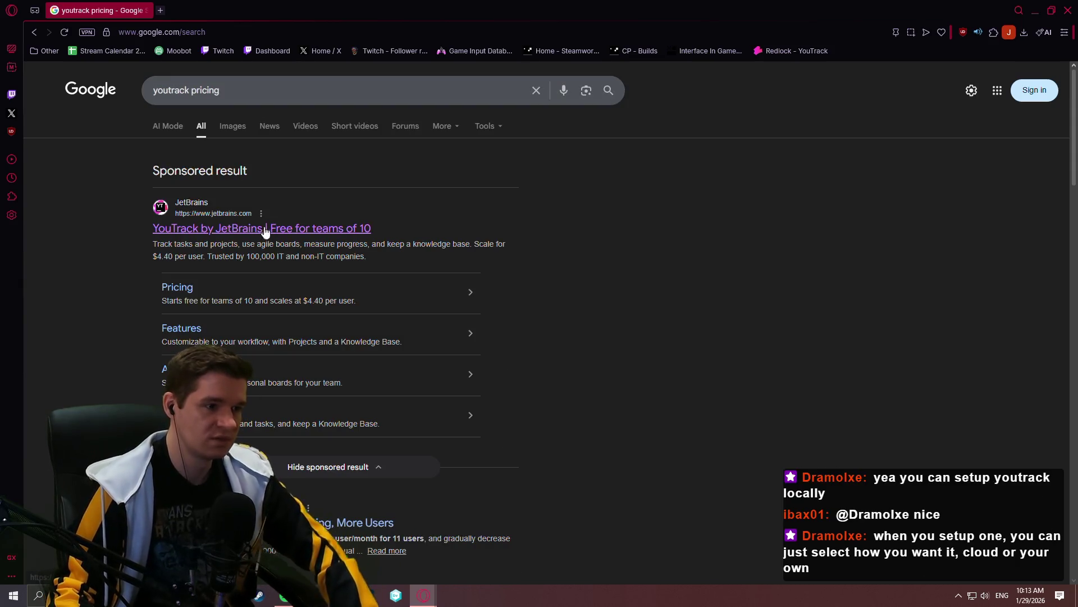
left_click(180, 286)
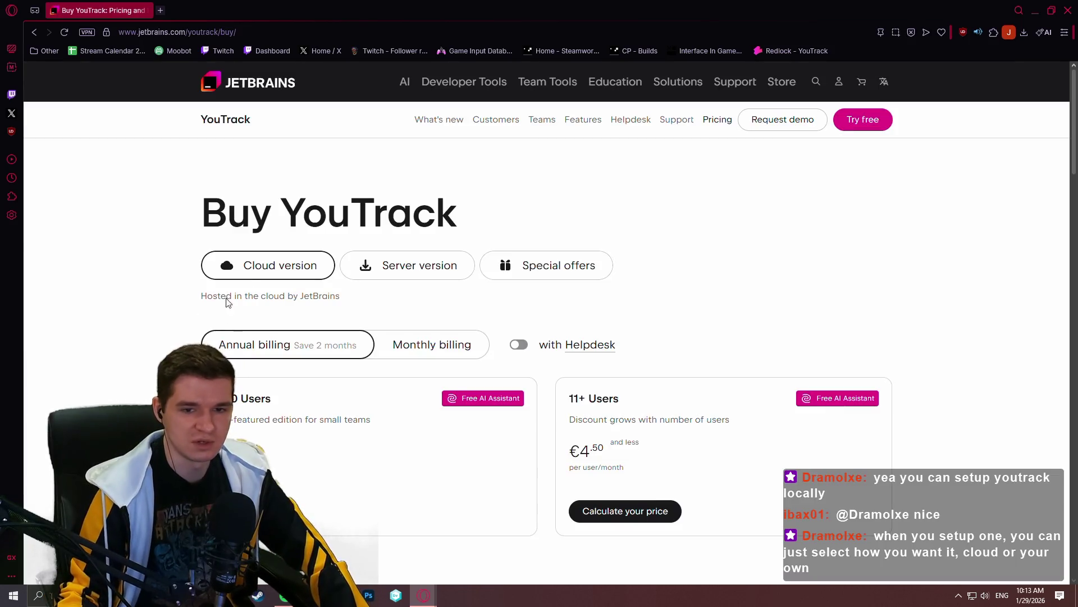
scroll(843, 338, "down", 2)
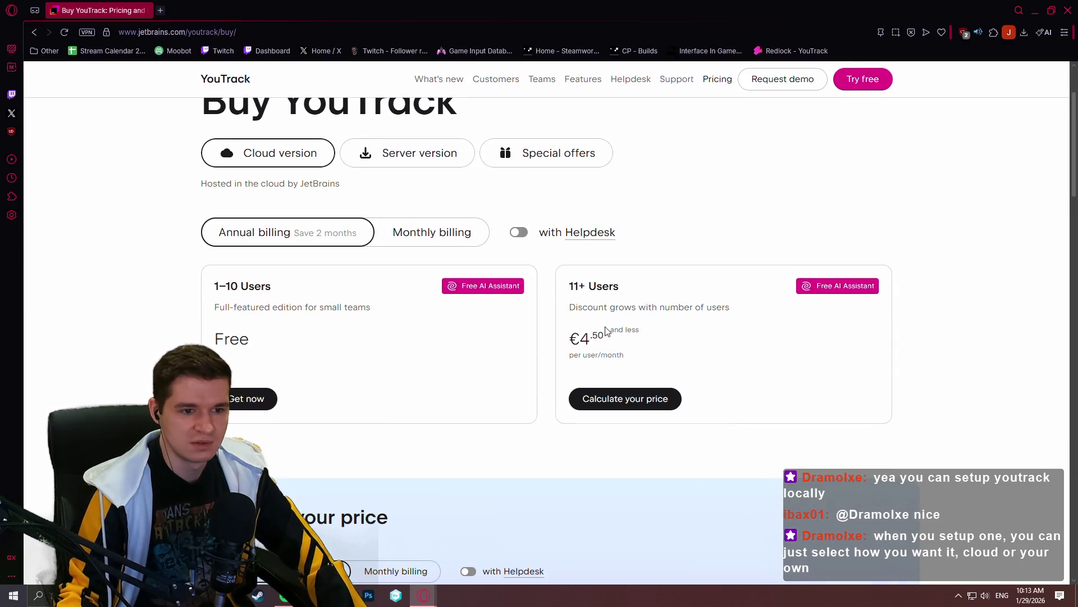
scroll(312, 259, "down", 3)
scroll(418, 303, "up", 2)
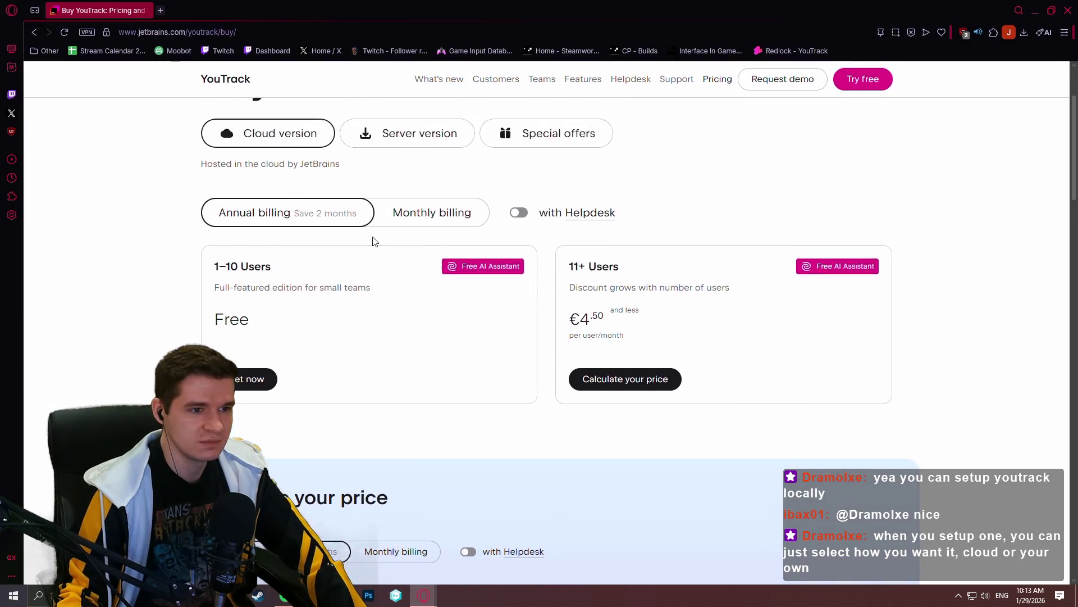
scroll(374, 242, "up", 1)
Show Buy YouTrack pricing for the self-hosted Server version instead of cloud plans
left_click(433, 215)
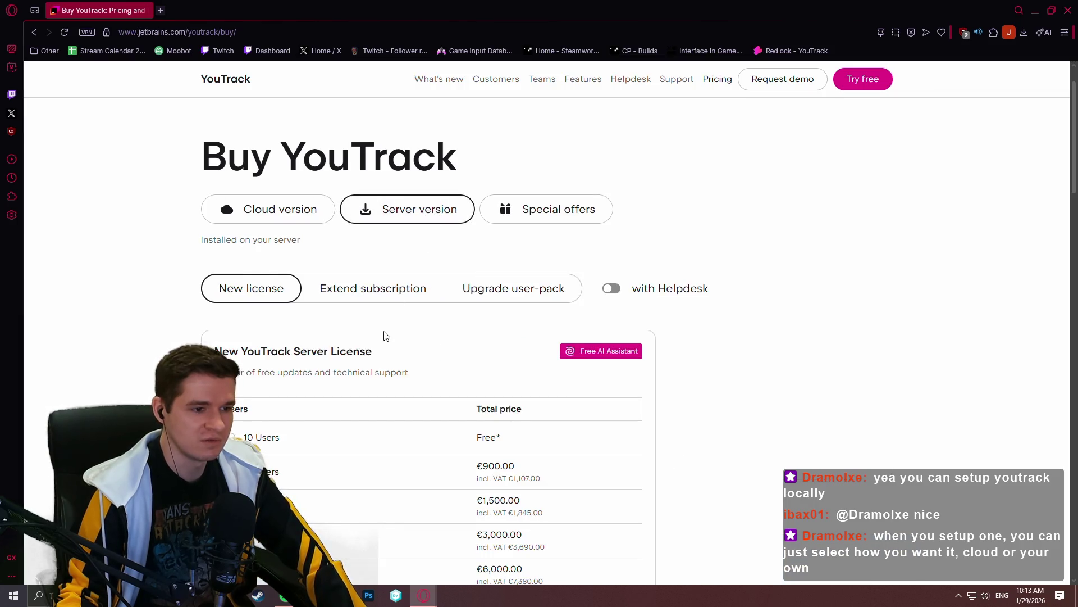
left_click(257, 421)
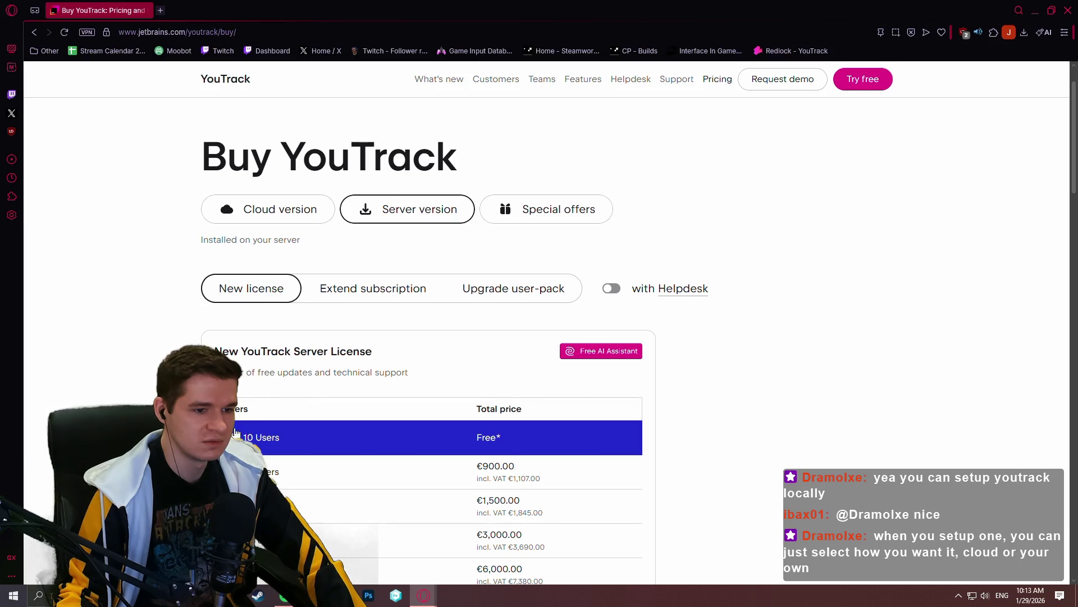
scroll(306, 238, "down", 3)
scroll(272, 248, "up", 2)
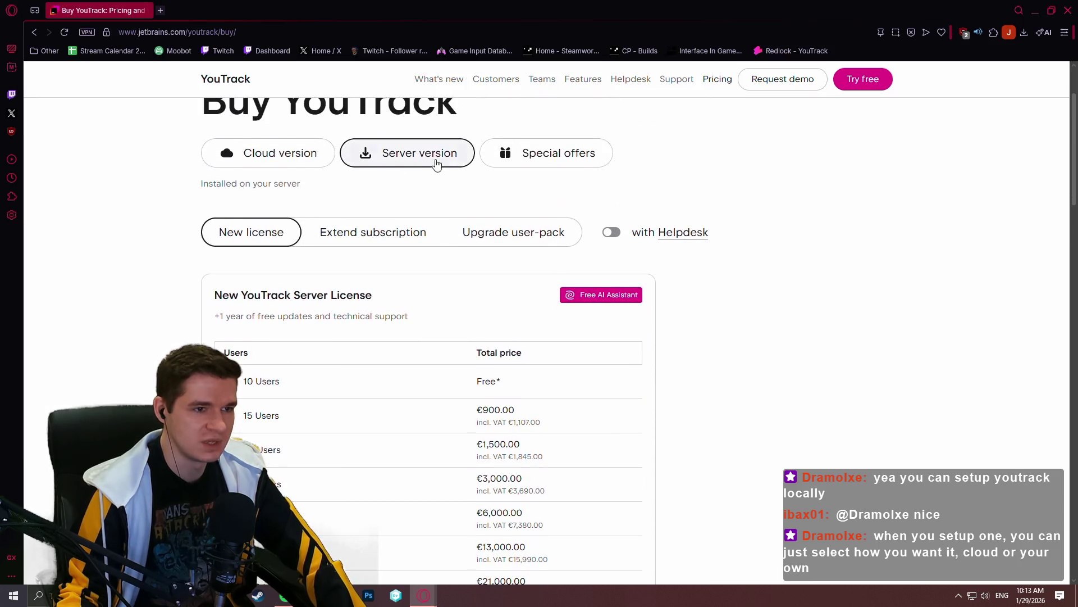
scroll(390, 349, "down", 2)
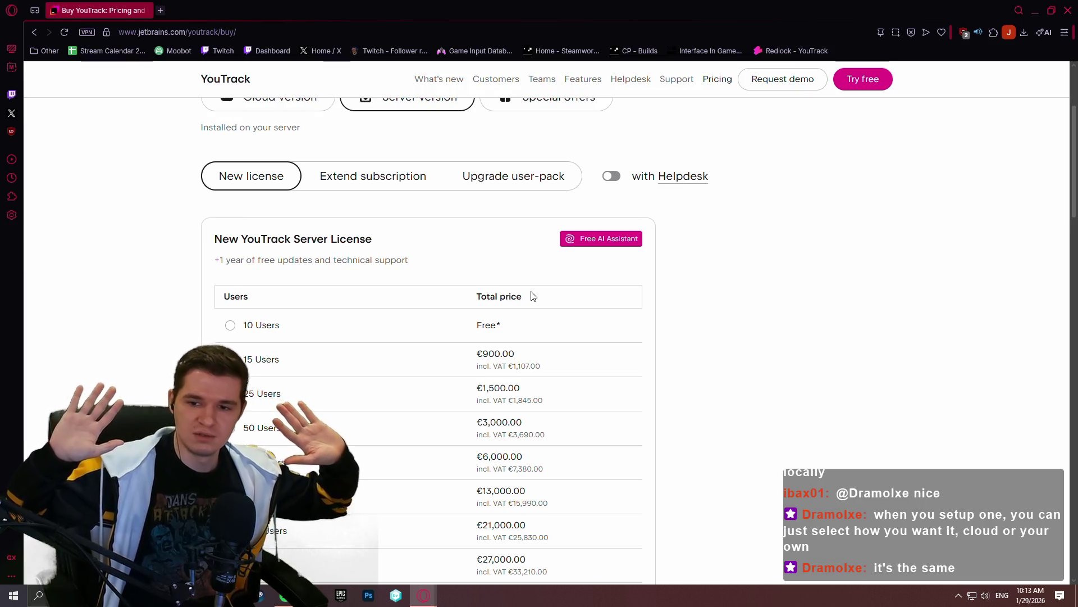
scroll(565, 218, "up", 2)
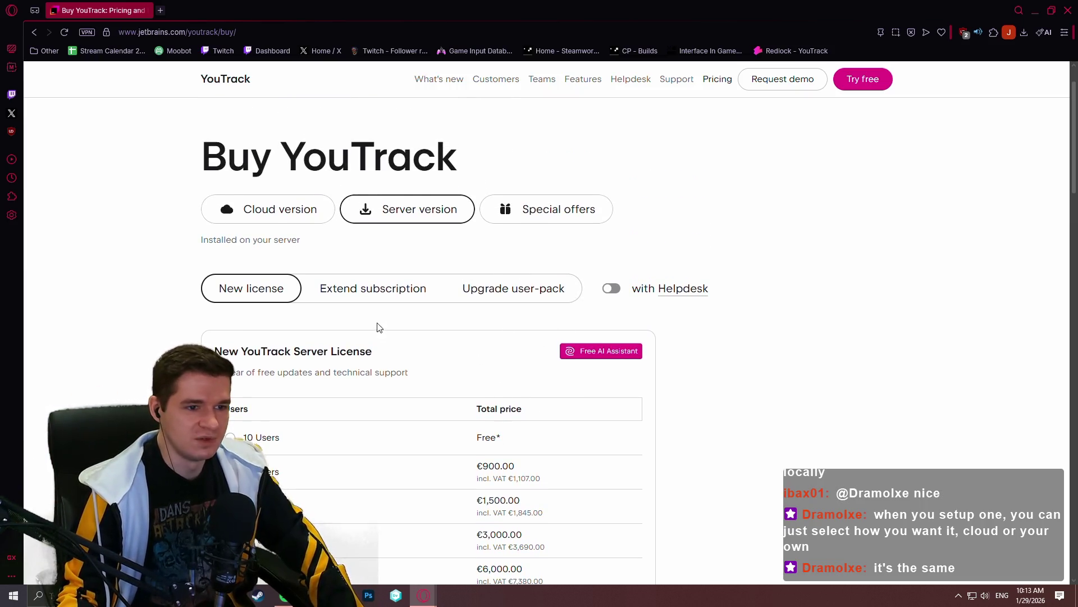
left_click(402, 299)
left_click(489, 287)
scroll(333, 282, "down", 2)
left_click(267, 183)
scroll(412, 174, "down", 2)
scroll(408, 181, "up", 2)
scroll(401, 198, "up", 3)
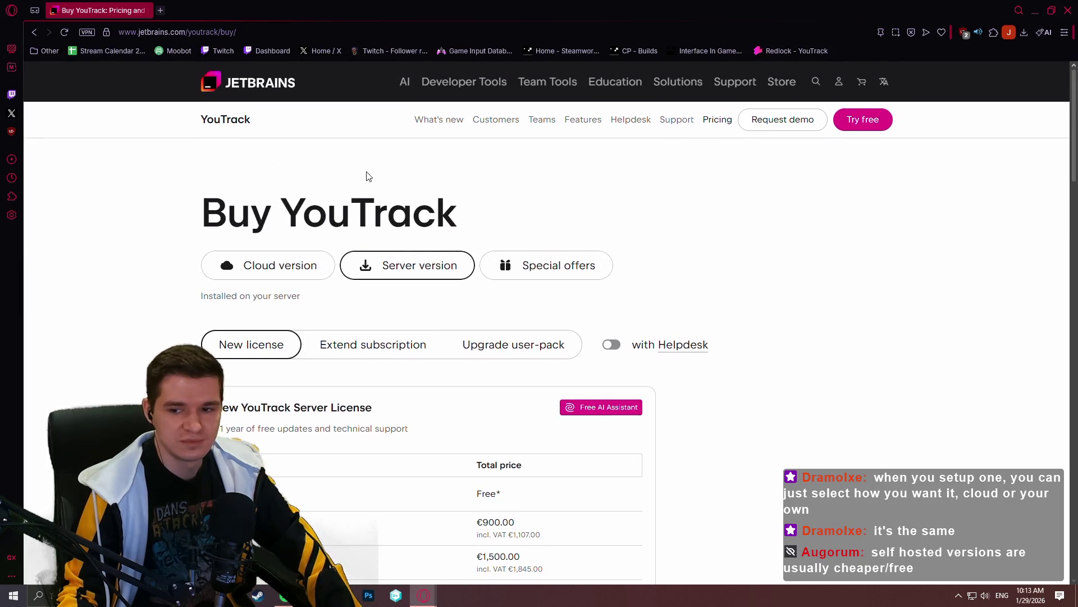
scroll(363, 176, "down", 3)
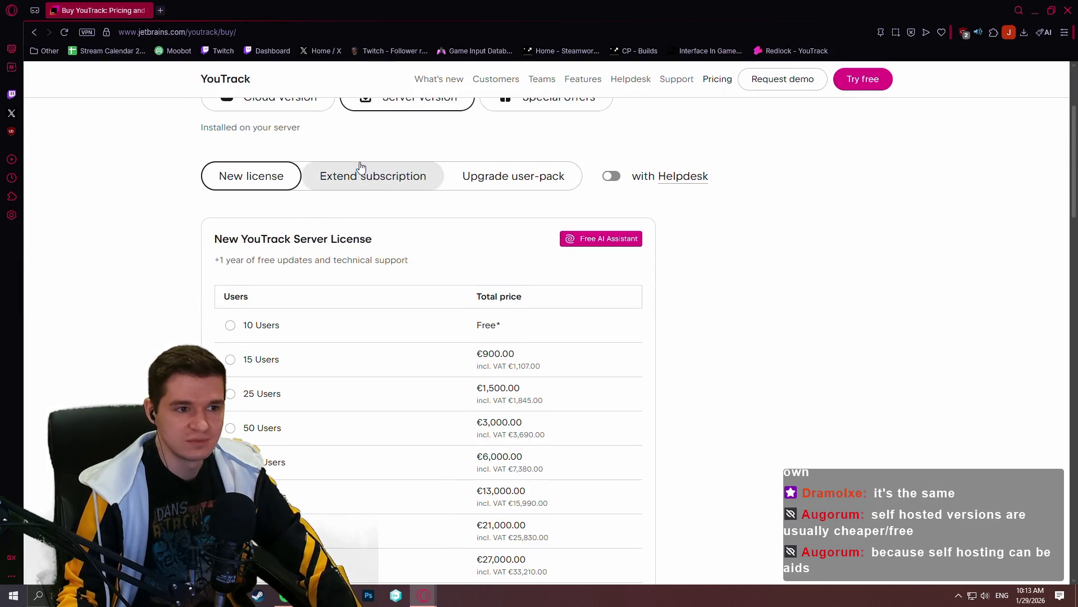
scroll(361, 165, "up", 1)
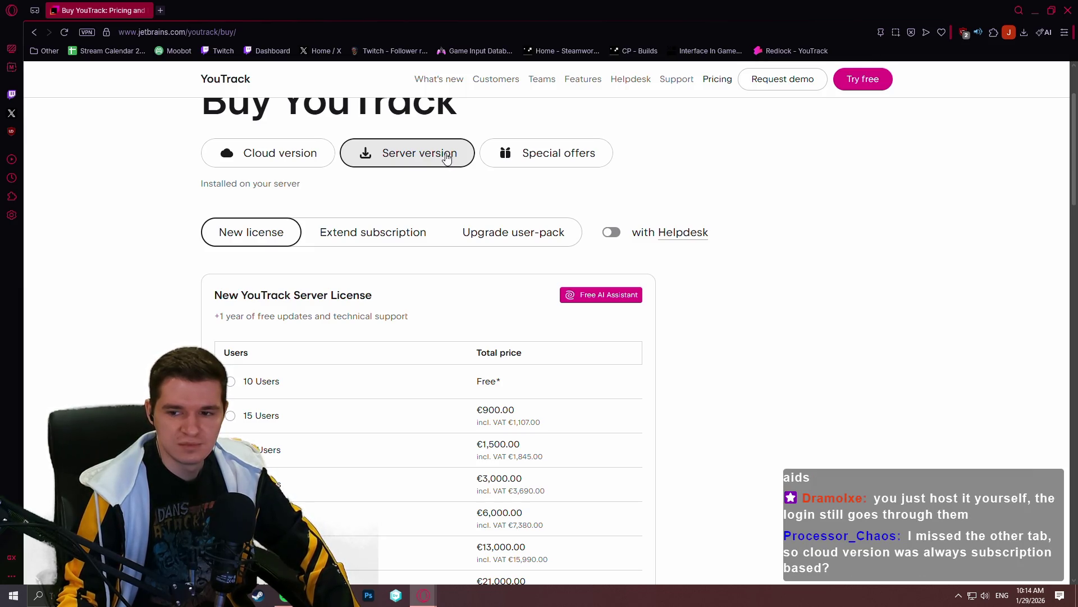
Return to cloud version pricing and flip between monthly and annual billing
left_click(293, 161)
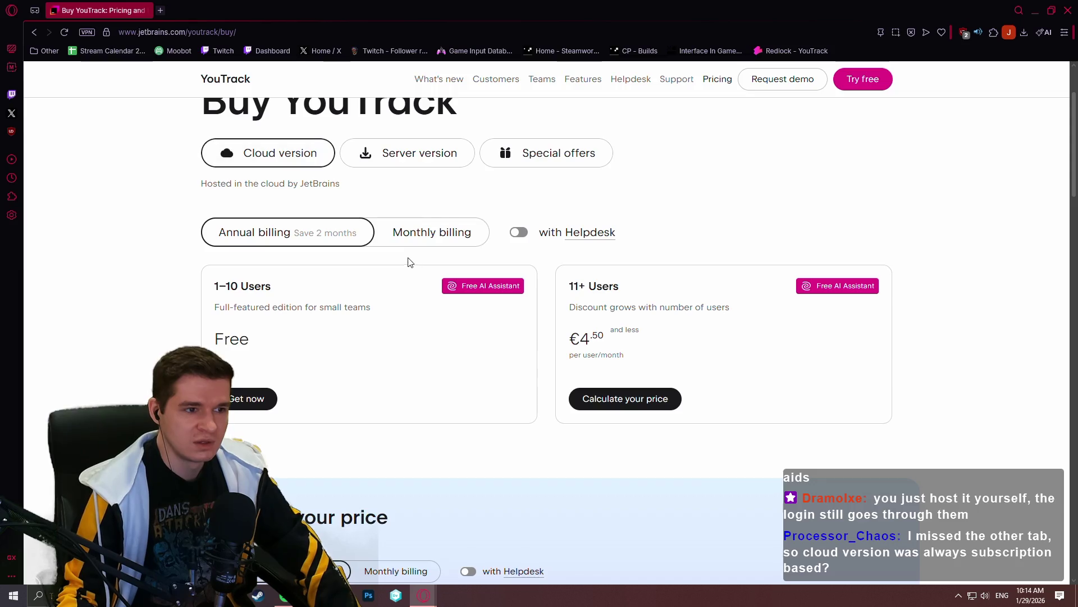
scroll(414, 248, "down", 1)
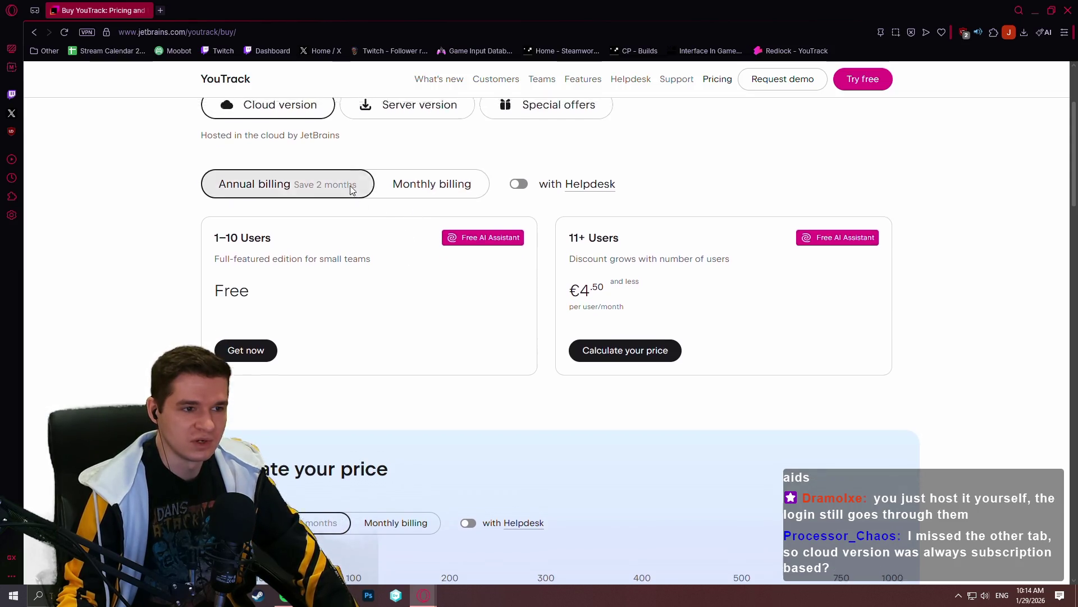
scroll(418, 240, "up", 1)
left_click(420, 236)
left_click(320, 234)
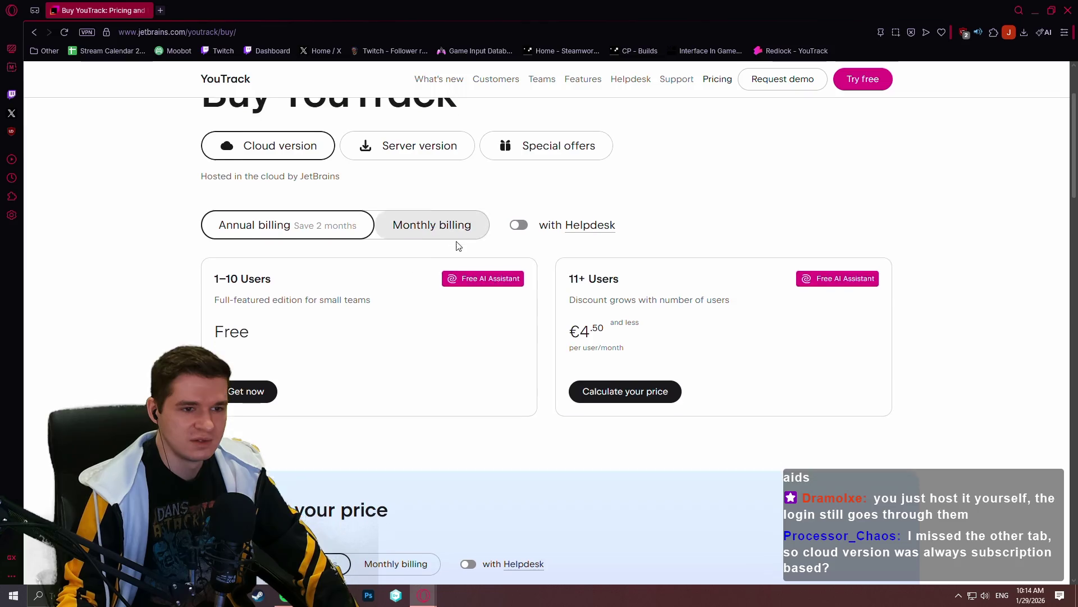
scroll(455, 219, "down", 3)
scroll(444, 183, "up", 2)
left_click(422, 177)
scroll(413, 203, "up", 1)
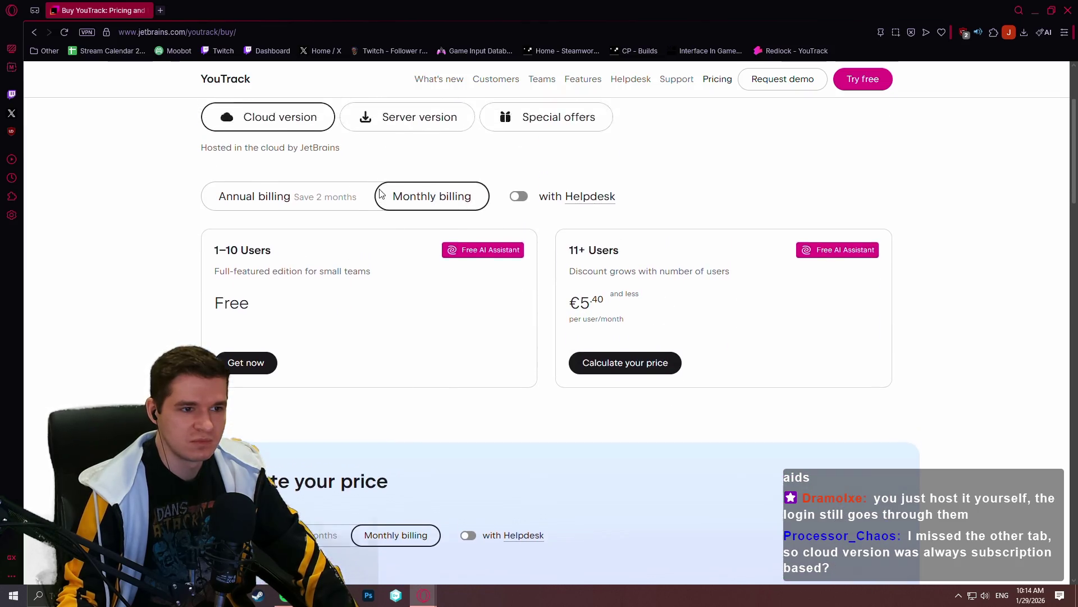
left_click(316, 235)
Settle on annual billing at €4.50 per user and bring up the price calculator
left_click(453, 234)
left_click(309, 234)
left_click(387, 234)
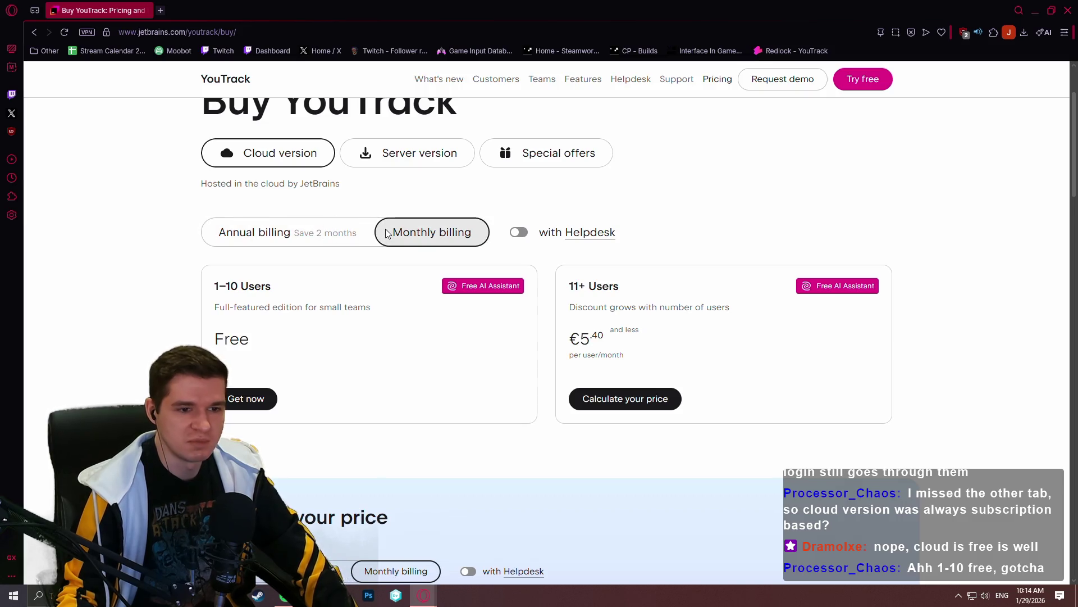
scroll(355, 240, "down", 1)
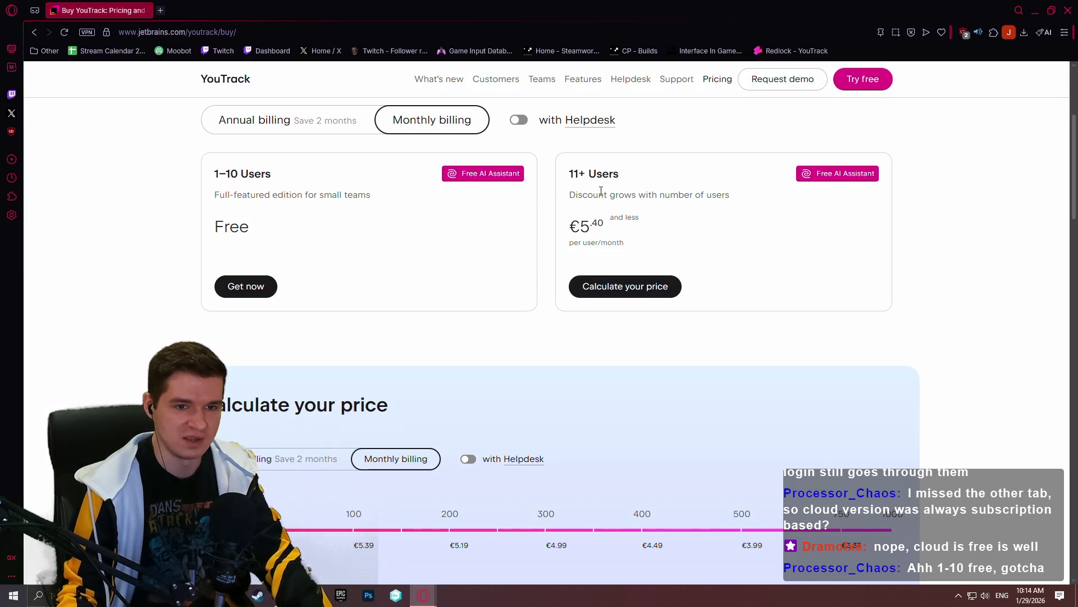
left_click(418, 133)
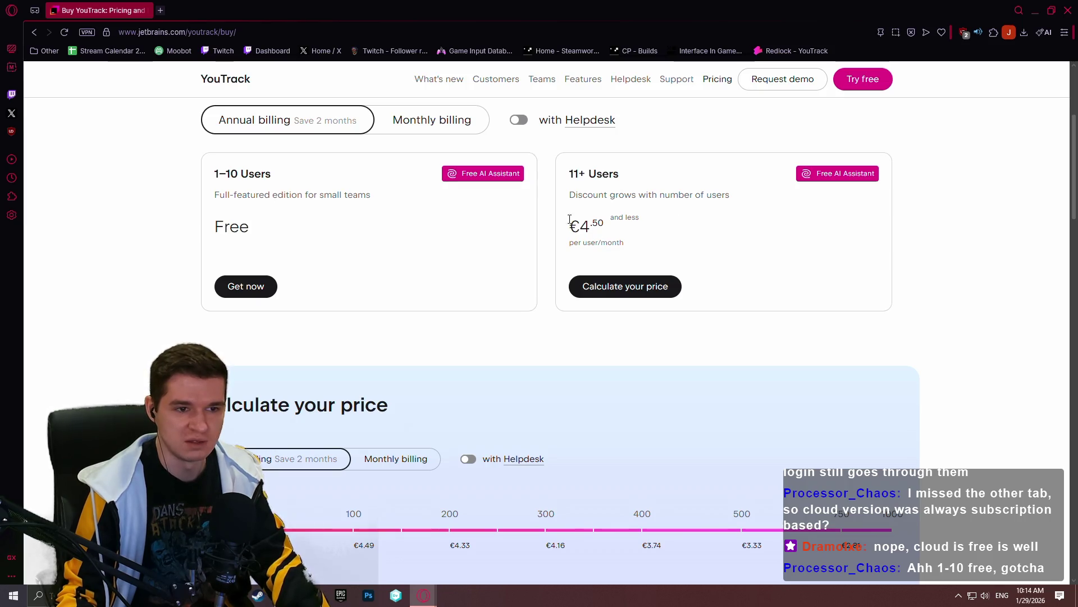
left_click(642, 289)
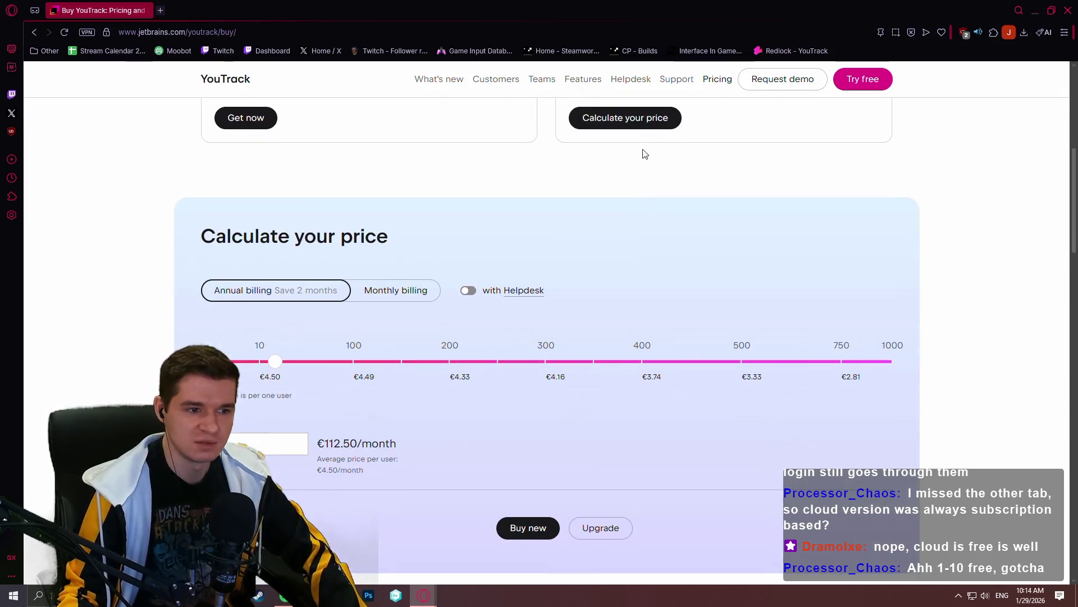
scroll(422, 280, "down", 2)
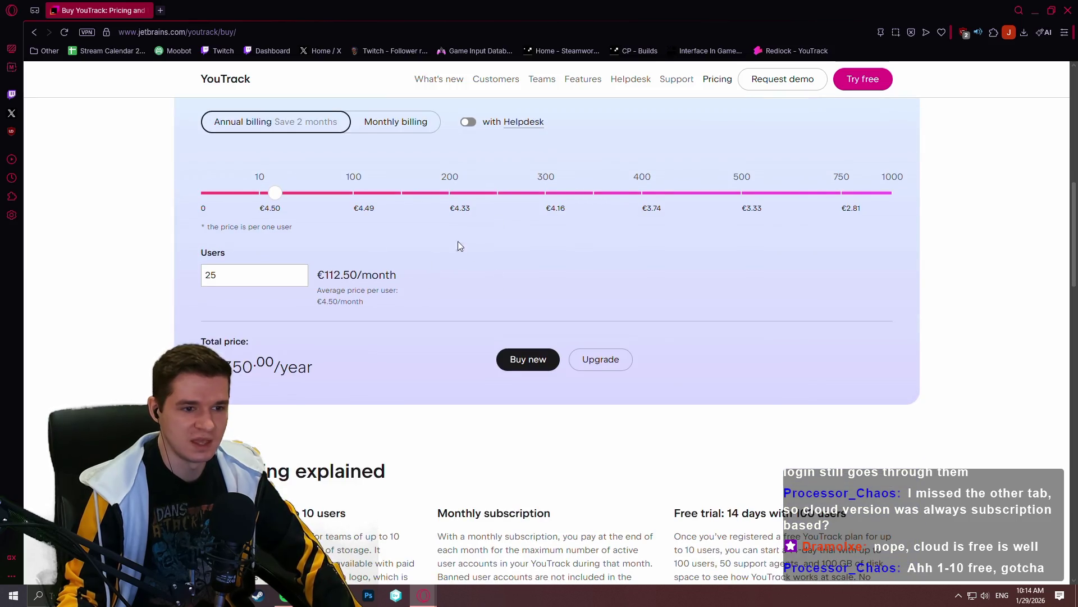
Check the monthly total, return to annual, and slide users to 29 for €130.50 per month
left_click(402, 124)
left_click(279, 127)
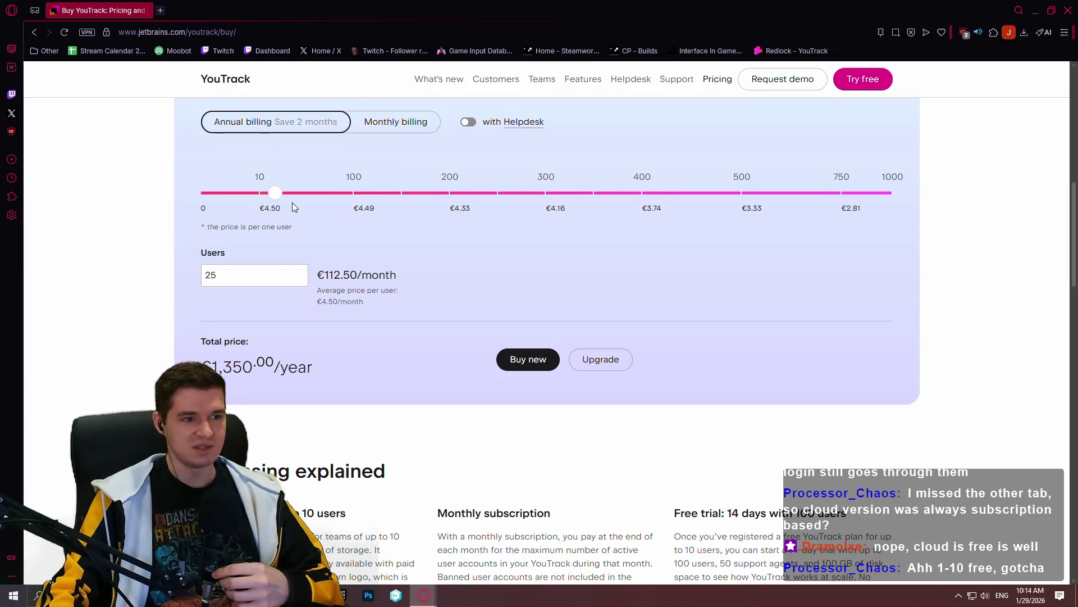
mouse_move(282, 195)
left_mouse_down()
mouse_move(863, 208)
mouse_move(919, 186)
mouse_move(337, 194)
mouse_move(431, 195)
mouse_move(335, 196)
mouse_move(298, 225)
mouse_move(280, 213)
left_mouse_up()
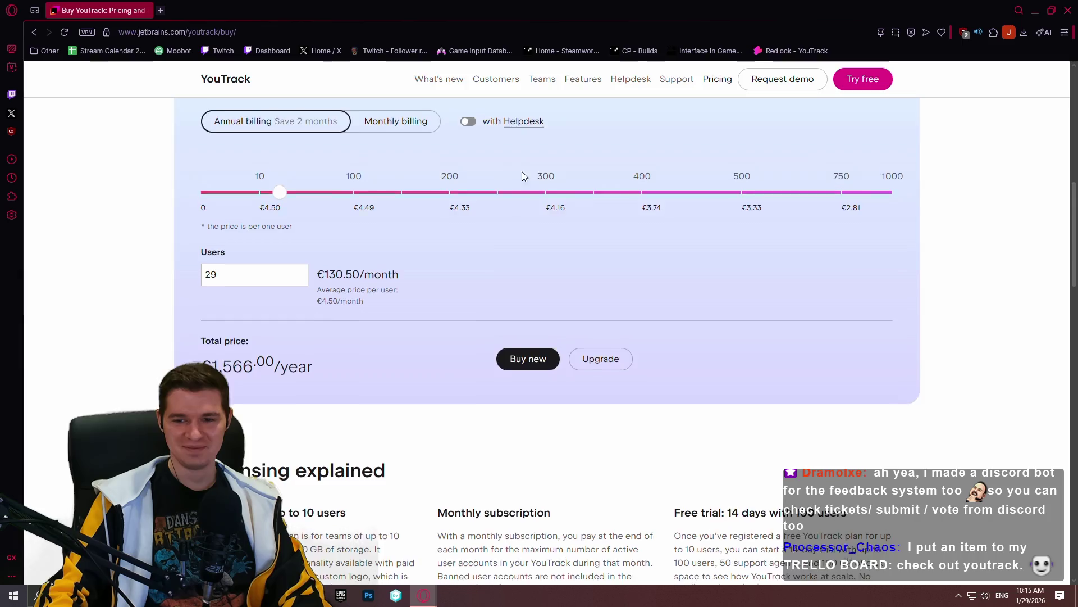
scroll(546, 197, "down", 2)
scroll(546, 198, "down", 2)
scroll(537, 210, "down", 2)
scroll(951, 231, "down", 3)
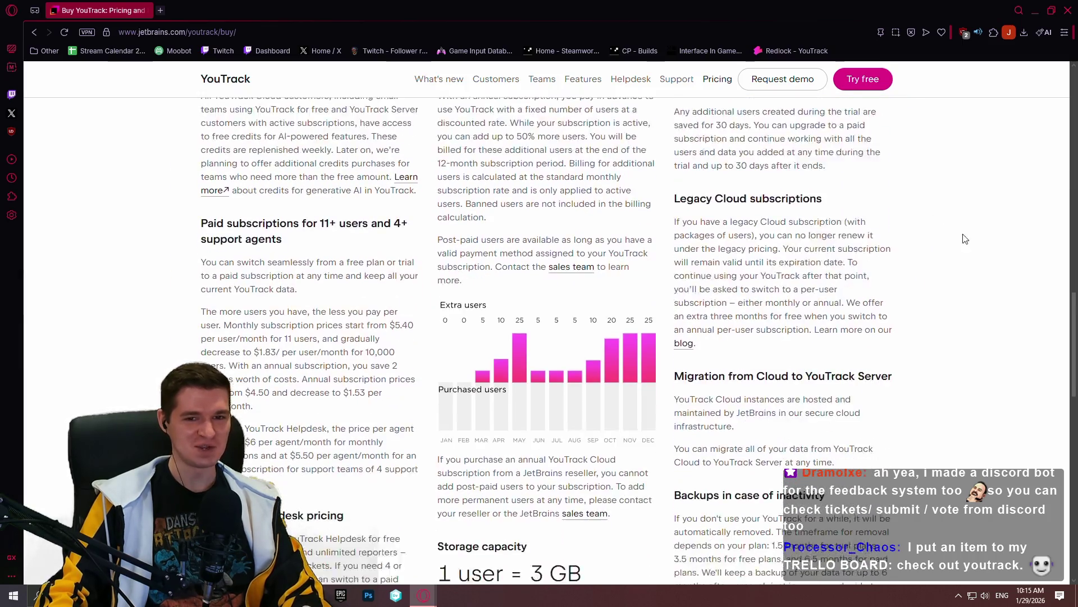
left_click_drag(1069, 331, 1070, 401)
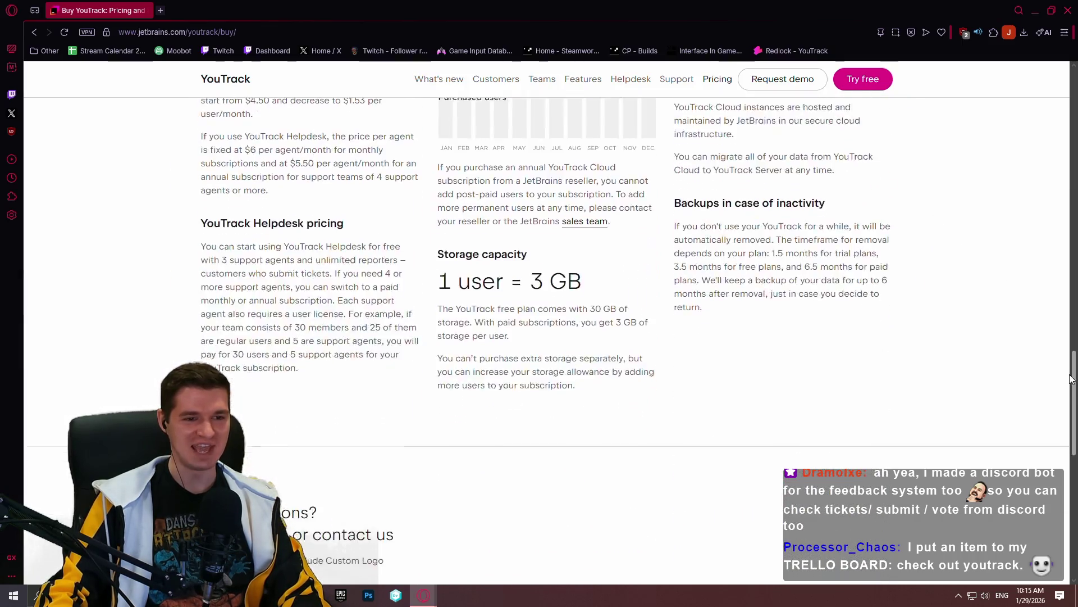
mouse_move(1071, 400)
left_mouse_down()
mouse_move(1040, 252)
mouse_move(1040, 174)
mouse_move(1040, 193)
left_mouse_up()
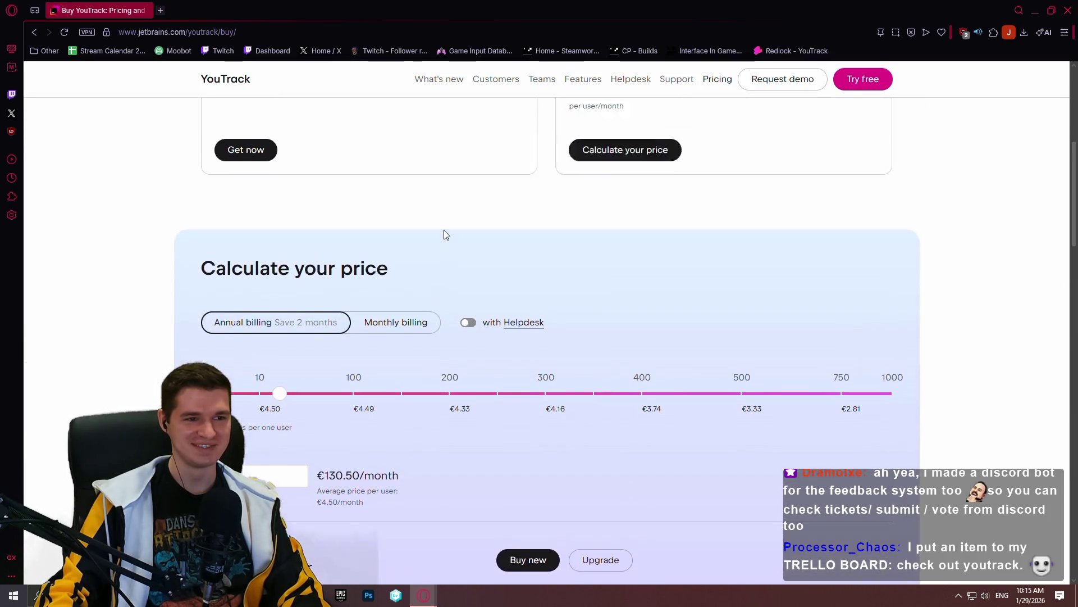
scroll(445, 231, "up", 3)
scroll(494, 299, "up", 3)
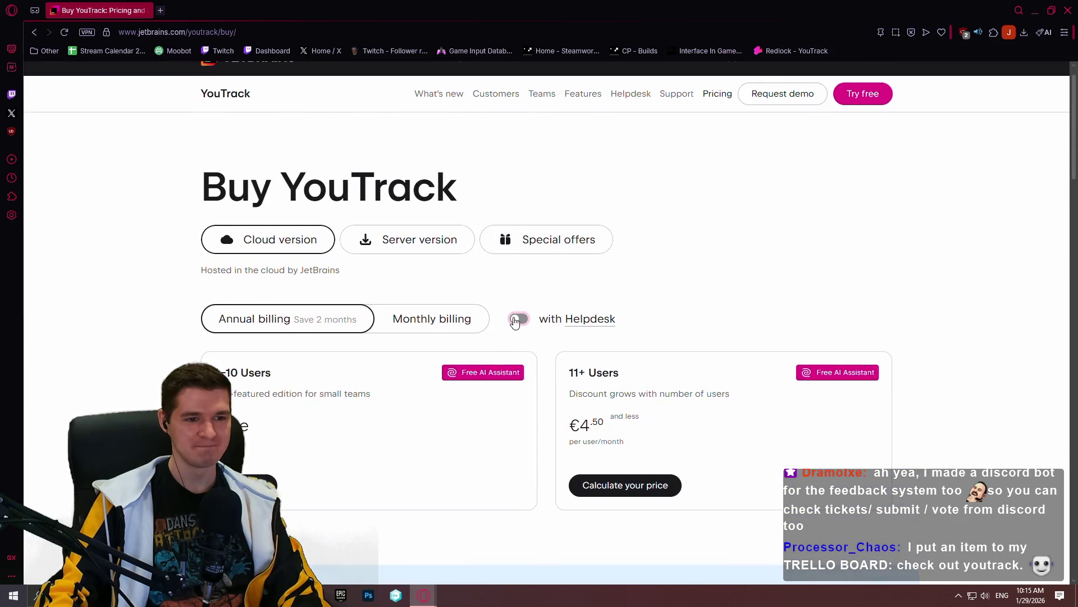
Show the Special offers listing 25% migration and 50% startup discounts
left_click(531, 239)
scroll(402, 245, "down", 1)
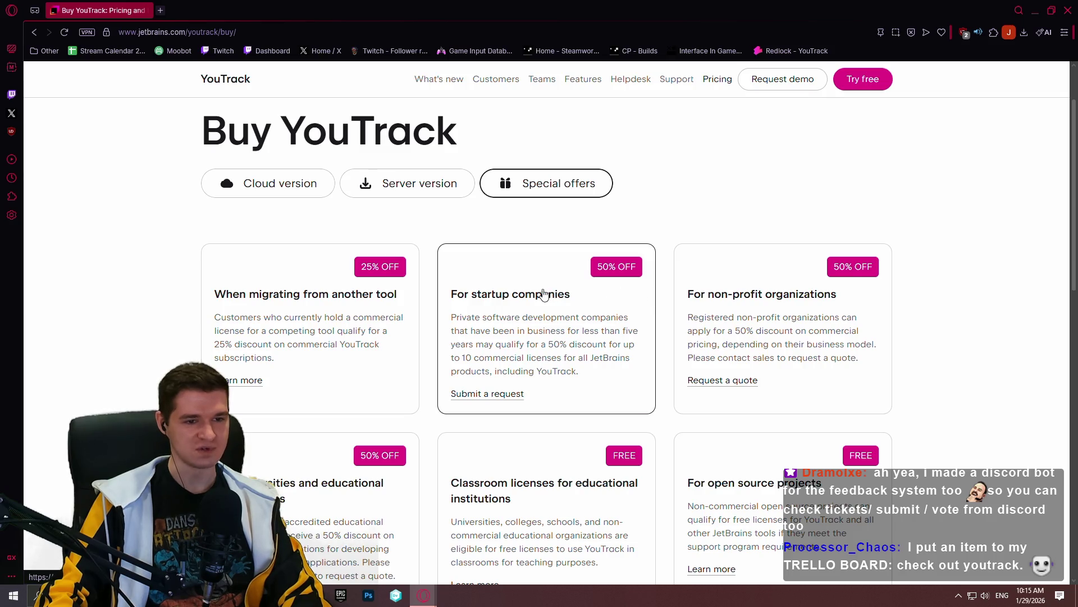
scroll(530, 268, "down", 2)
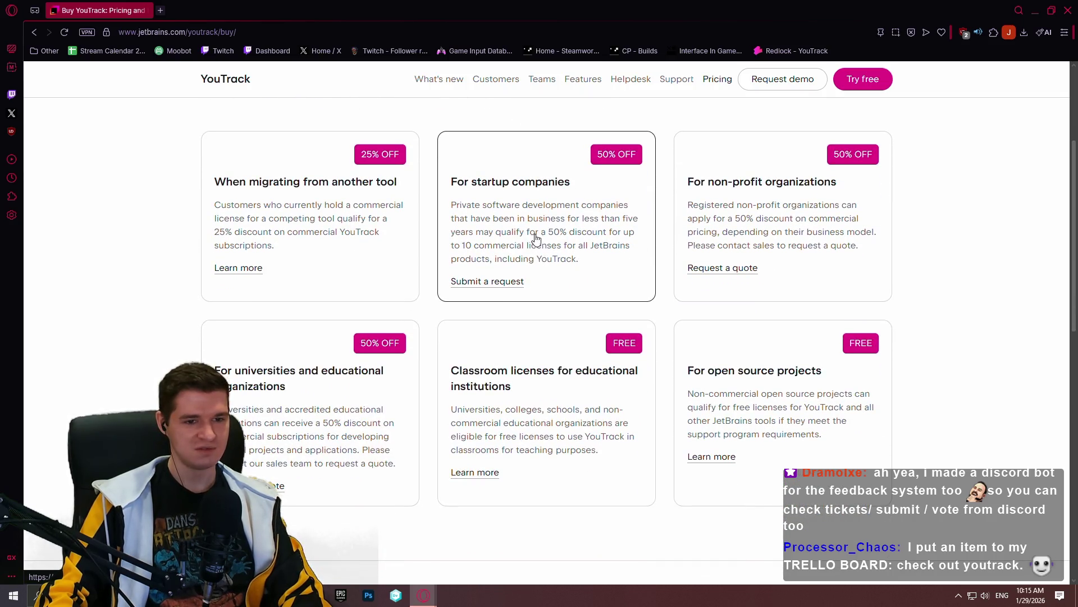